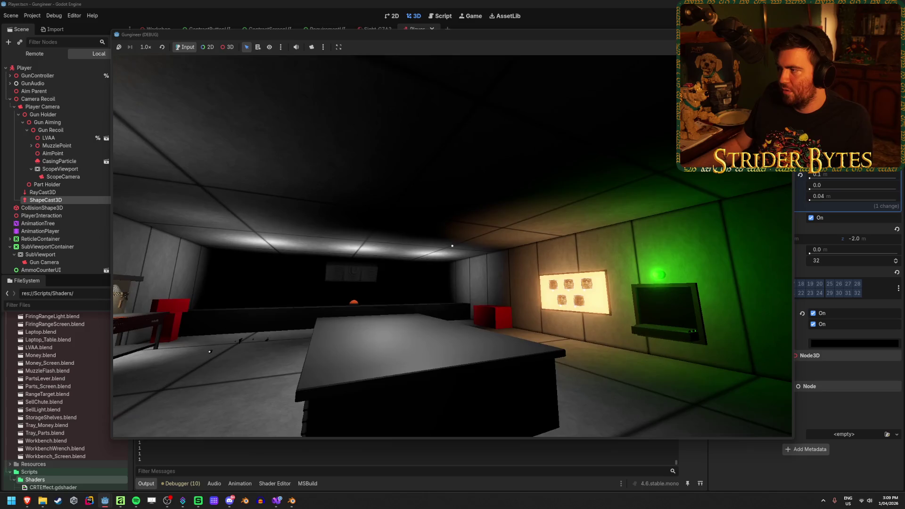
Restart the game and select the live ShapeCast3D in the Remote scene tree.
{"action": "key", "text": "F8"}
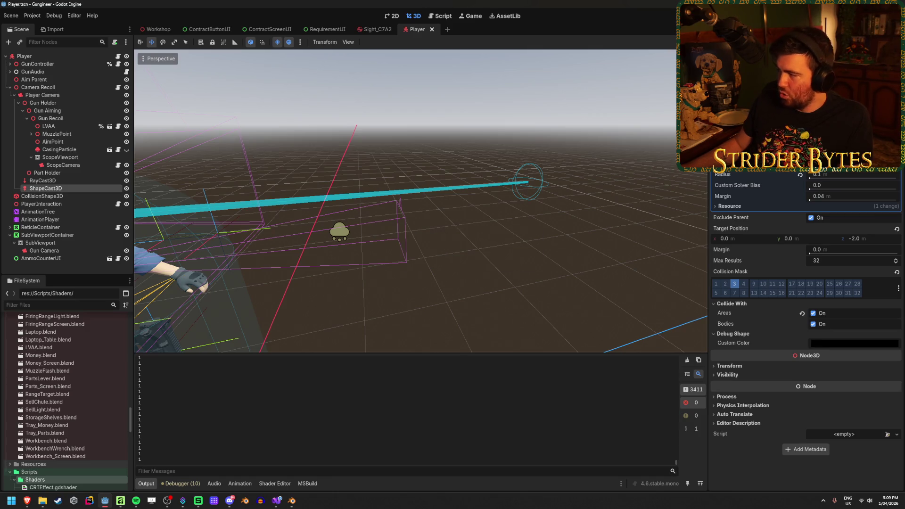
{"action": "key", "text": "F5"}
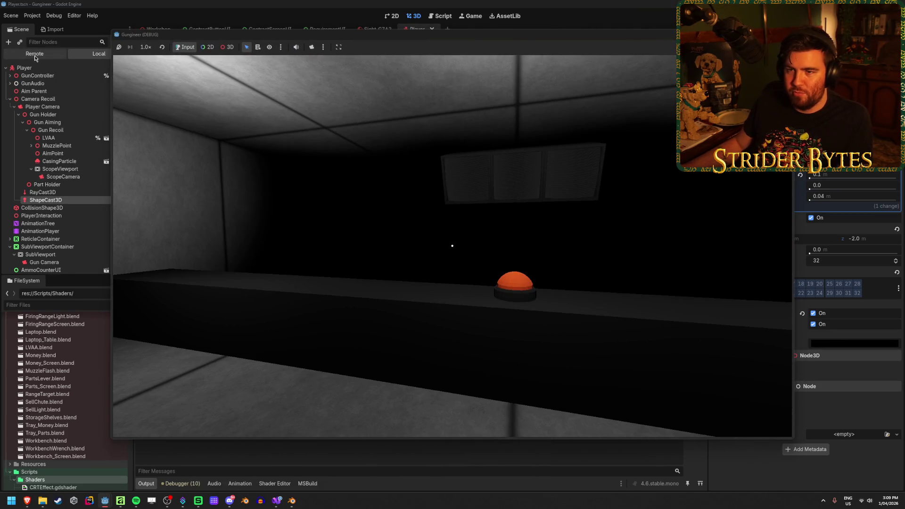
{"action": "left_click", "coordinate": [54, 117]}
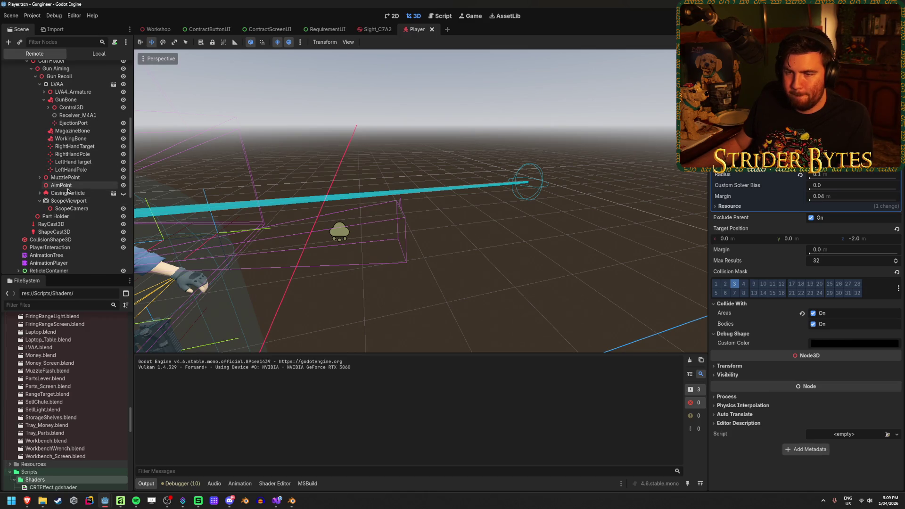
{"action": "left_click", "coordinate": [71, 232]}
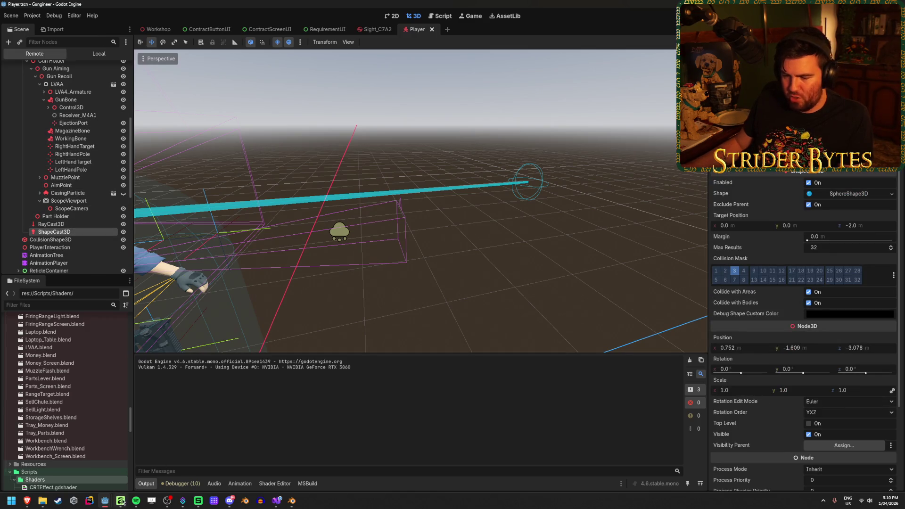
Walk the player toward the workbench while watching the ShapeCast3D box, then stop the game.
{"action": "mouse_move", "coordinate": [123, 502]}
{"action": "left_click", "coordinate": [141, 471]}
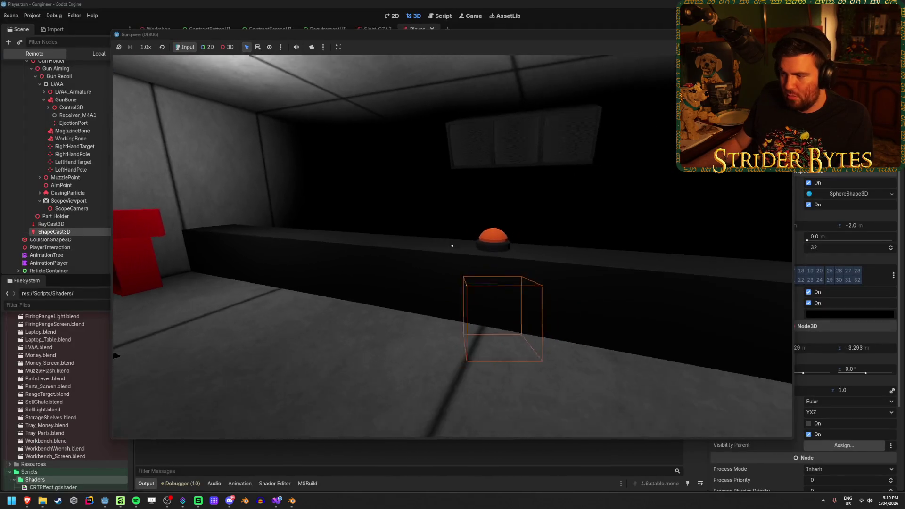
{"action": "key", "text": "w"}
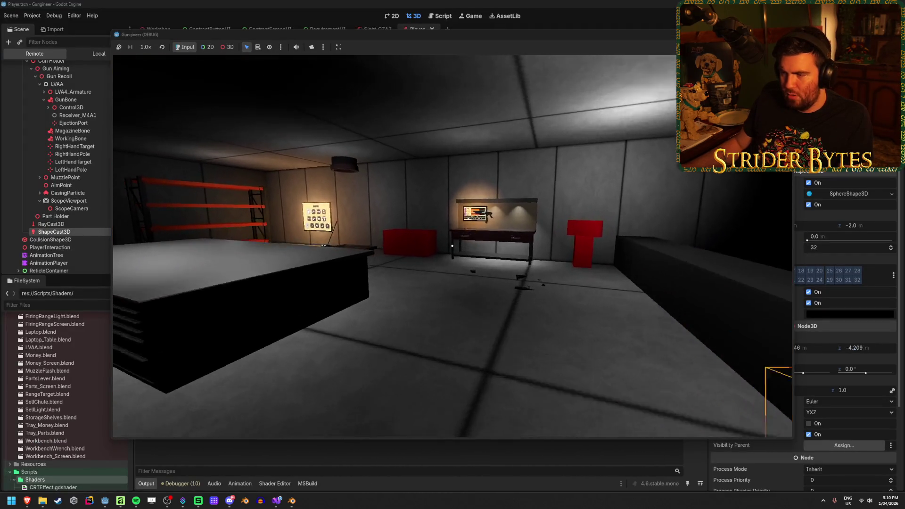
{"action": "key", "text": "w"}
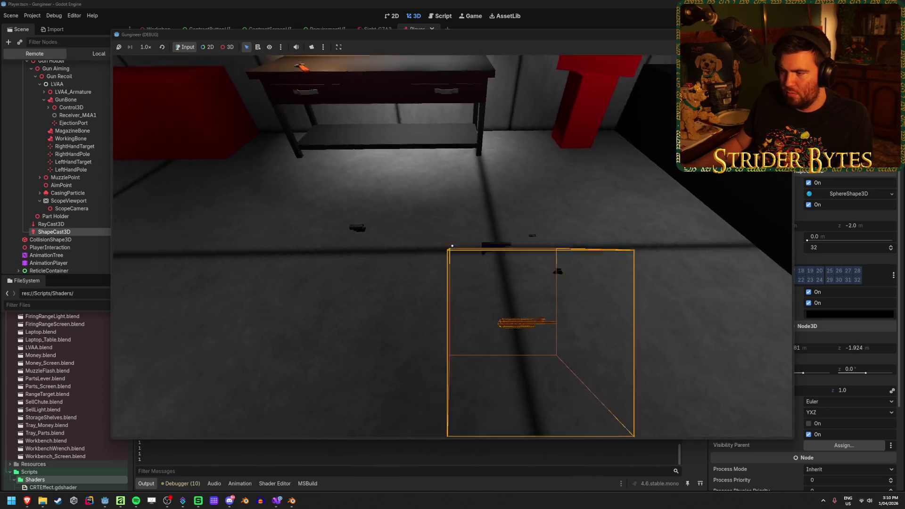
{"action": "mouse_move", "coordinate": [452, 245]}
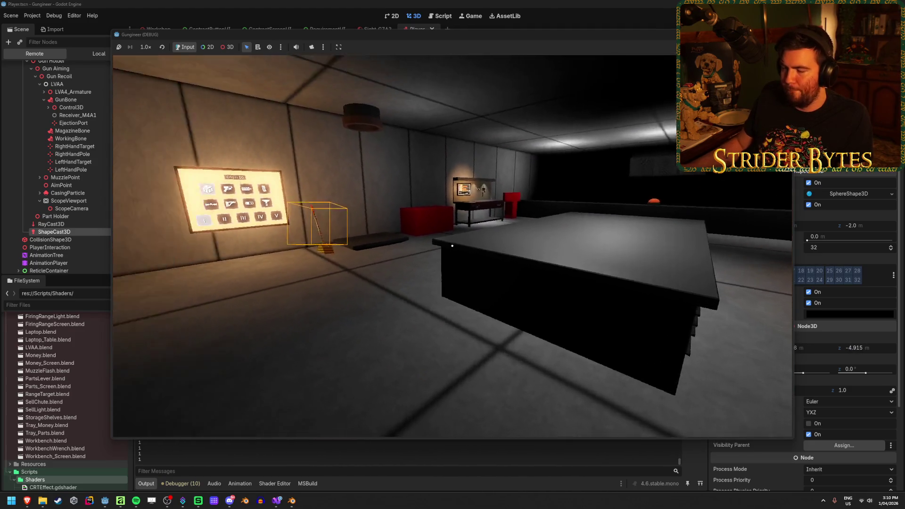
{"action": "key", "text": "F8"}
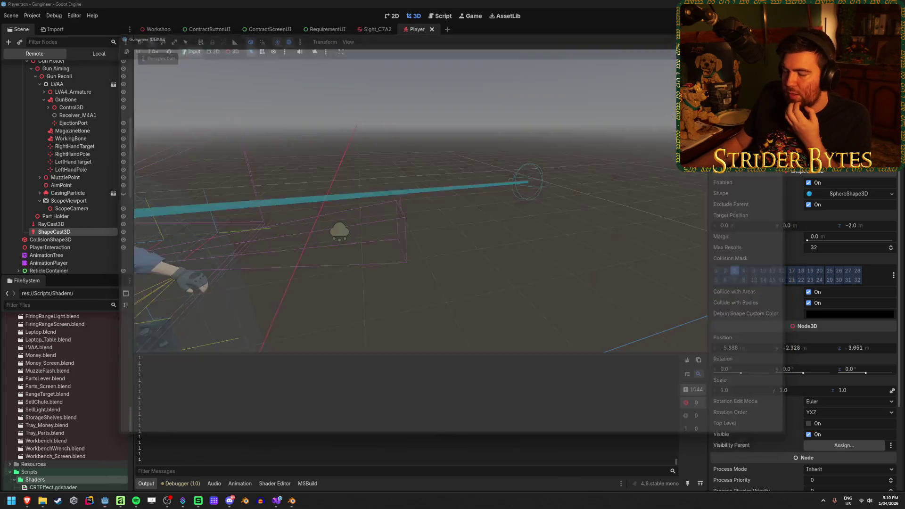
{"action": "key", "text": "alt+Tab"}
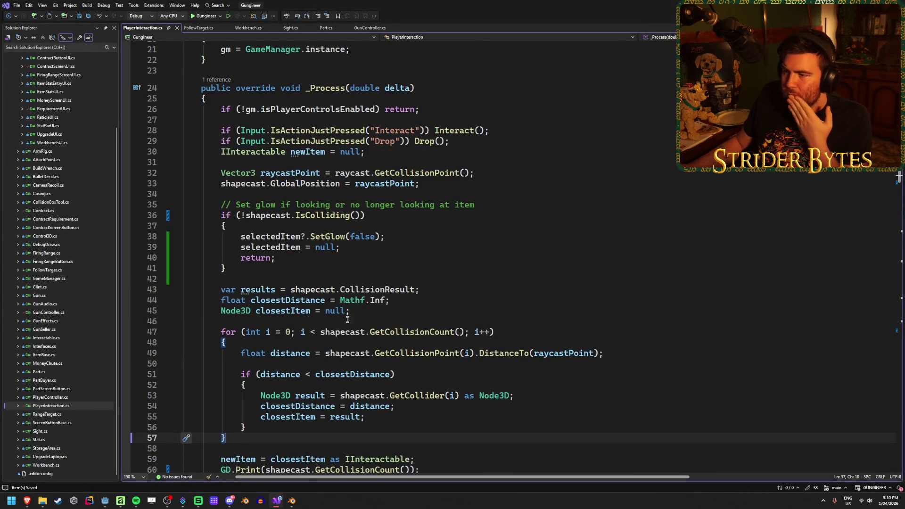
Check the Quick Info for the raycastPoint variable on line 33.
{"action": "left_click", "coordinate": [374, 183]}
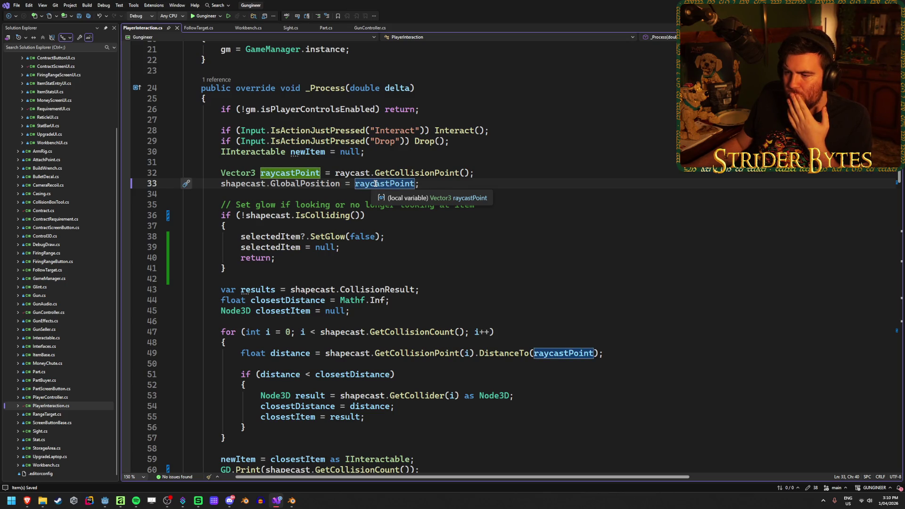
{"action": "left_click", "coordinate": [425, 186]}
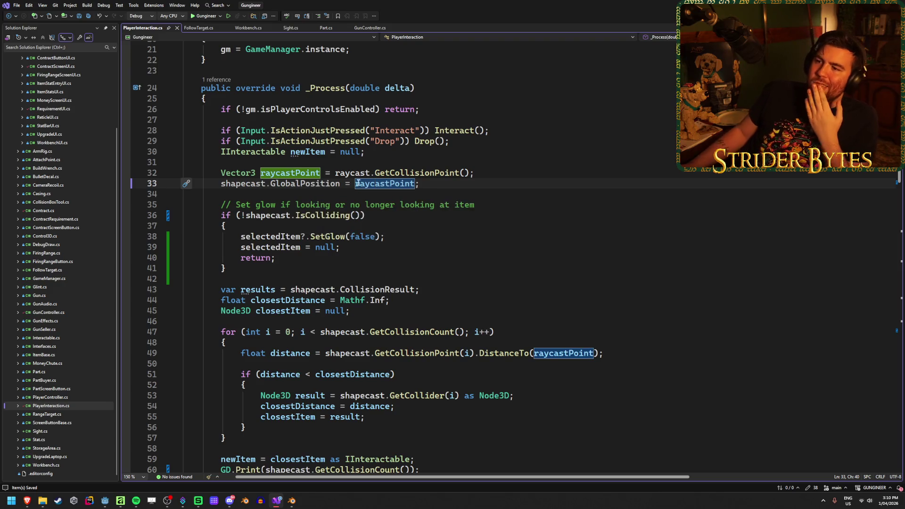
{"action": "key", "text": "Left"}
{"action": "key", "text": "Left"}
{"action": "key", "text": "Left"}
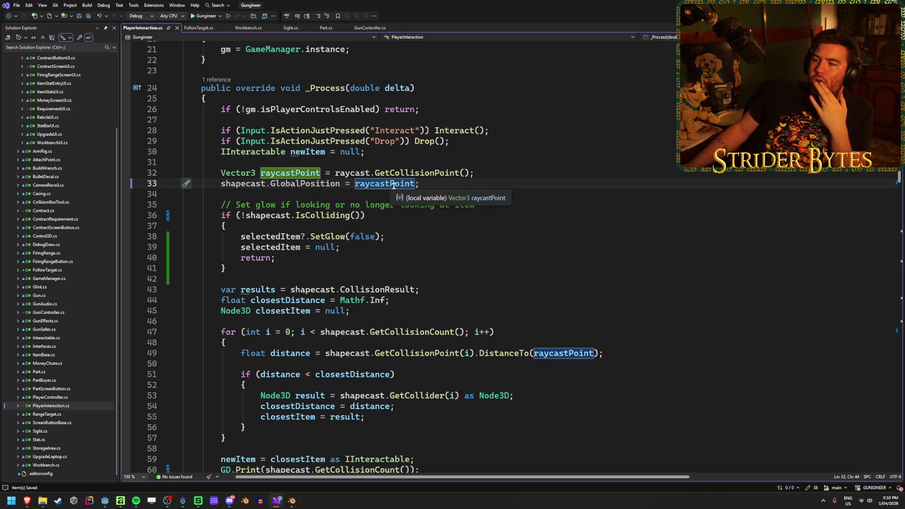
Type 'raycast.' on line 32 and browse its IntelliSense member list.
{"action": "mouse_move", "coordinate": [416, 171]}
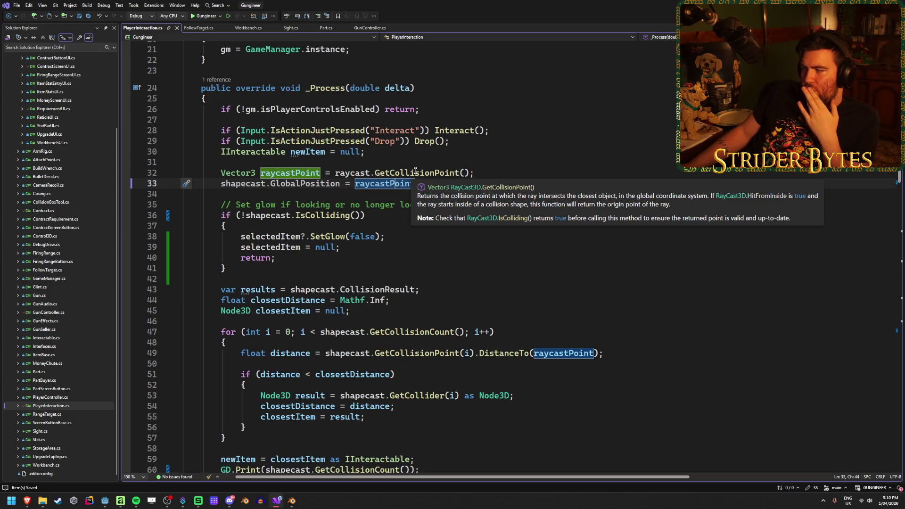
{"action": "left_click", "coordinate": [511, 171]}
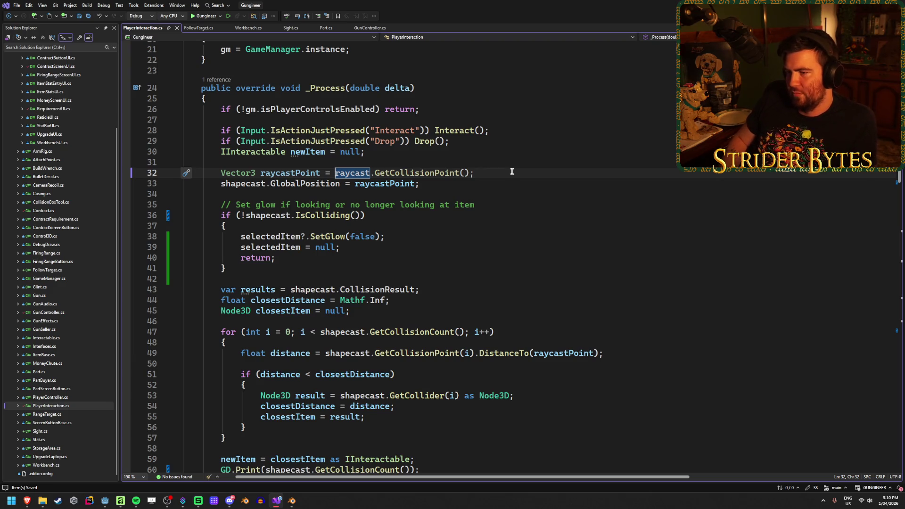
{"action": "type", "text": "raycast"}
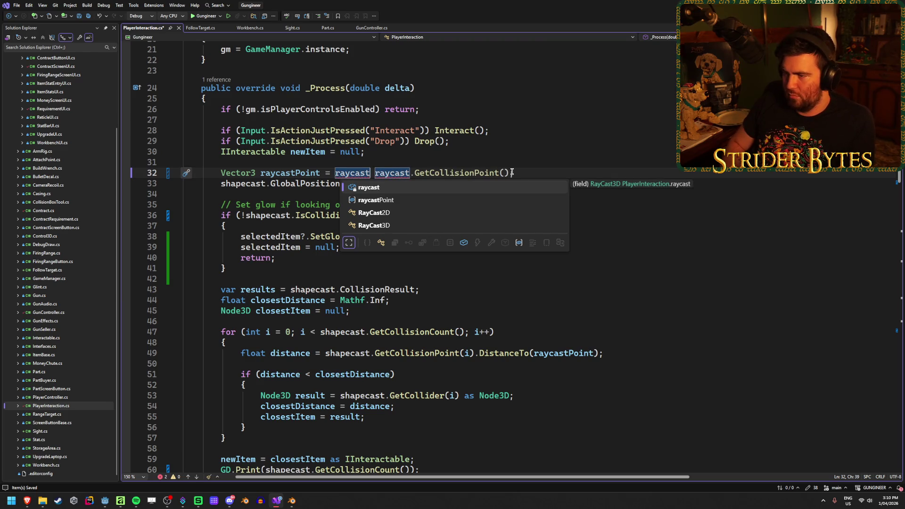
{"action": "type", "text": "."}
{"action": "key", "text": "Down"}
{"action": "key", "text": "Down"}
{"action": "key", "text": "Down"}
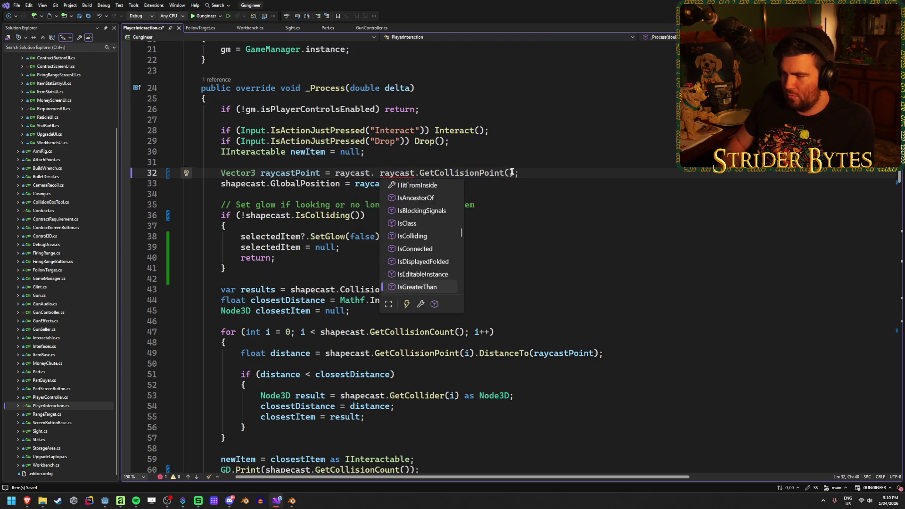
{"action": "key", "text": "Down"}
{"action": "key", "text": "Down"}
{"action": "key", "text": "Down"}
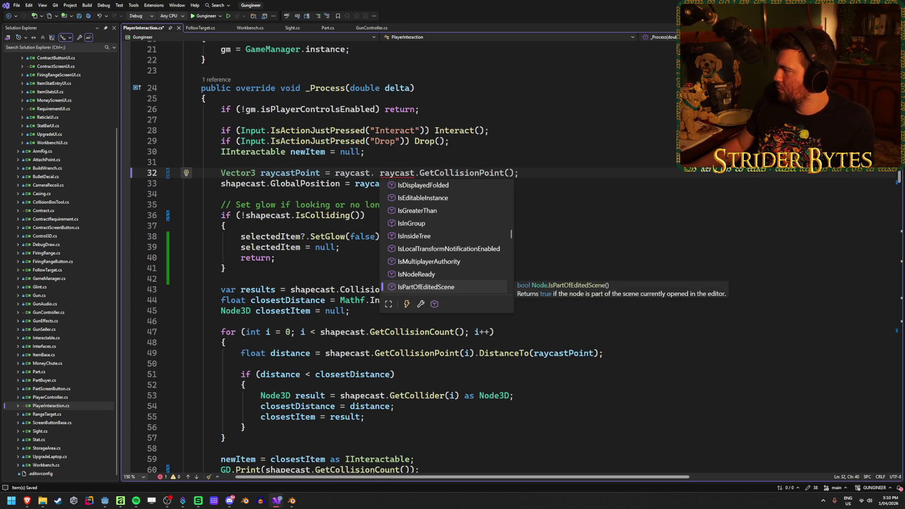
{"action": "key", "text": "Escape"}
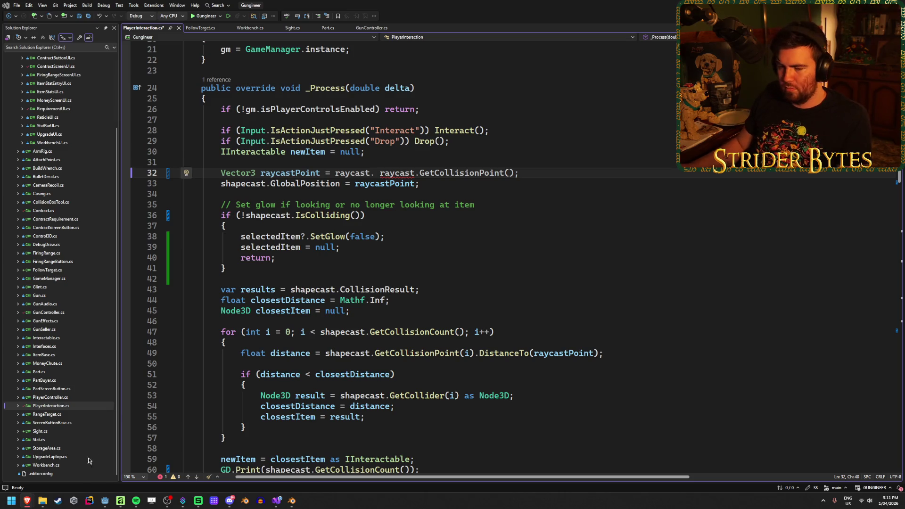
Close the ShapeCast3D docs tab and read the RayCast3D reference's properties and methods.
{"action": "mouse_move", "coordinate": [27, 501]}
{"action": "left_click", "coordinate": [391, 459]}
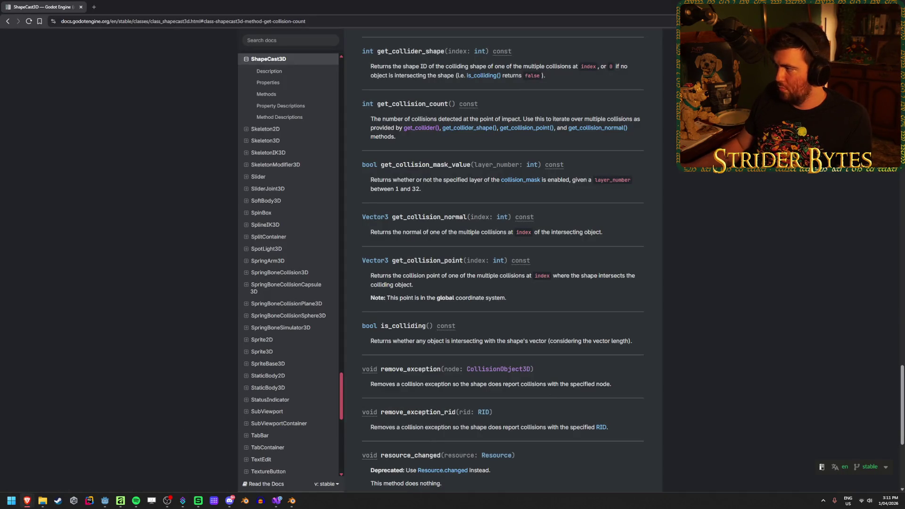
{"action": "key", "text": "ctrl+w"}
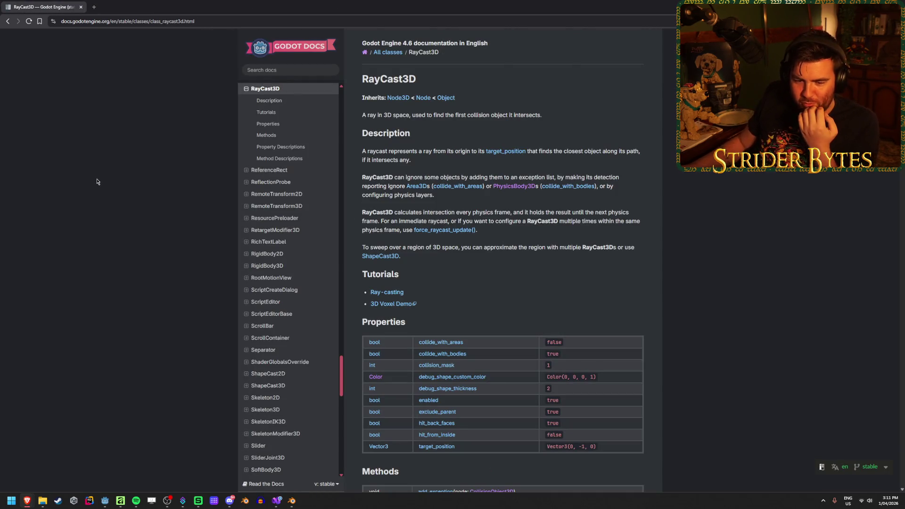
{"action": "scroll", "coordinate": [533, 293], "scroll_direction": "down", "scroll_amount": 4}
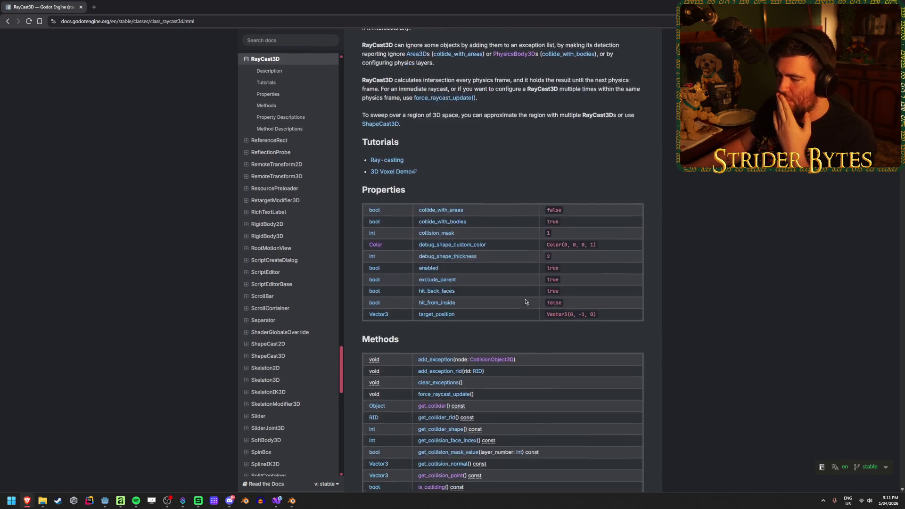
{"action": "scroll", "coordinate": [533, 293], "scroll_direction": "down", "scroll_amount": 1}
{"action": "scroll", "coordinate": [683, 289], "scroll_direction": "down", "scroll_amount": 2}
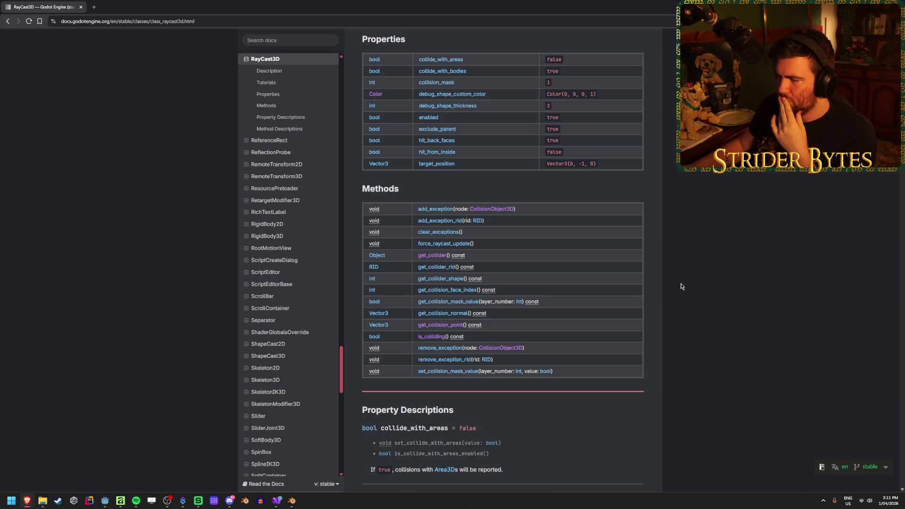
{"action": "scroll", "coordinate": [682, 286], "scroll_direction": "down", "scroll_amount": 2}
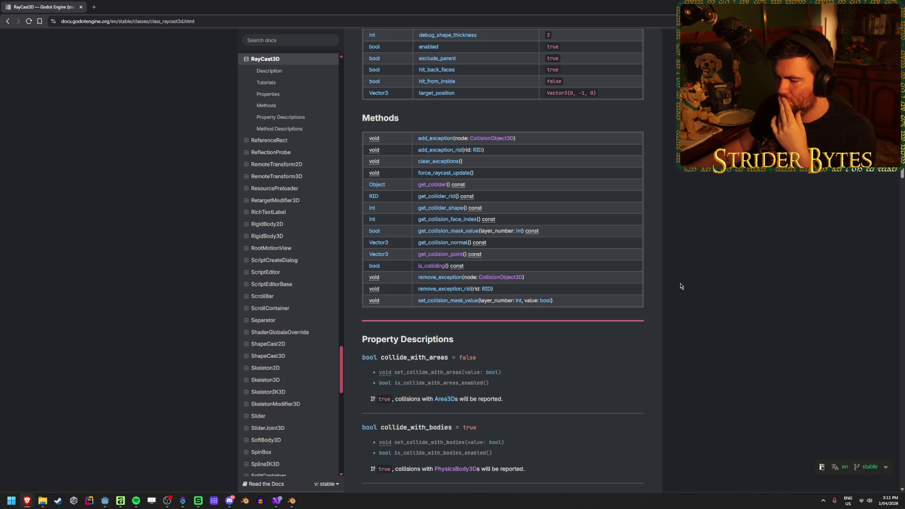
{"action": "scroll", "coordinate": [680, 287], "scroll_direction": "down", "scroll_amount": 3}
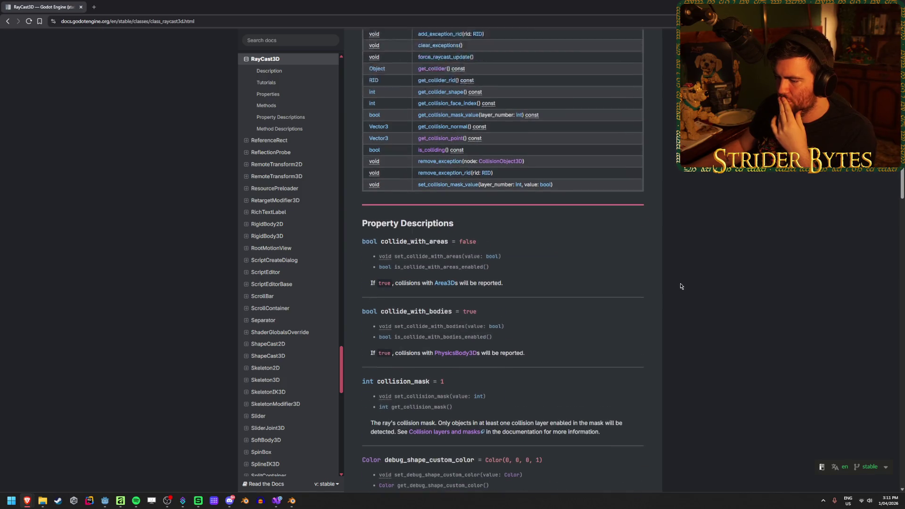
{"action": "scroll", "coordinate": [680, 286], "scroll_direction": "up", "scroll_amount": 4}
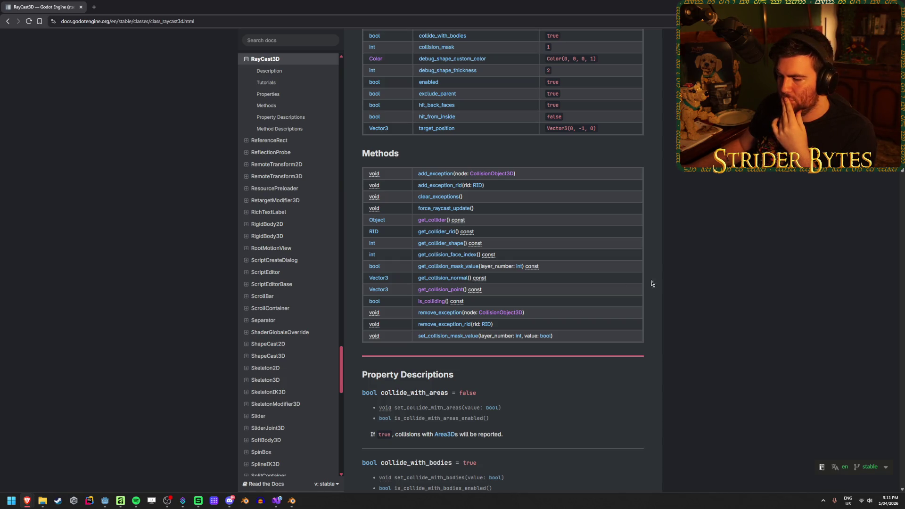
{"action": "left_click", "coordinate": [105, 500]}
Compare the RayCast3D and ShapeCast3D Inspector settings, noting the -2.0 m target position.
{"action": "left_click", "coordinate": [45, 181]}
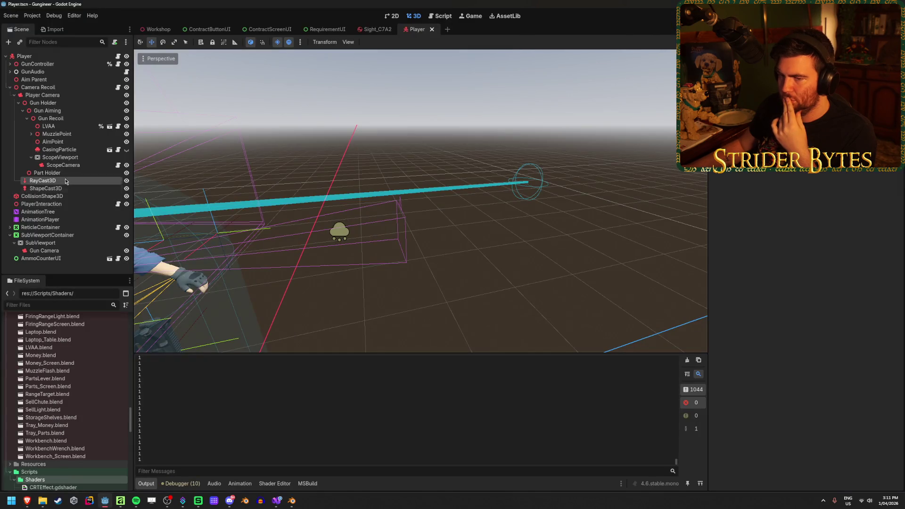
{"action": "key", "text": "f"}
{"action": "scroll", "coordinate": [400, 268], "scroll_direction": "down", "scroll_amount": 3}
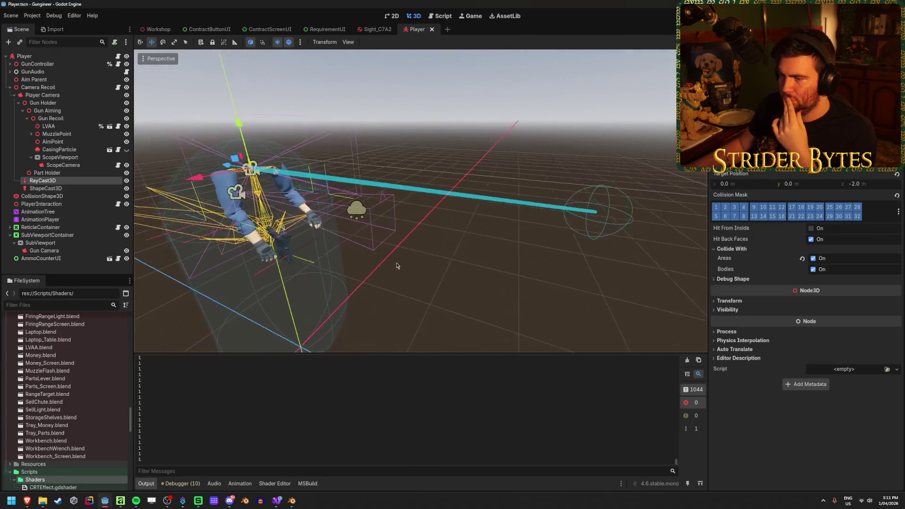
{"action": "scroll", "coordinate": [421, 260], "scroll_direction": "up", "scroll_amount": 3}
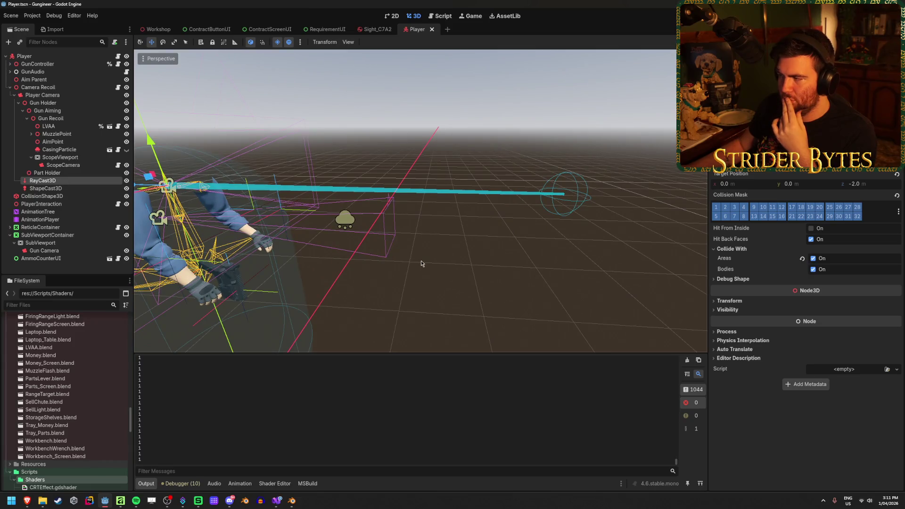
{"action": "left_click", "coordinate": [46, 188]}
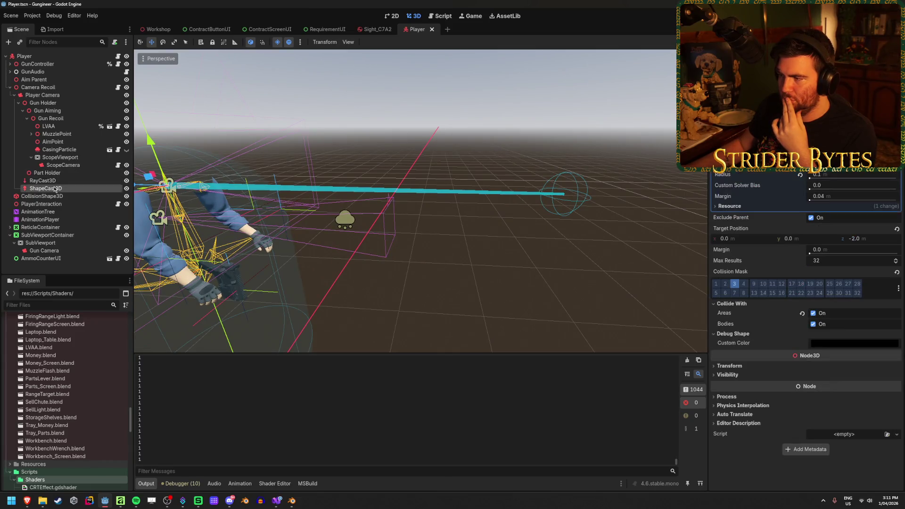
{"action": "left_click", "coordinate": [43, 181]}
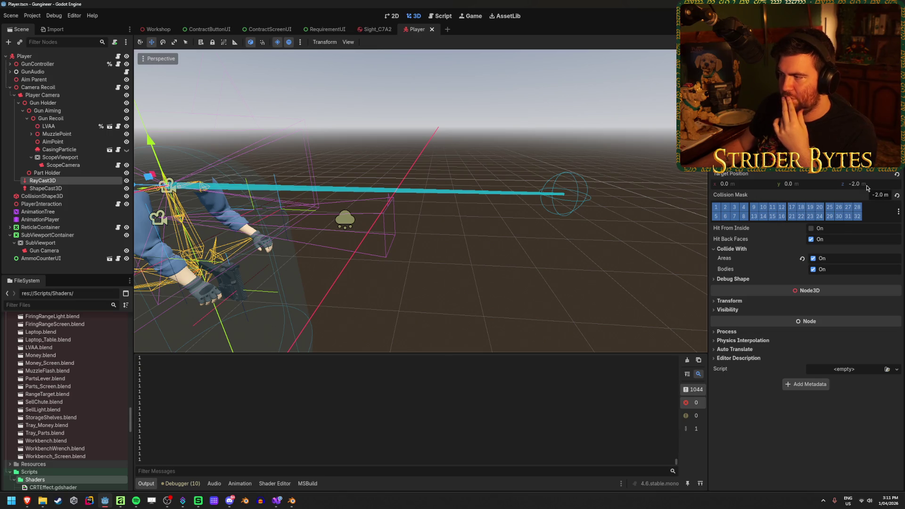
{"action": "left_click", "coordinate": [276, 501]}
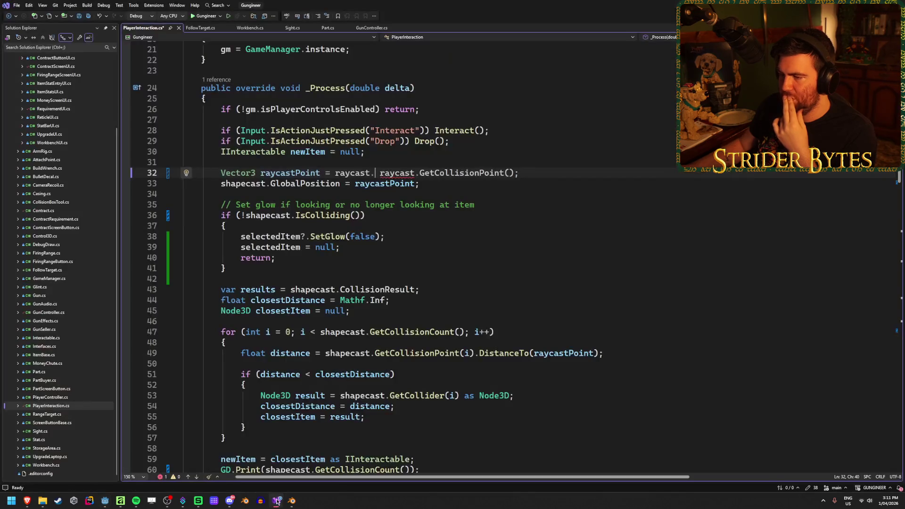
Make line 32 read raycast.IsColliding() ? raycast.GetCollisionPoint() : raycast.TargetPosition.
{"action": "type", "text": "IsC"}
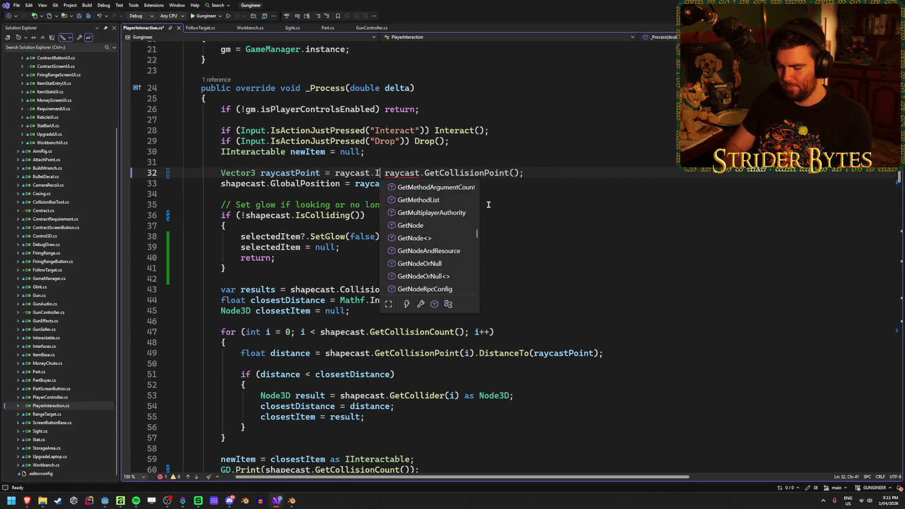
{"action": "key", "text": "Tab"}
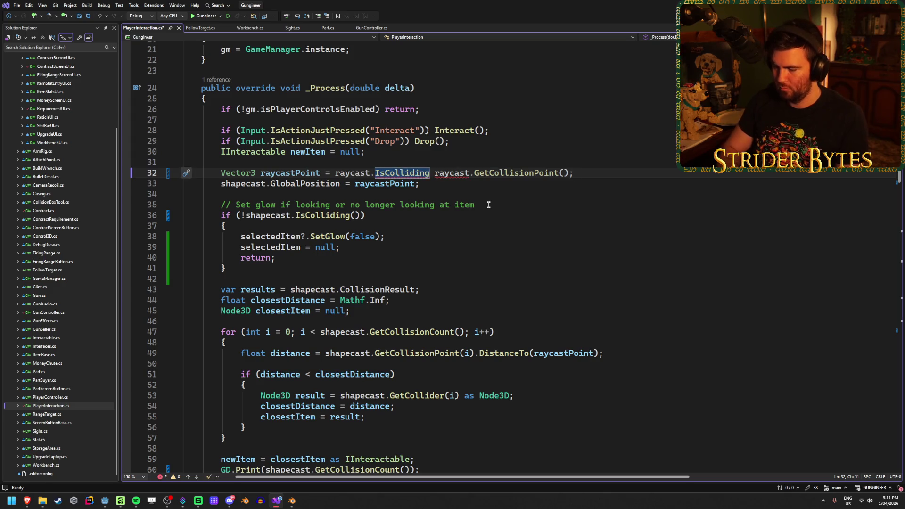
{"action": "type", "text": "() ?"}
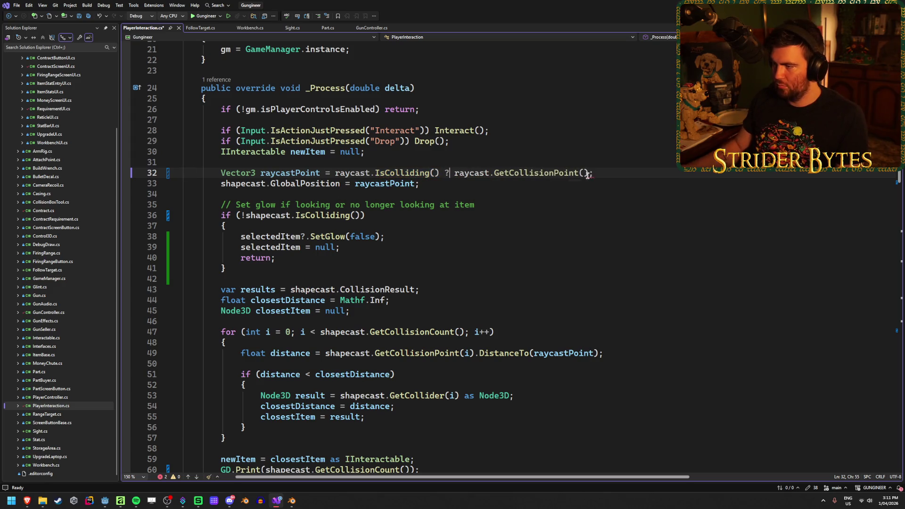
{"action": "left_click", "coordinate": [589, 173]}
{"action": "type", "text": ":"}
{"action": "type", "text": " raycast.t"}
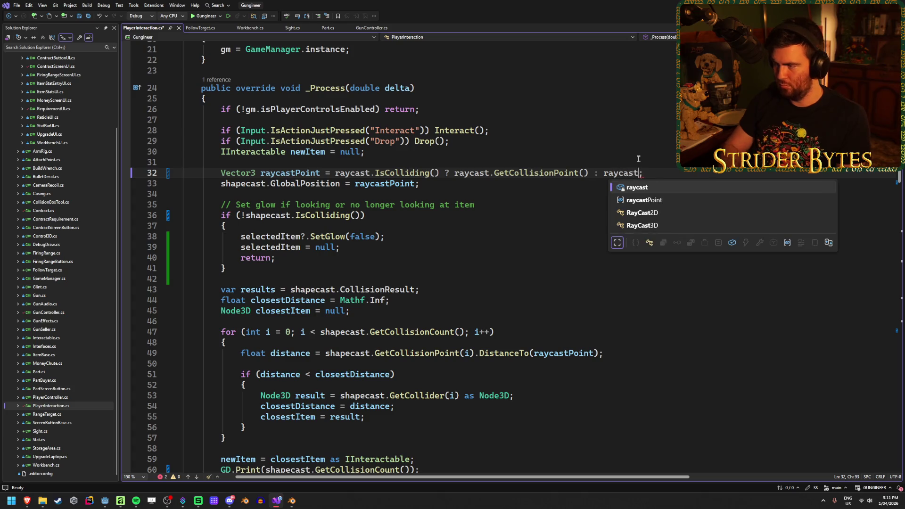
{"action": "key", "text": "Tab"}
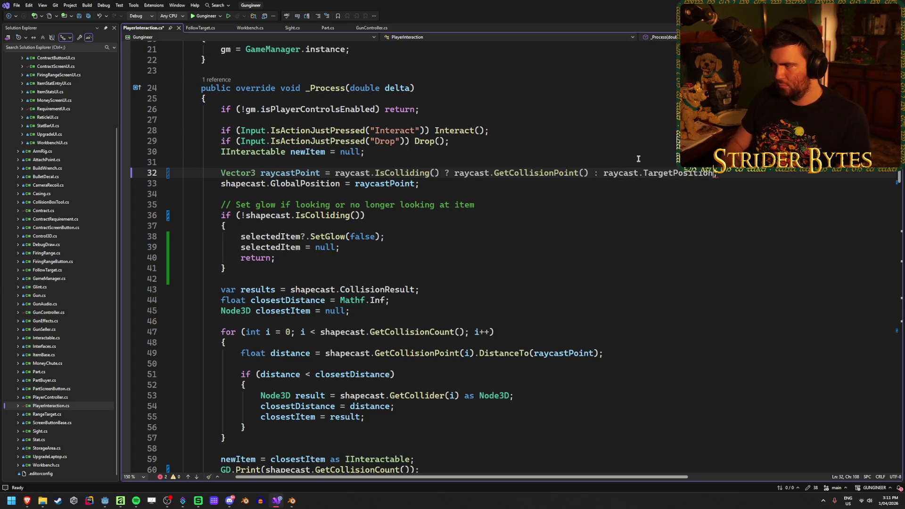
Save PlayerInteraction.cs and run the game in Godot.
{"action": "key", "text": "ctrl+s"}
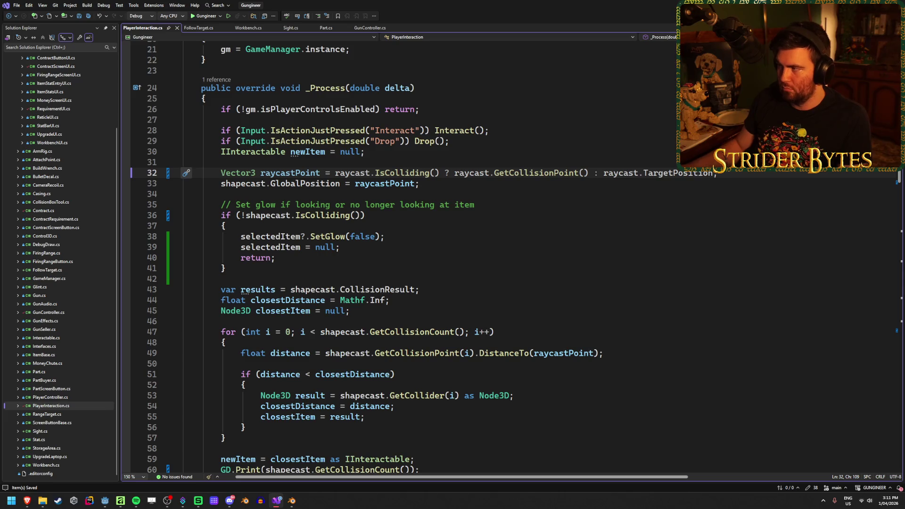
{"action": "key", "text": "alt+Tab"}
{"action": "key", "text": "F5"}
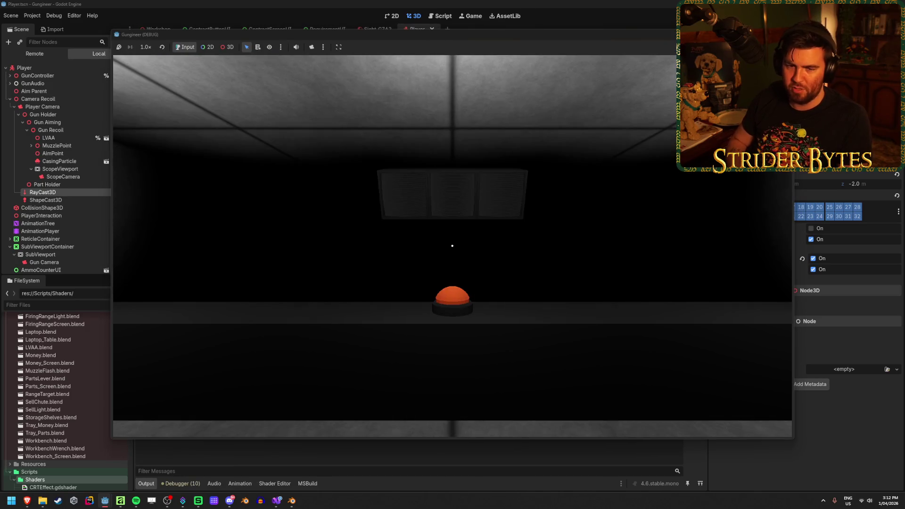
Select ShapeCast3D, then walk past the orange button and black counter before closing the game.
{"action": "mouse_move", "coordinate": [452, 246]}
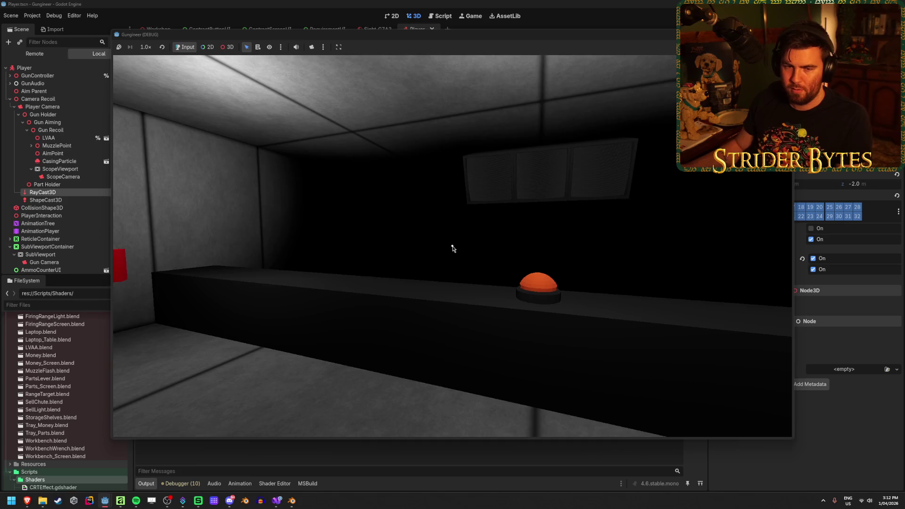
{"action": "key", "text": "F8"}
{"action": "scroll", "coordinate": [47, 71], "scroll_direction": "down", "scroll_amount": 3}
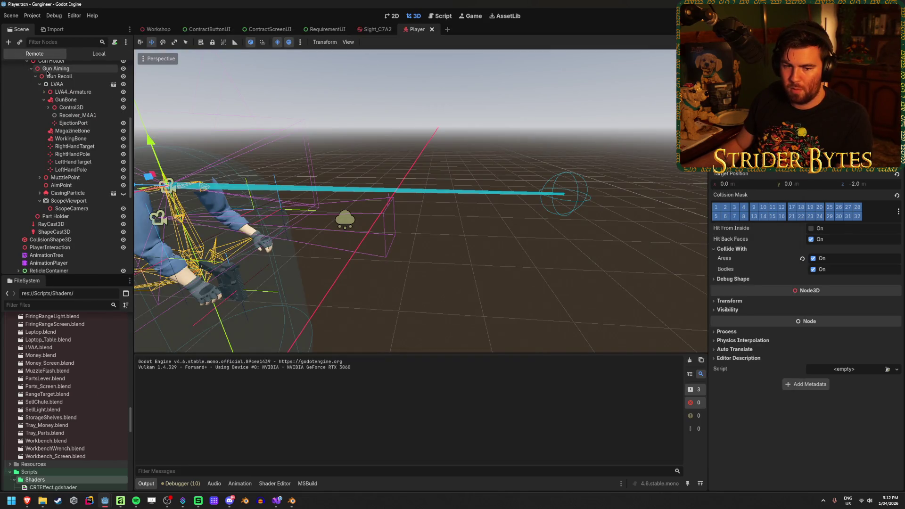
{"action": "left_click", "coordinate": [54, 232]}
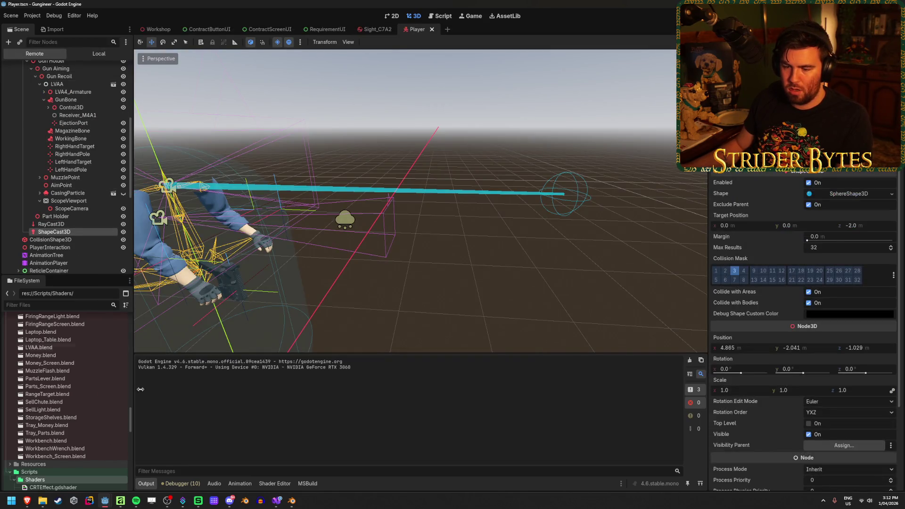
{"action": "mouse_move", "coordinate": [104, 500]}
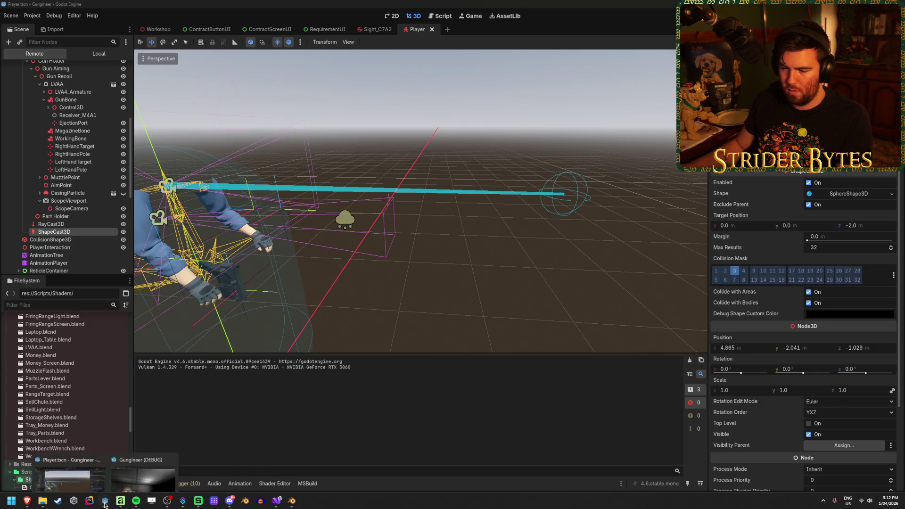
{"action": "left_click", "coordinate": [143, 472]}
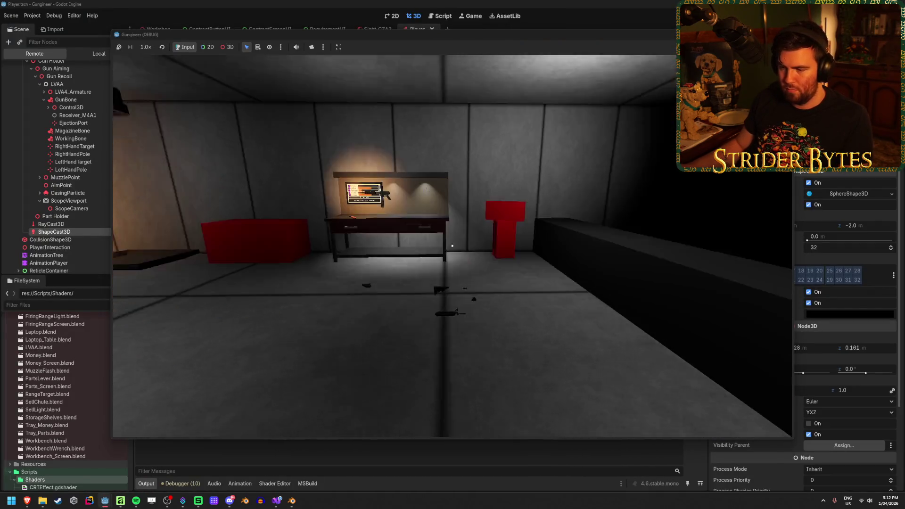
{"action": "key", "text": "s"}
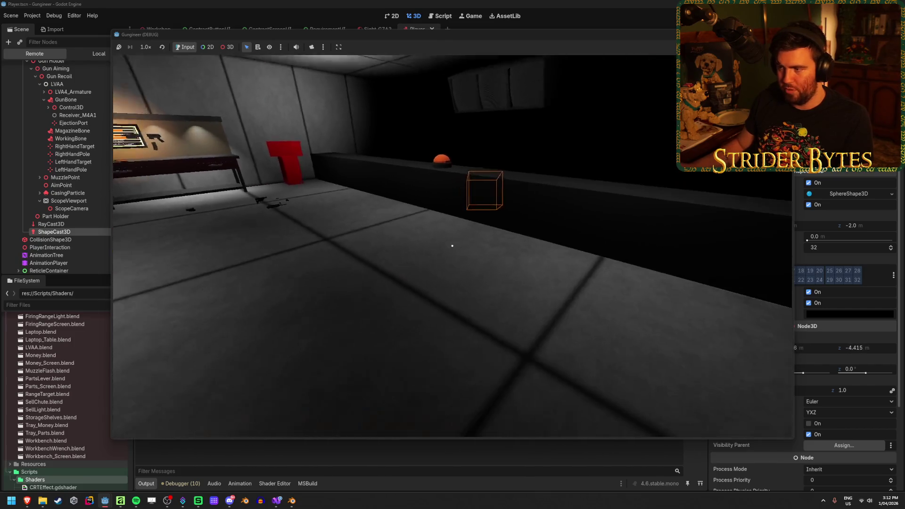
{"action": "key", "text": "w"}
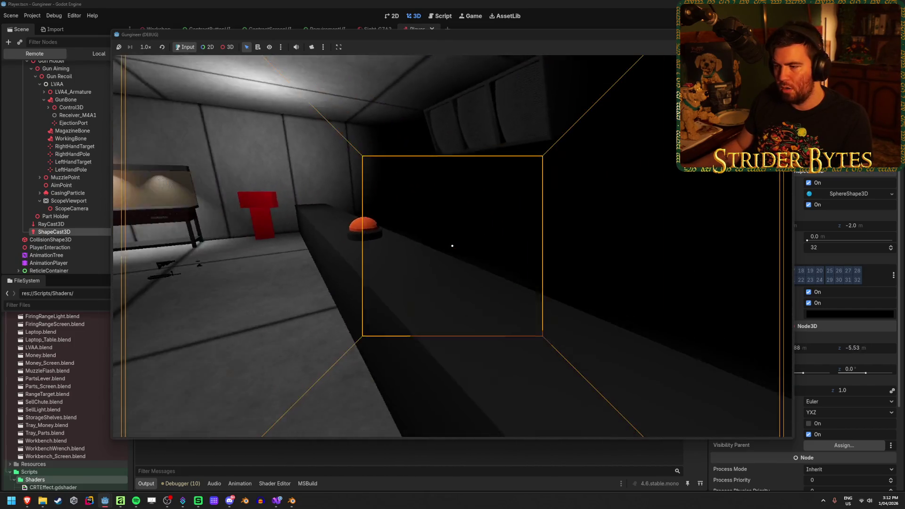
{"action": "key", "text": "s"}
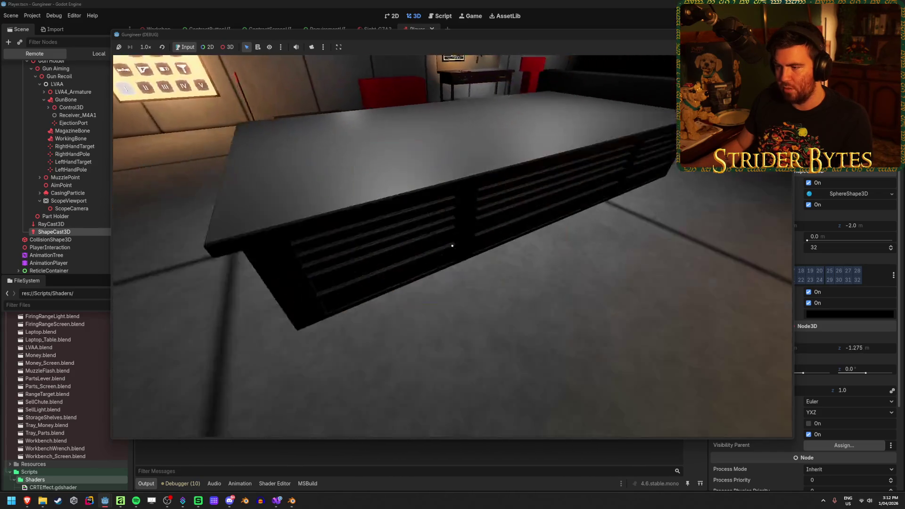
{"action": "key", "text": "s"}
{"action": "key", "text": "F8"}
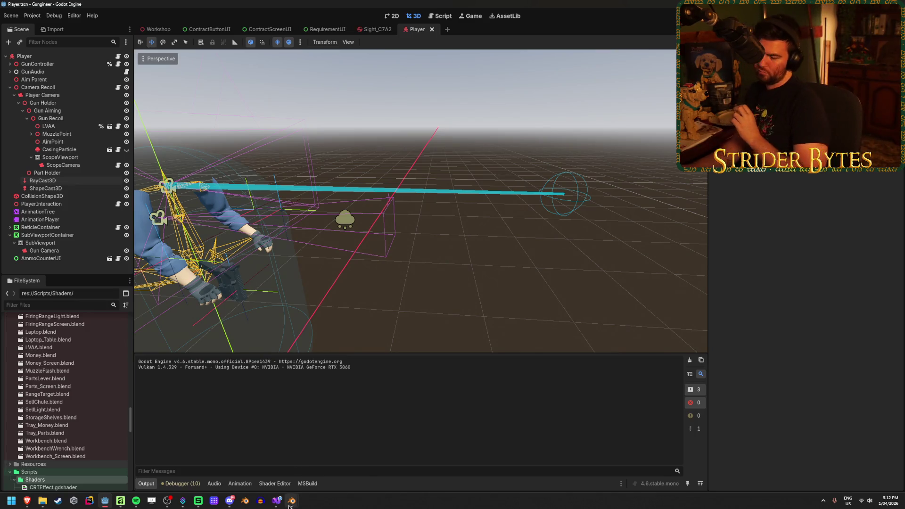
Insert 'raycast.Basis +' before raycast.TargetPosition on line 32 and save.
{"action": "mouse_move", "coordinate": [285, 506]}
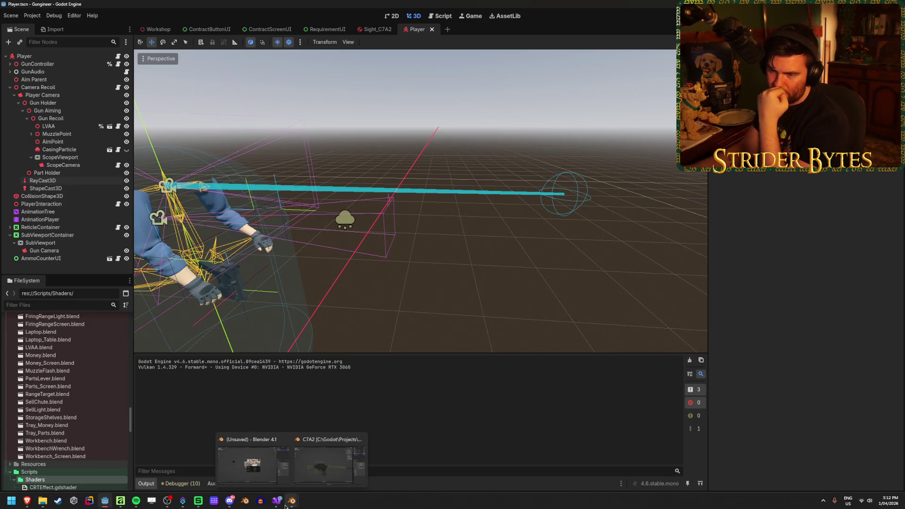
{"action": "left_click", "coordinate": [277, 501]}
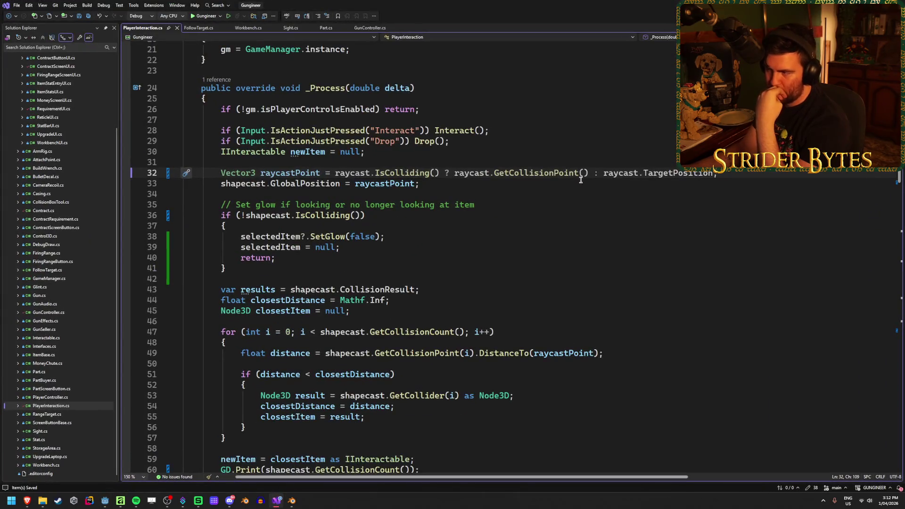
{"action": "left_click", "coordinate": [603, 168]}
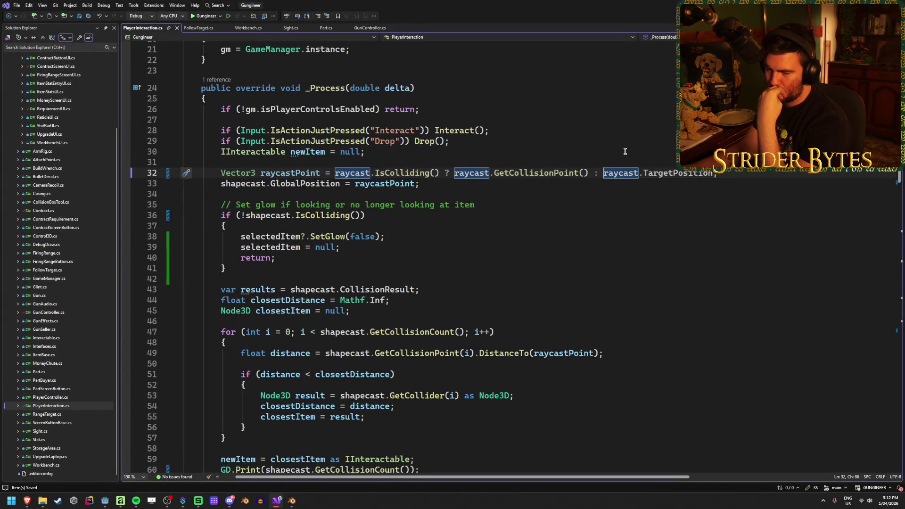
{"action": "type", "text": "rayc"}
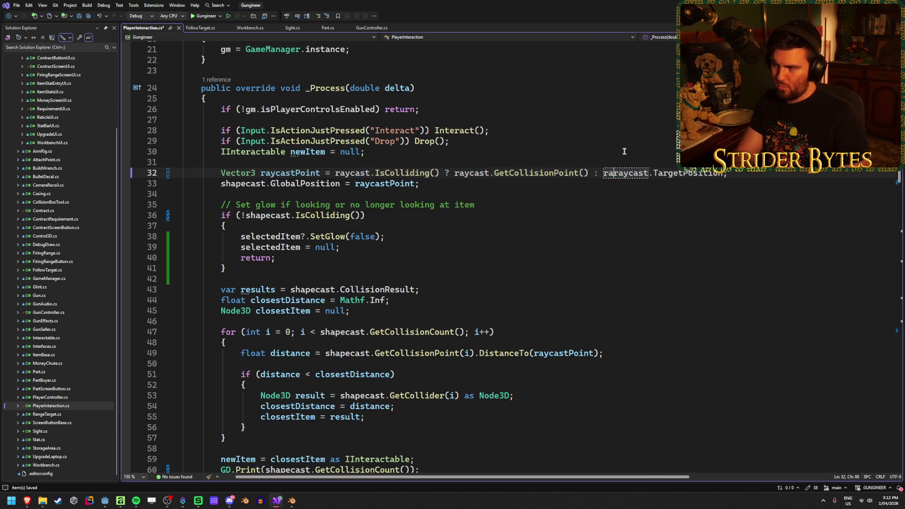
{"action": "type", "text": "ast."}
{"action": "key", "text": "Escape"}
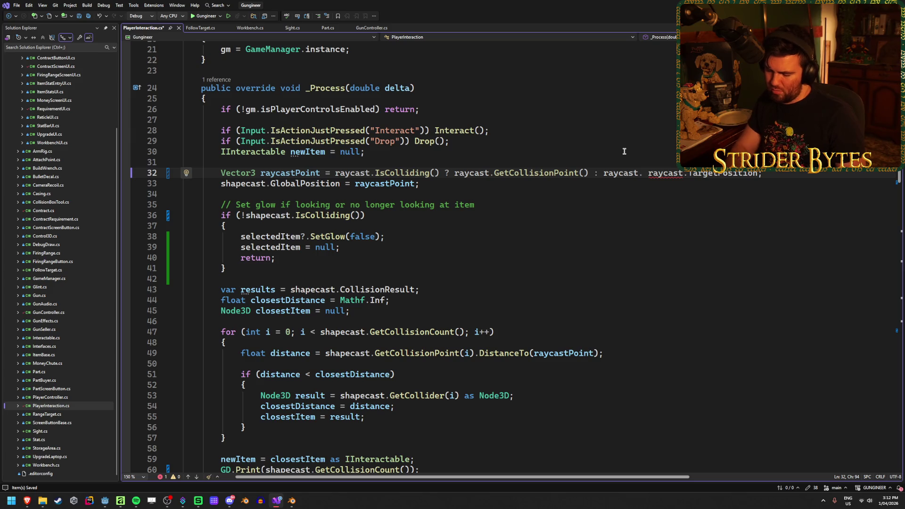
{"action": "type", "text": "Bas"}
{"action": "key", "text": "Tab"}
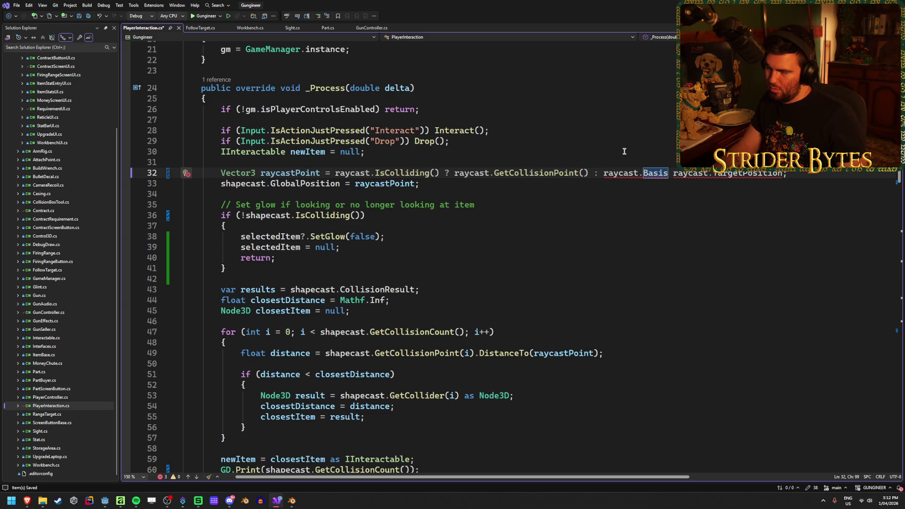
{"action": "type", "text": "+"}
{"action": "key", "text": "ctrl+s"}
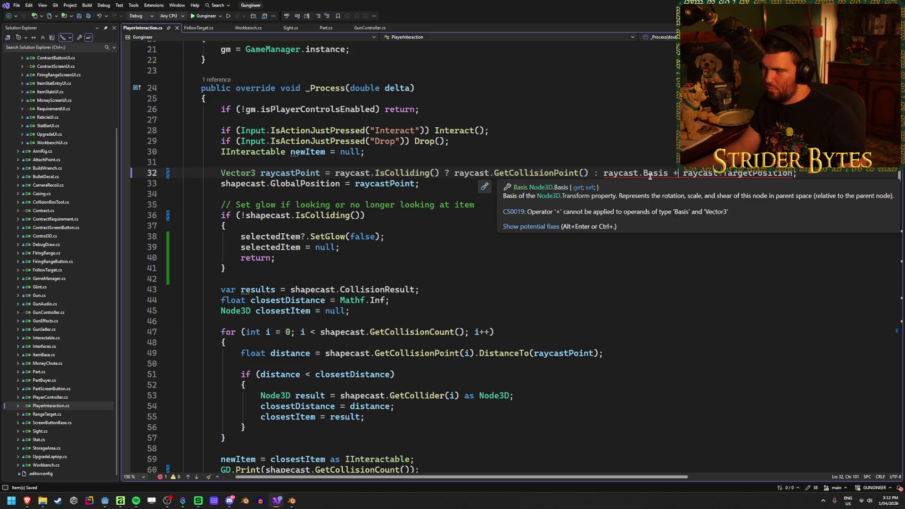
Complete the term to raycast.Basis.Z, save, and return to Godot to rebuild.
{"action": "key", "text": "Left"}
{"action": "key", "text": "Left"}
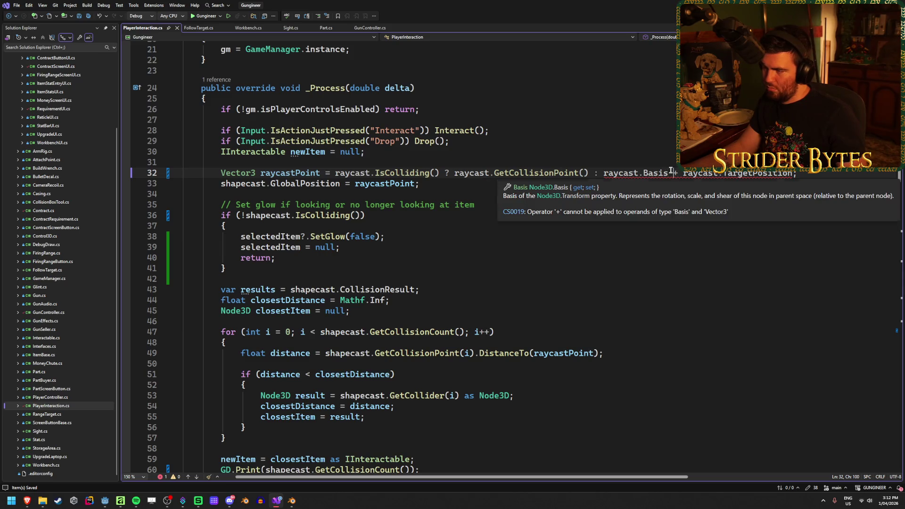
{"action": "type", "text": "."}
{"action": "key", "text": "Down"}
{"action": "type", "text": "Z"}
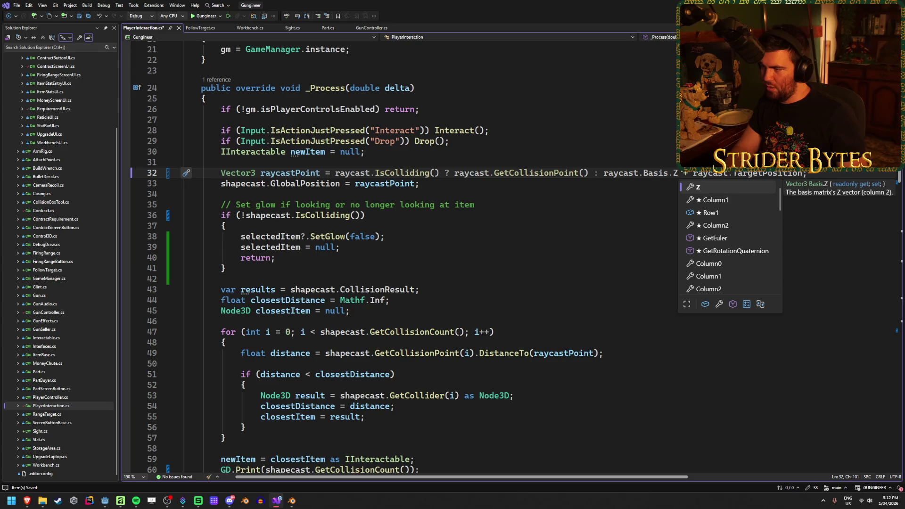
{"action": "key", "text": "ctrl+s"}
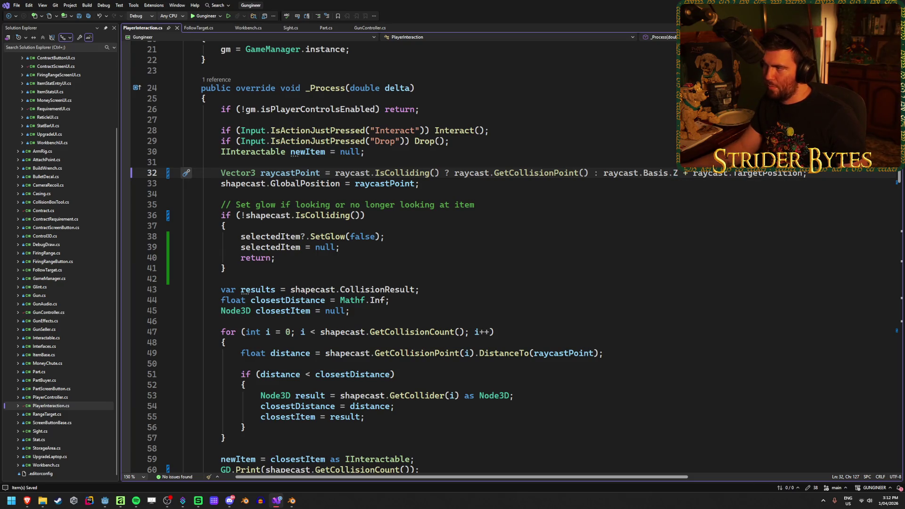
{"action": "key", "text": "alt+Tab"}
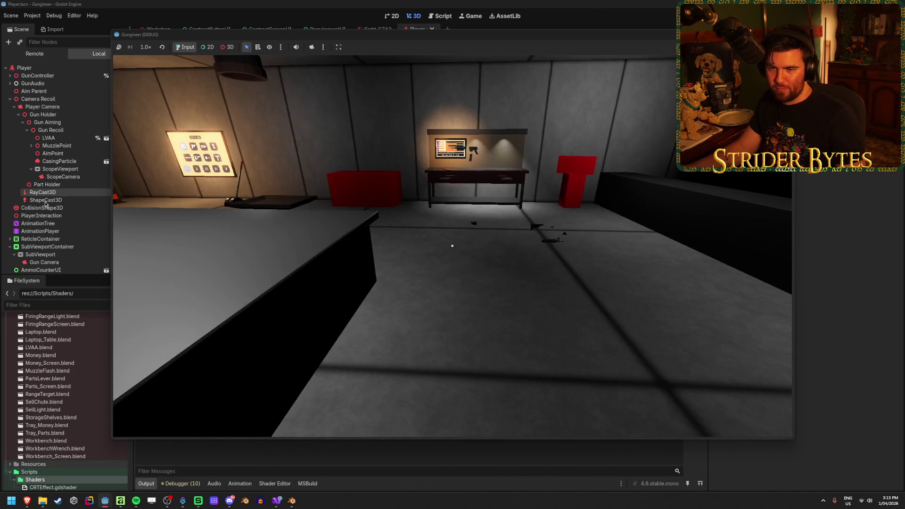
Select ShapeCast3D in the Remote scene tree to watch its live position, then stop the game.
{"action": "left_click", "coordinate": [46, 200]}
{"action": "mouse_move", "coordinate": [105, 501]}
{"action": "left_click", "coordinate": [139, 466]}
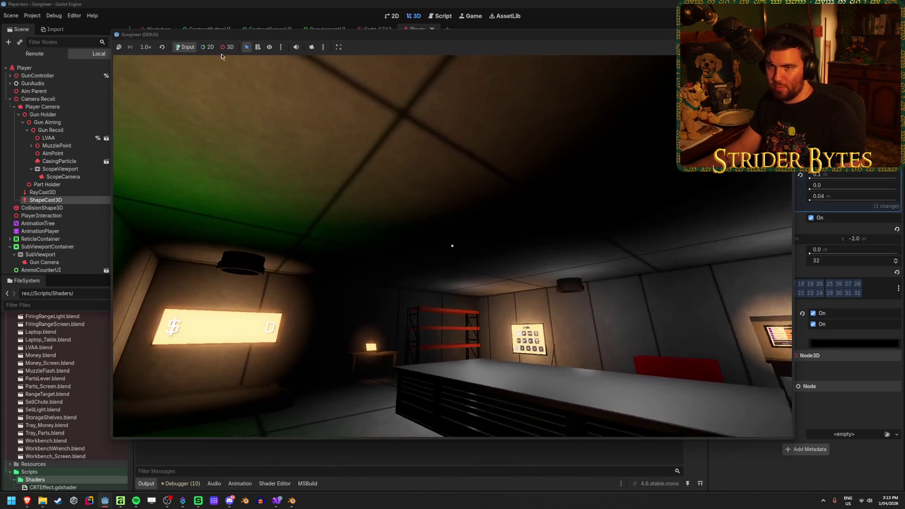
{"action": "left_click", "coordinate": [35, 53]}
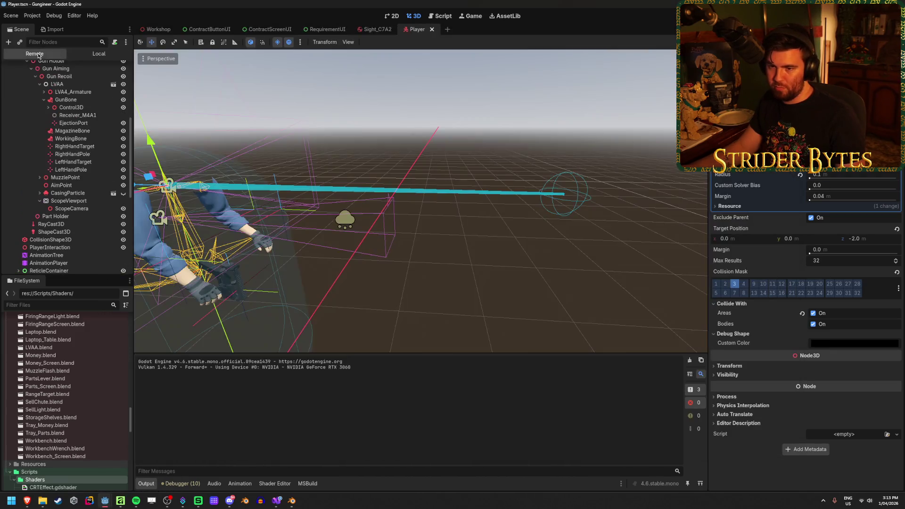
{"action": "left_click", "coordinate": [55, 232]}
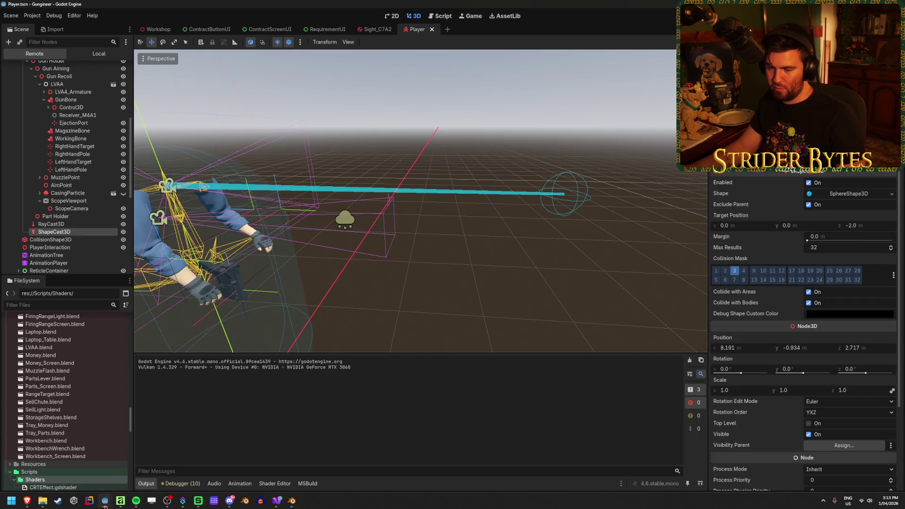
{"action": "mouse_move", "coordinate": [105, 500]}
{"action": "left_click", "coordinate": [138, 466]}
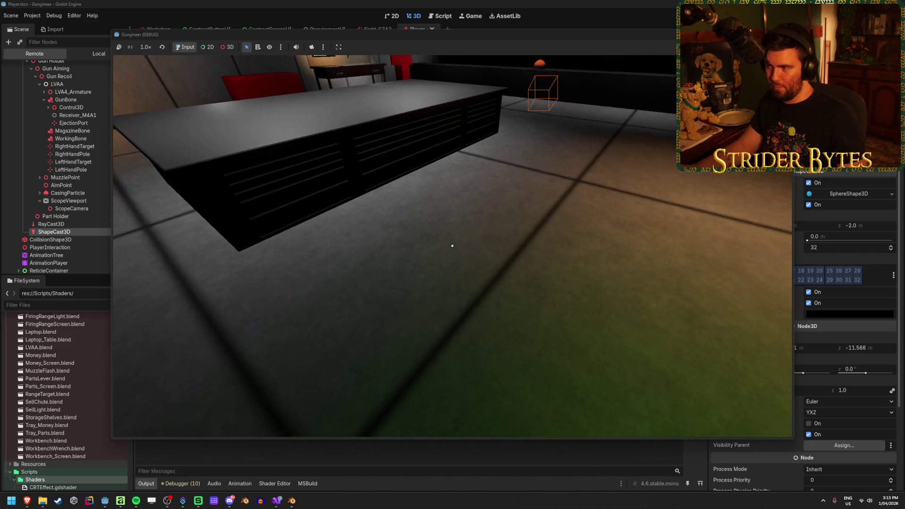
{"action": "key", "text": "F8"}
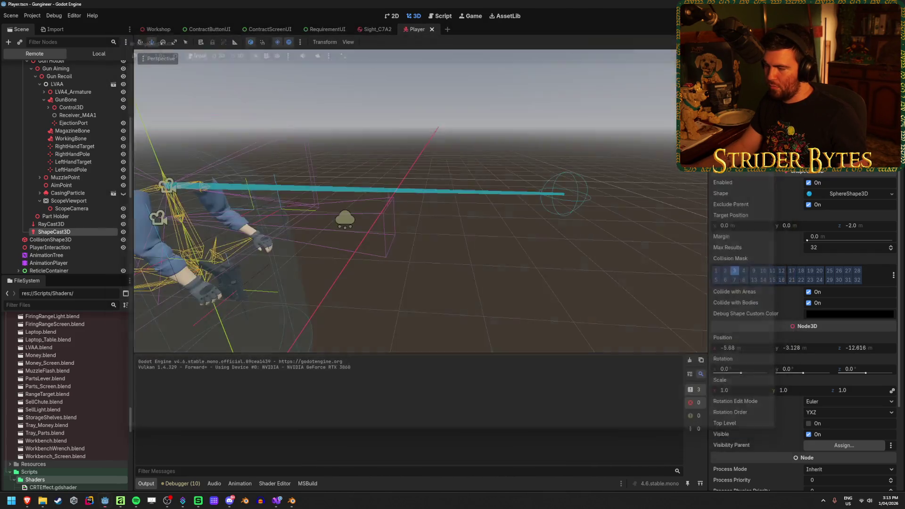
{"action": "key", "text": "alt+Tab"}
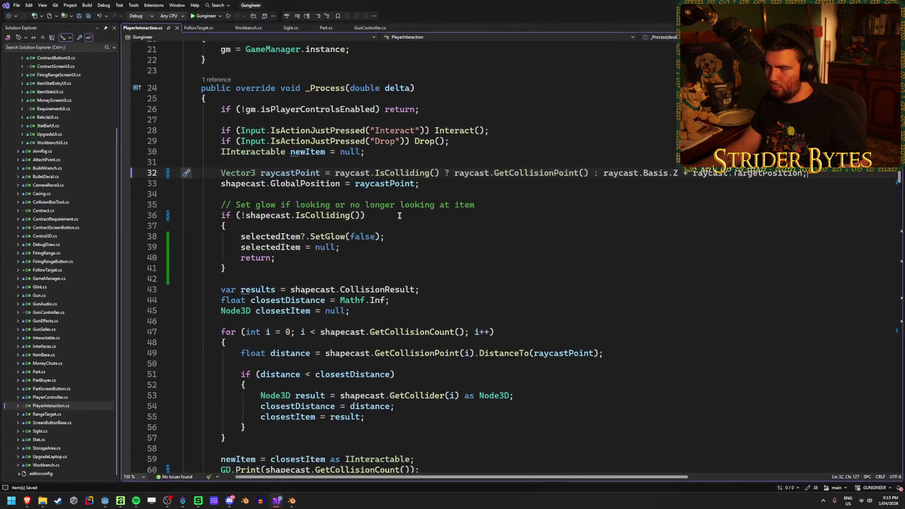
{"action": "left_click", "coordinate": [451, 185]}
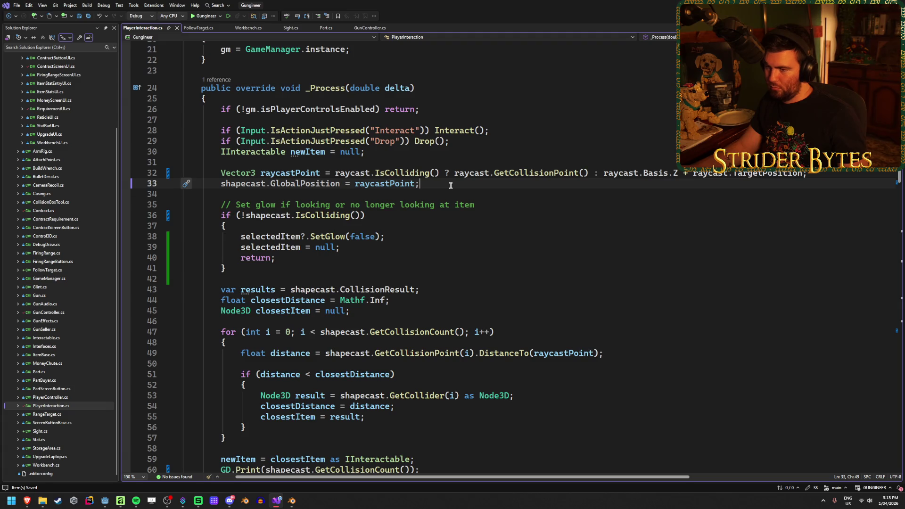
{"action": "double_click", "coordinate": [295, 184]}
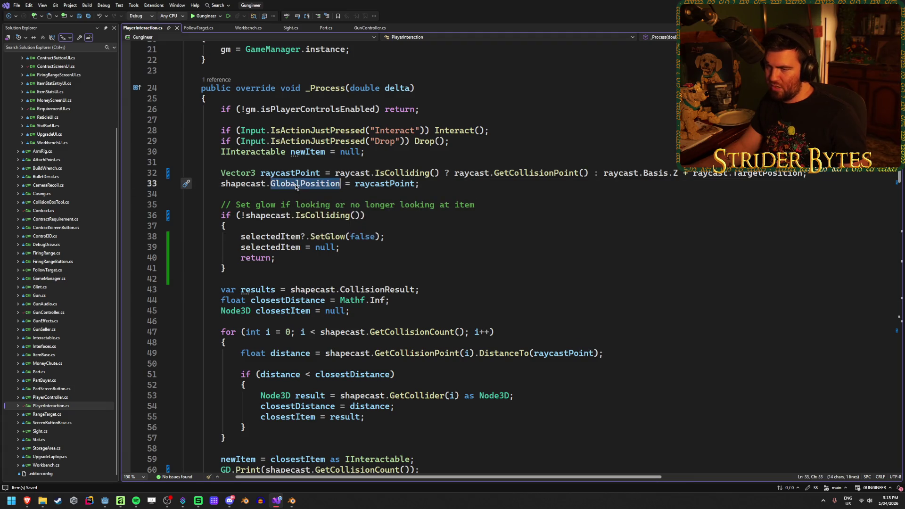
{"action": "left_click", "coordinate": [436, 183]}
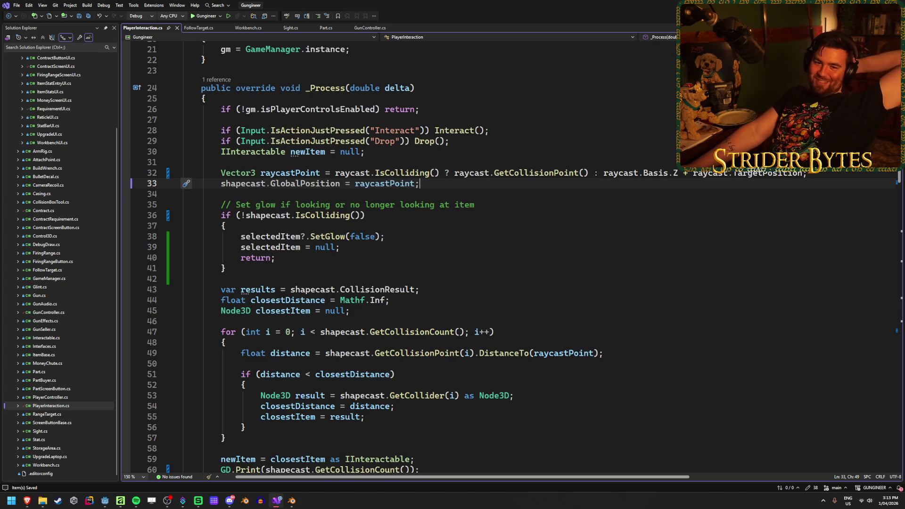
{"action": "left_click", "coordinate": [821, 175]}
{"action": "mouse_move", "coordinate": [821, 174]}
{"action": "left_mouse_down"}
{"action": "mouse_move", "coordinate": [221, 173]}
{"action": "mouse_move", "coordinate": [606, 173]}
{"action": "left_mouse_up"}
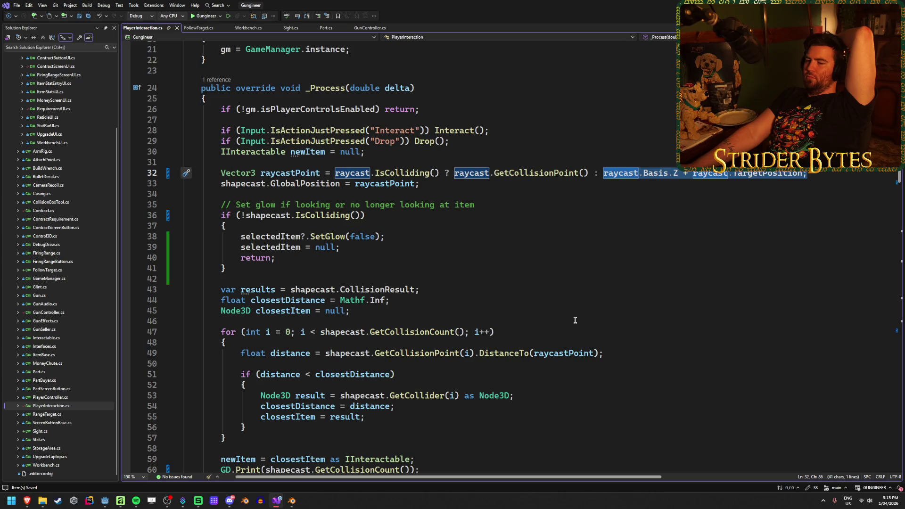
{"action": "left_click", "coordinate": [832, 174]}
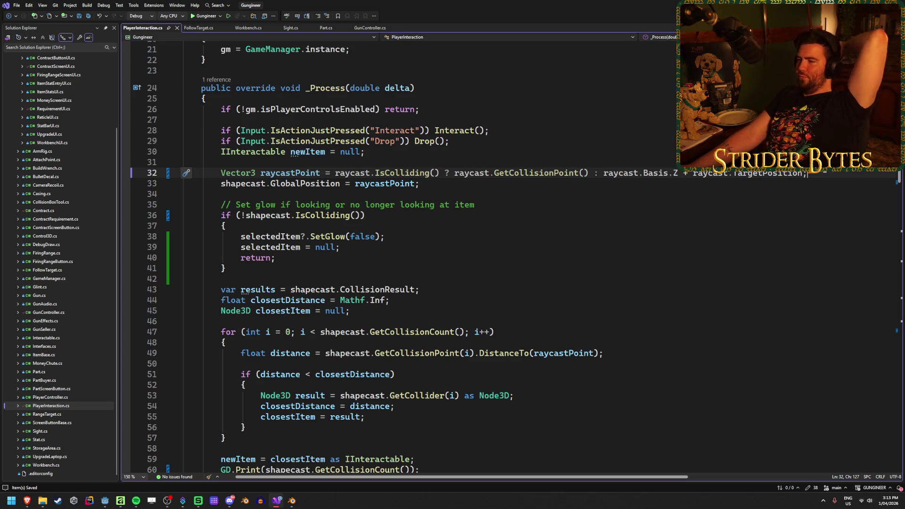
{"action": "mouse_move", "coordinate": [806, 175]}
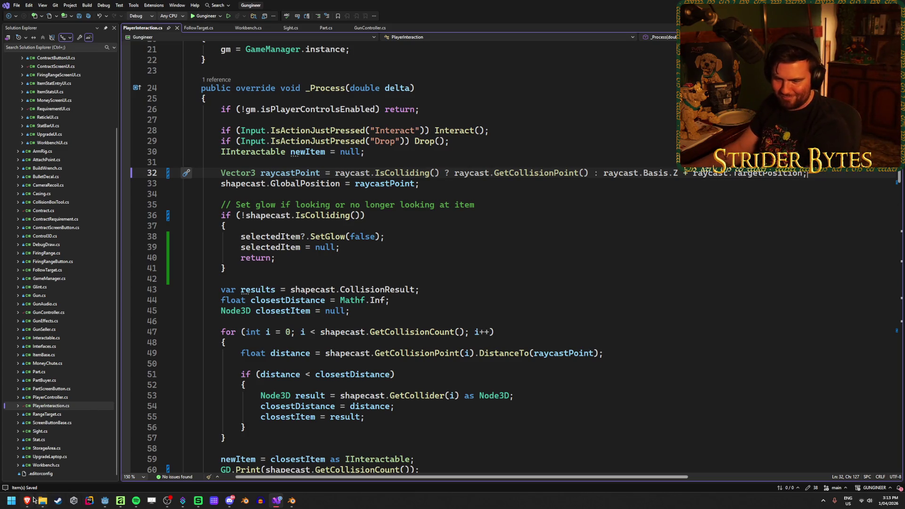
{"action": "mouse_move", "coordinate": [27, 501]}
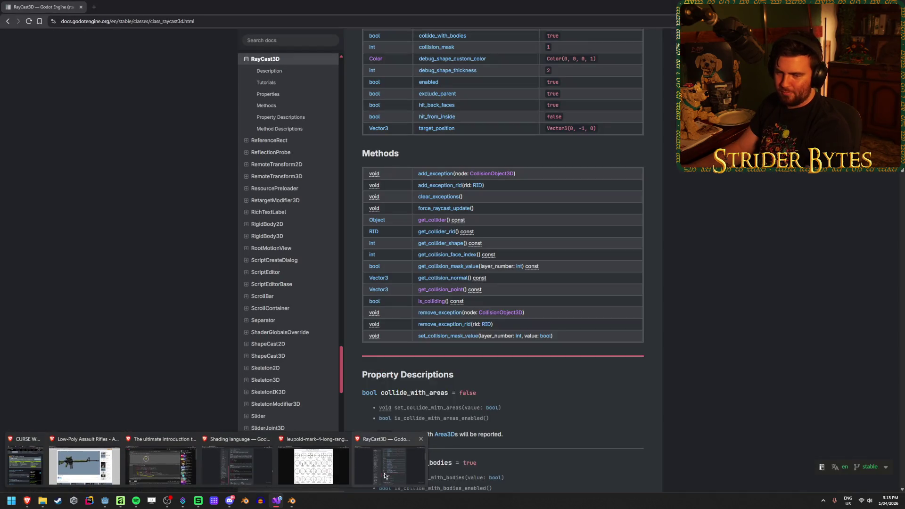
{"action": "left_click", "coordinate": [385, 476]}
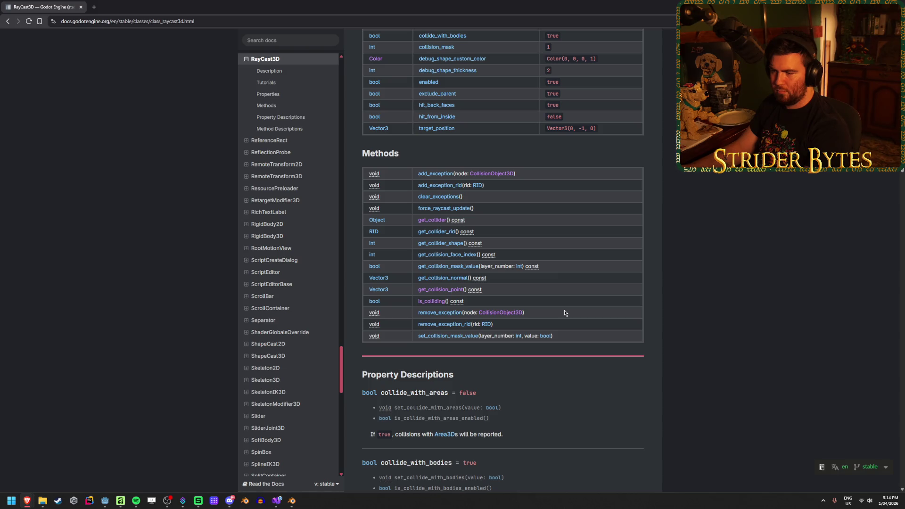
Read RayCast3D's target_position description, then return to PlayerInteraction.cs.
{"action": "scroll", "coordinate": [565, 313], "scroll_direction": "down", "scroll_amount": 15}
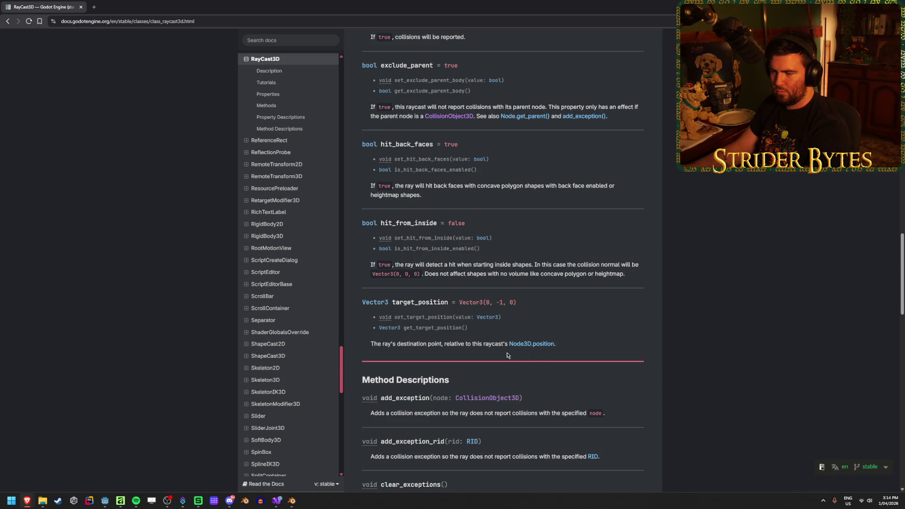
{"action": "left_click_drag", "start_coordinate": [398, 343], "coordinate": [494, 342]}
{"action": "left_click", "coordinate": [432, 340]}
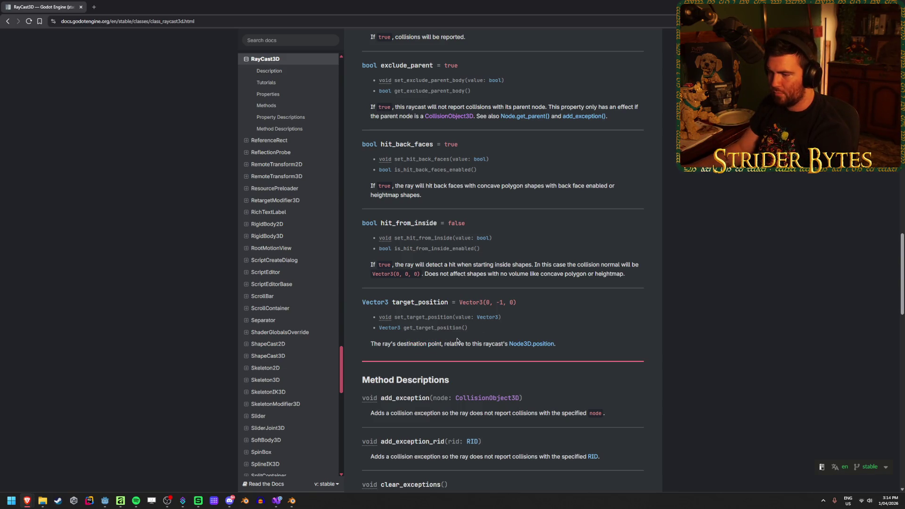
{"action": "key", "text": "alt+Tab"}
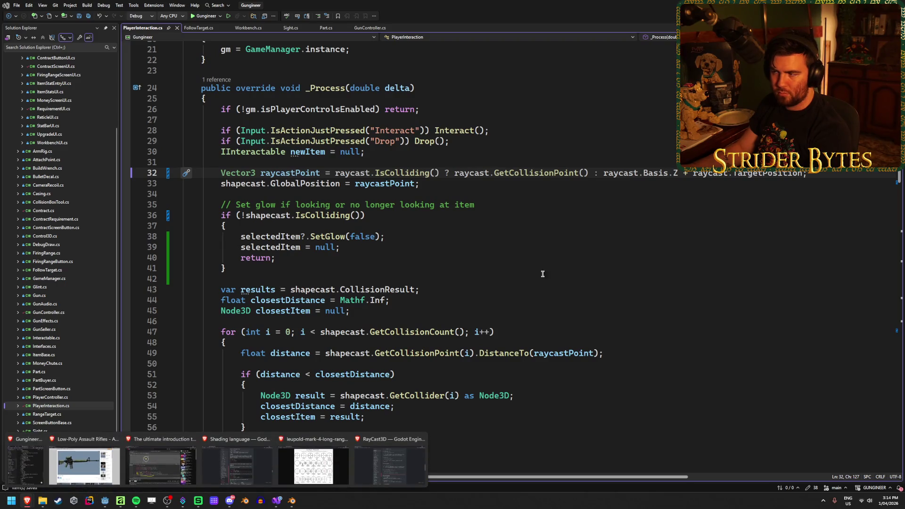
Replace Basis with GlobalBasis so line 32's fallback reads raycast.GlobalBasis.Z.
{"action": "left_click", "coordinate": [653, 173]}
{"action": "double_click", "coordinate": [653, 173]}
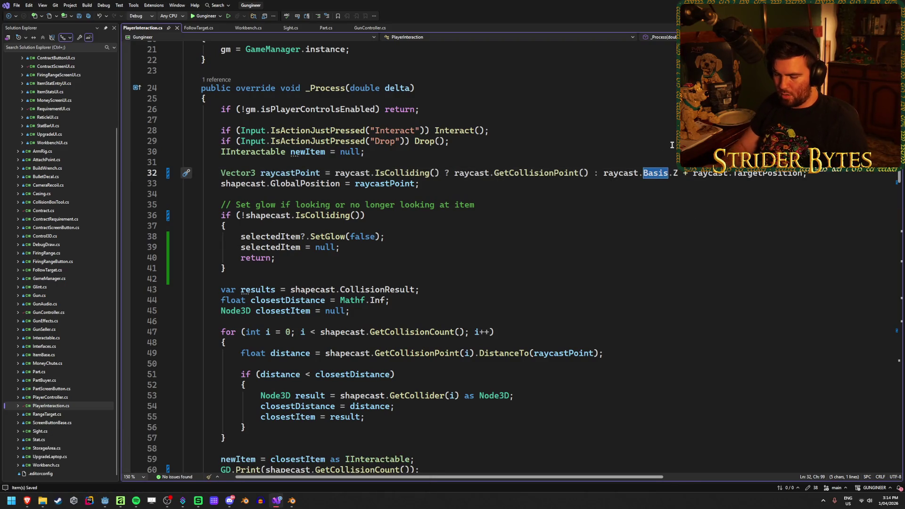
{"action": "type", "text": "Globasl"}
{"action": "key", "text": "Tab"}
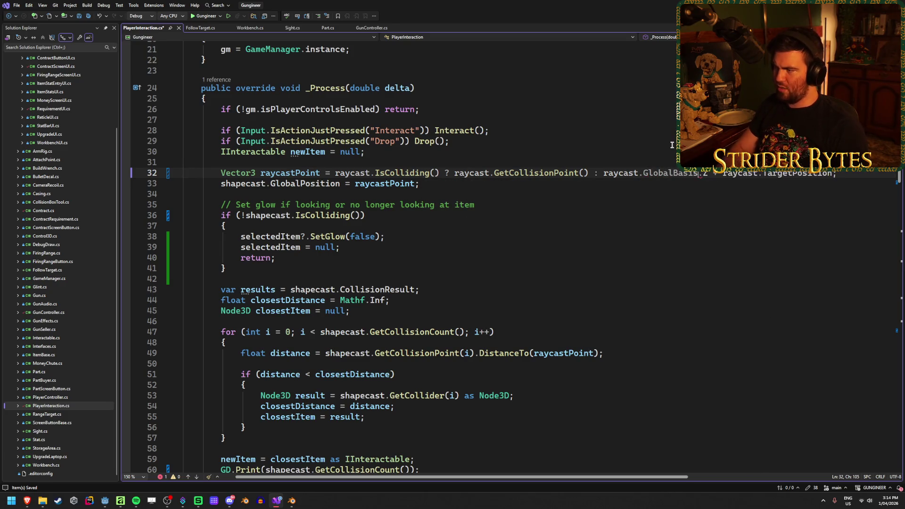
{"action": "key", "text": "alt+Tab"}
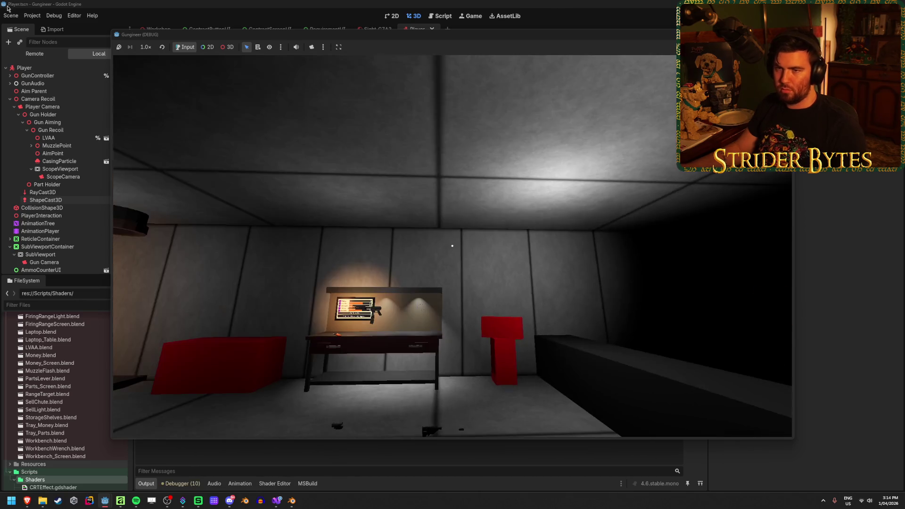
Run the game and walk back and forth through the room to test the shapecast.
{"action": "key", "text": "alt+Tab"}
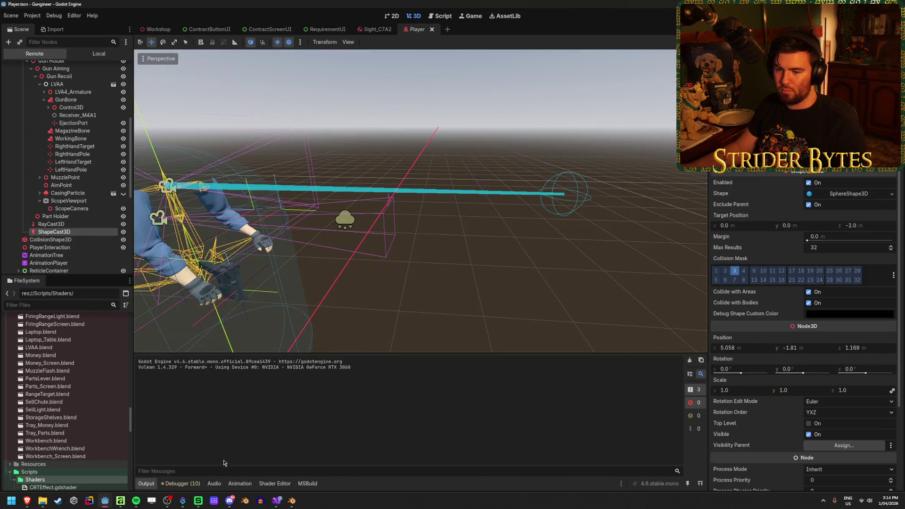
{"action": "mouse_move", "coordinate": [105, 501]}
{"action": "left_click", "coordinate": [134, 465]}
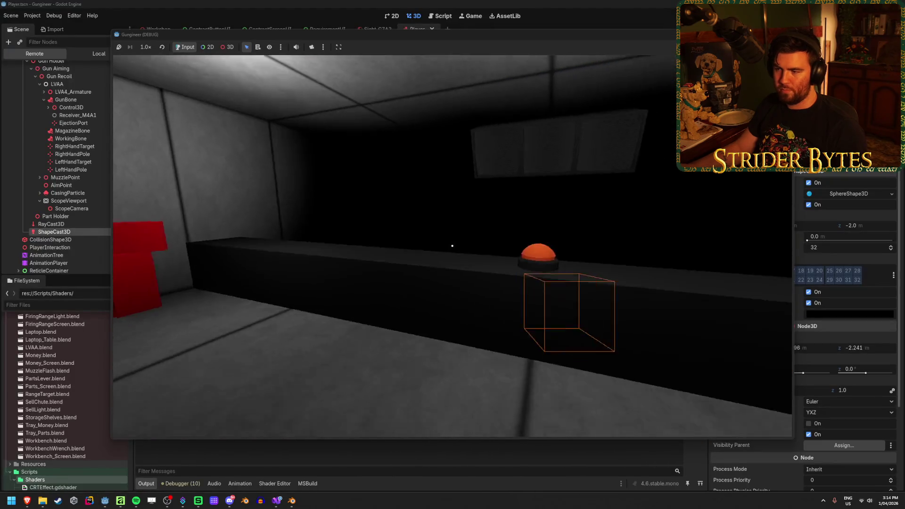
{"action": "key", "text": "s"}
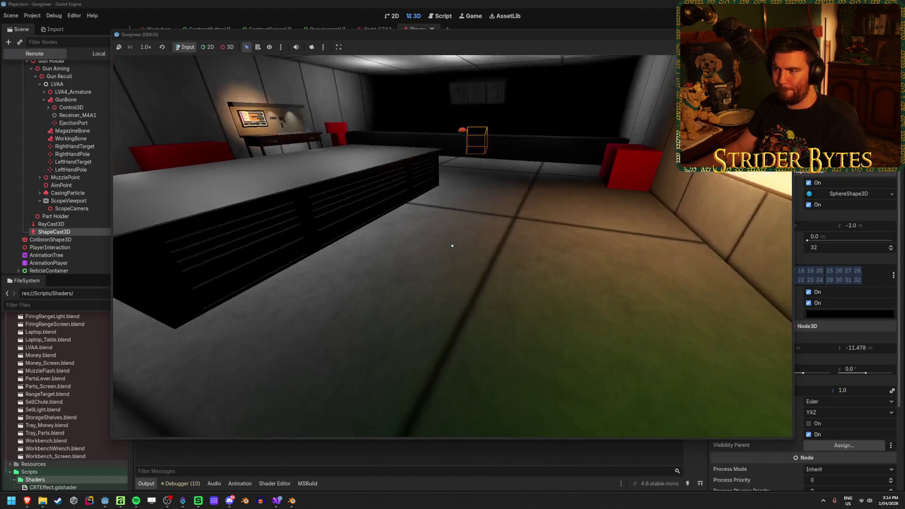
{"action": "key", "text": "w"}
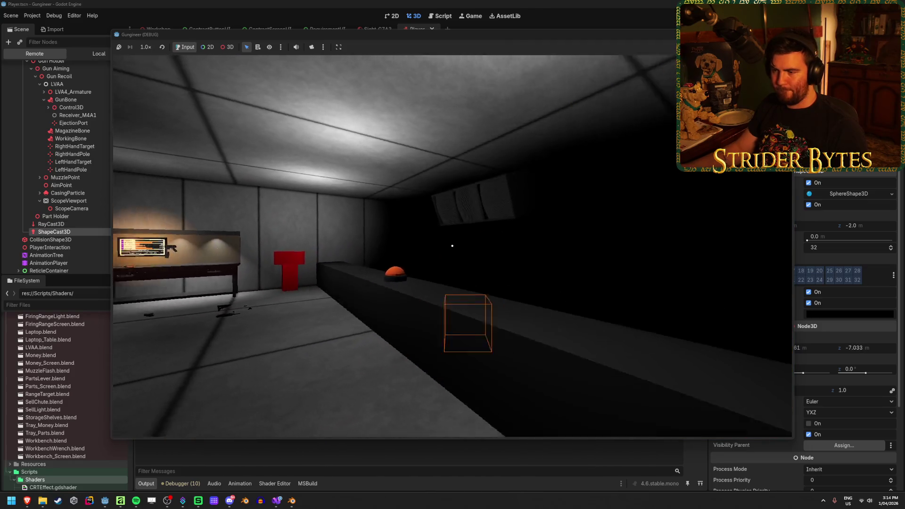
{"action": "key", "text": "w"}
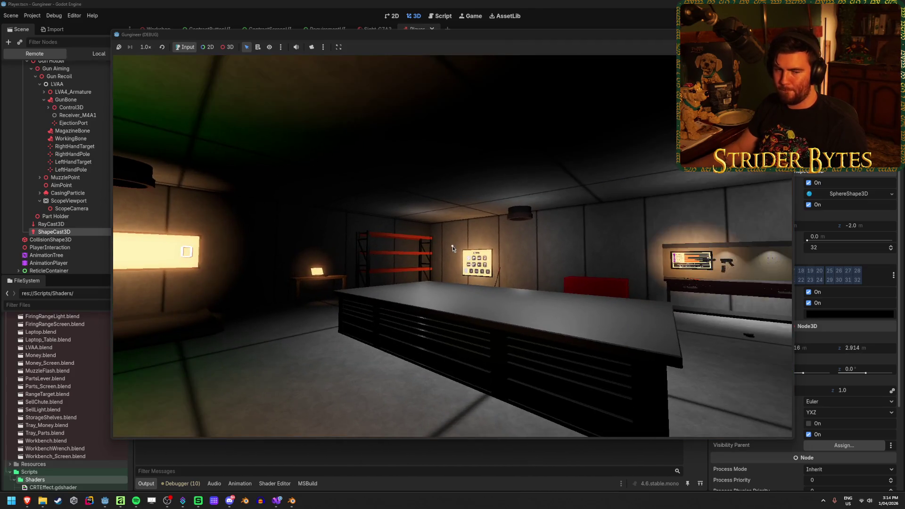
Stop the game and return to the end of line 32 in PlayerInteraction.cs.
{"action": "key", "text": "F8"}
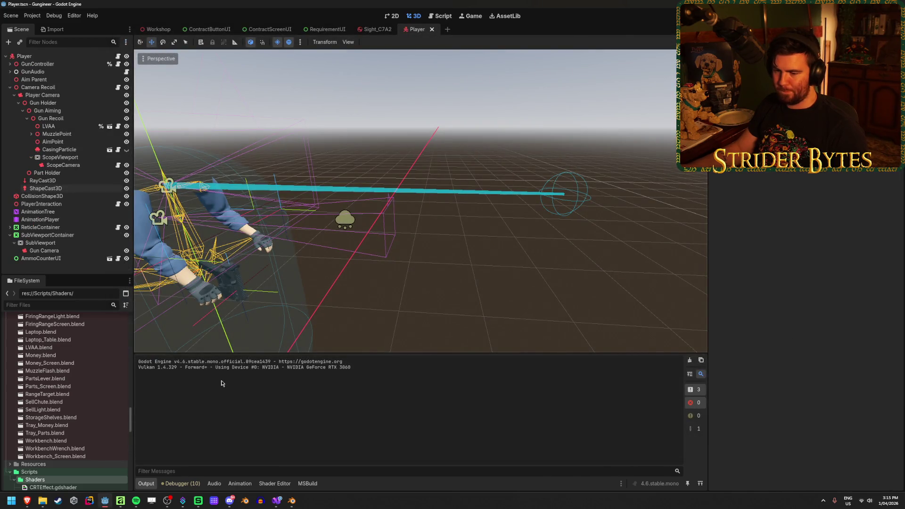
{"action": "key", "text": "alt+Tab"}
{"action": "left_click", "coordinate": [844, 174]}
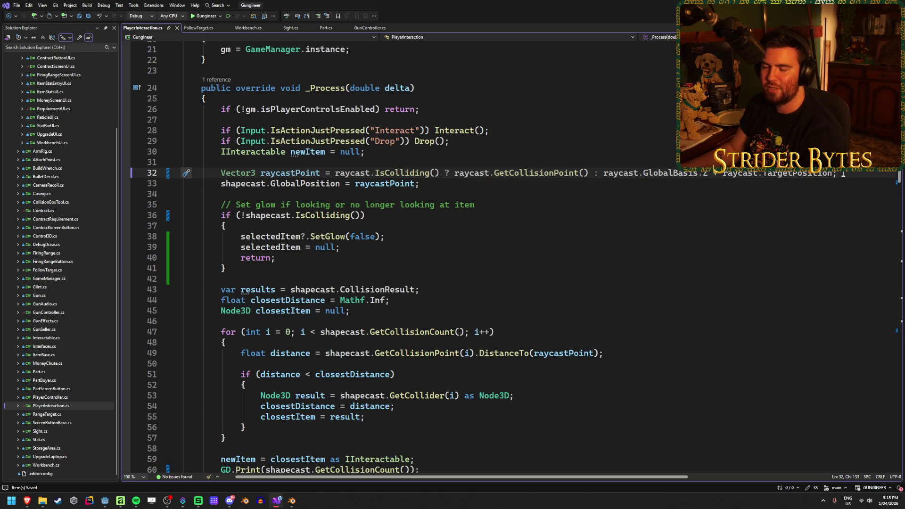
Review line 32's raycast.GlobalBasis.Z + raycast.TargetPosition fallback, then bring the Godot editor forward.
{"action": "left_click_drag", "start_coordinate": [842, 174], "coordinate": [587, 173]}
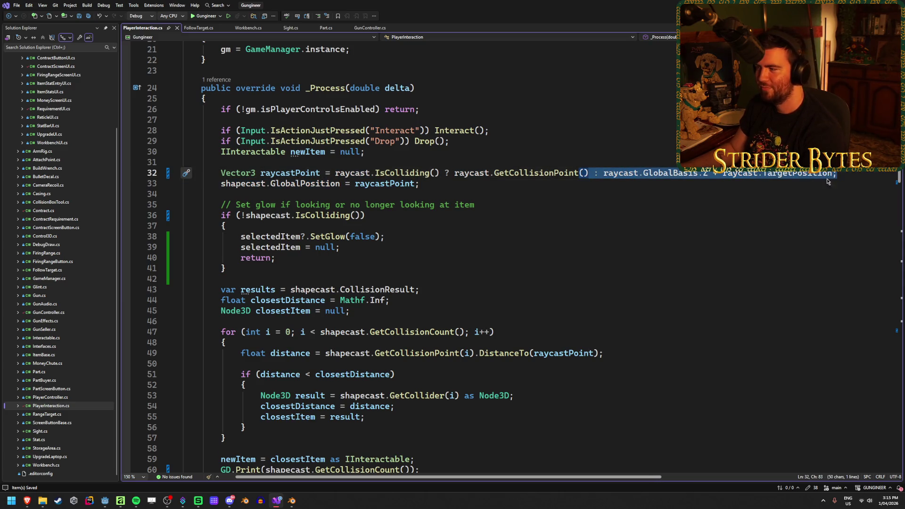
{"action": "left_click", "coordinate": [857, 174]}
{"action": "left_click_drag", "start_coordinate": [835, 174], "coordinate": [604, 175]}
{"action": "key", "text": "End"}
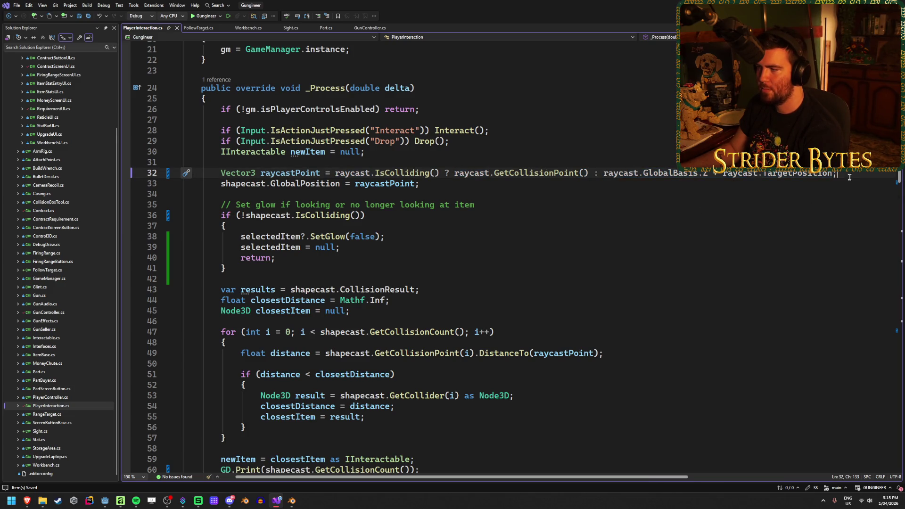
{"action": "left_click", "coordinate": [106, 502]}
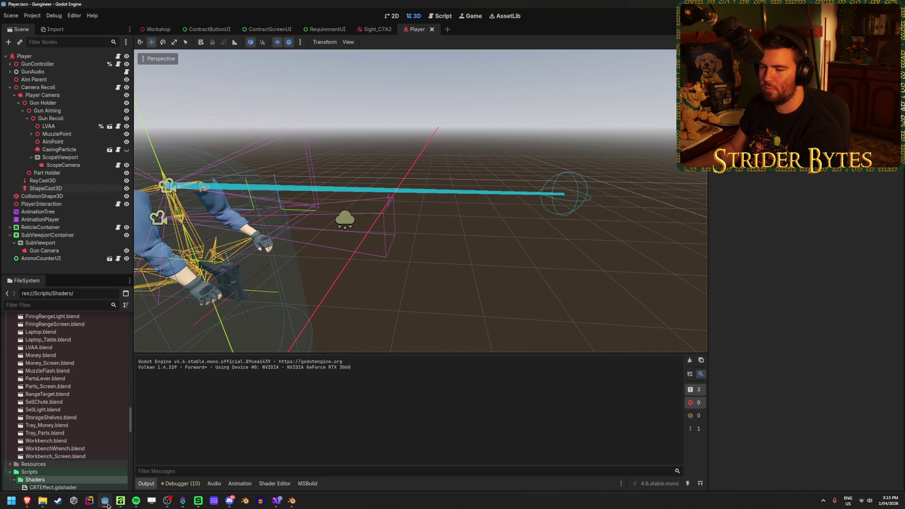
Do a quick test run, then inspect the live RayCast3D in the Remote scene tree.
{"action": "left_click", "coordinate": [81, 182]}
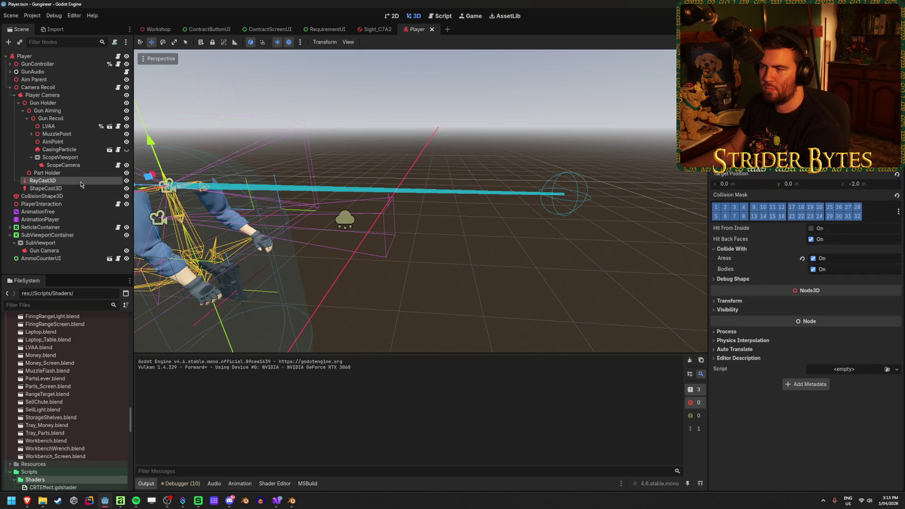
{"action": "key", "text": "F5"}
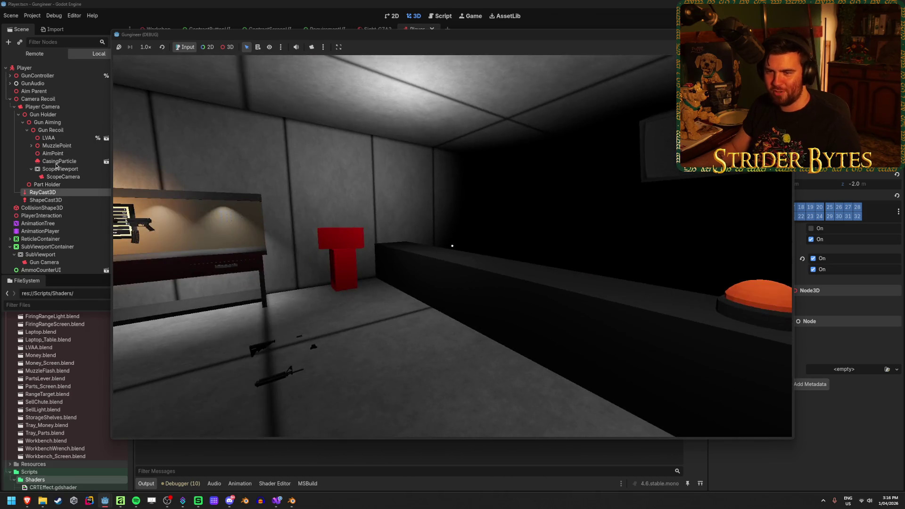
{"action": "key", "text": "F8"}
{"action": "left_click", "coordinate": [44, 54]}
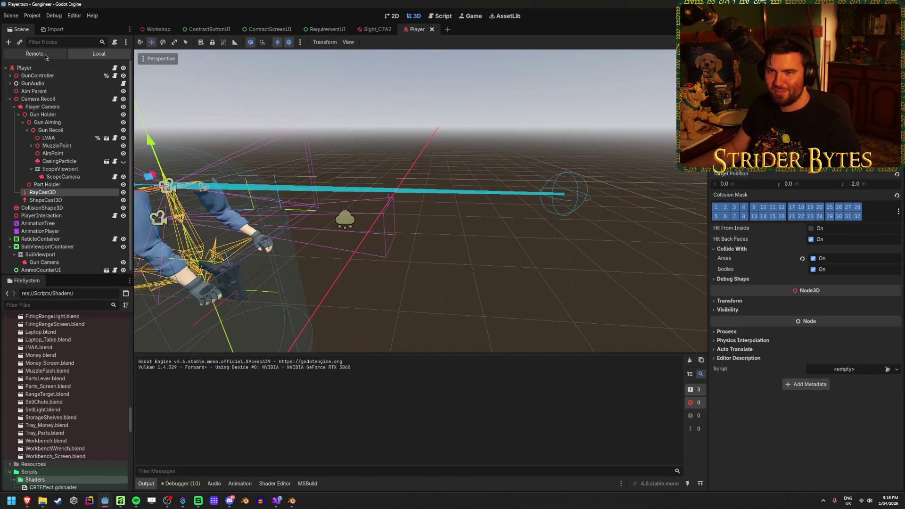
{"action": "left_click", "coordinate": [70, 226]}
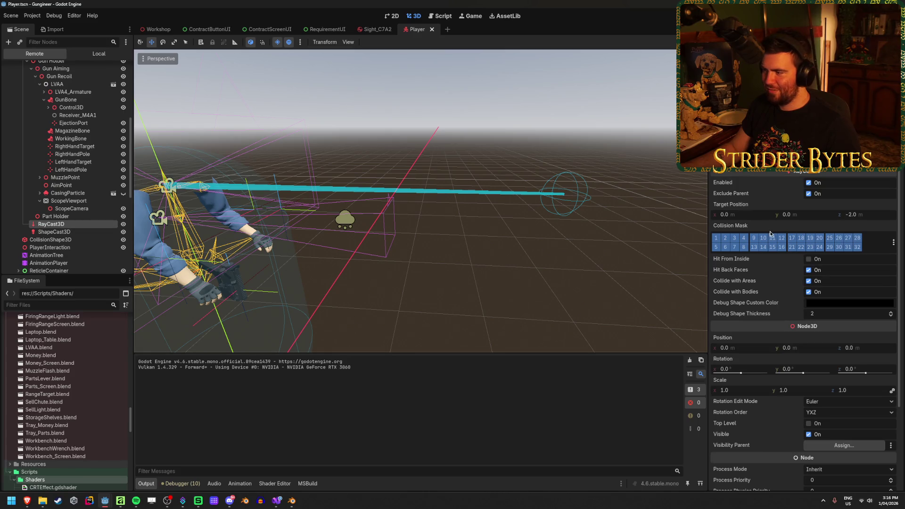
Relaunch the game, check the live Player Camera and RayCast3D settings, then stop it.
{"action": "key", "text": "F5"}
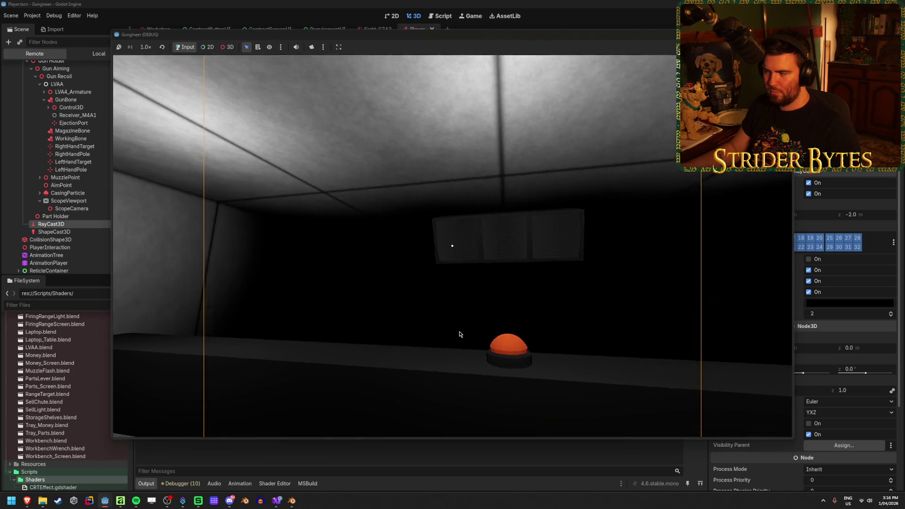
{"action": "left_click", "coordinate": [449, 335]}
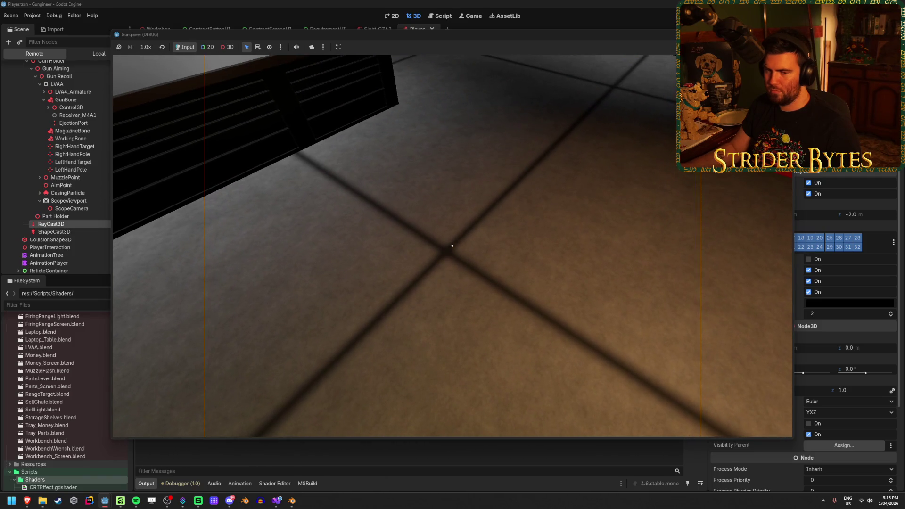
{"action": "scroll", "coordinate": [40, 161], "scroll_direction": "up", "scroll_amount": 3}
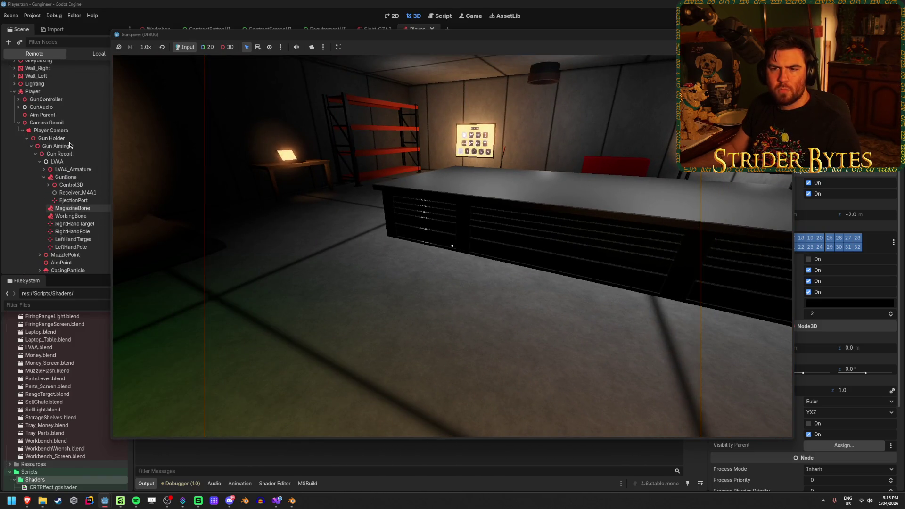
{"action": "scroll", "coordinate": [70, 145], "scroll_direction": "down", "scroll_amount": 2}
{"action": "left_click", "coordinate": [22, 106]}
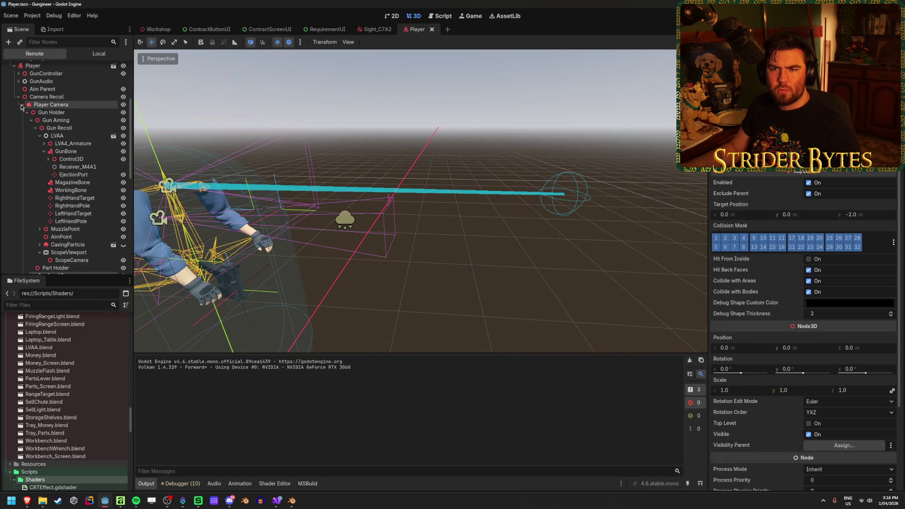
{"action": "left_click", "coordinate": [27, 113]}
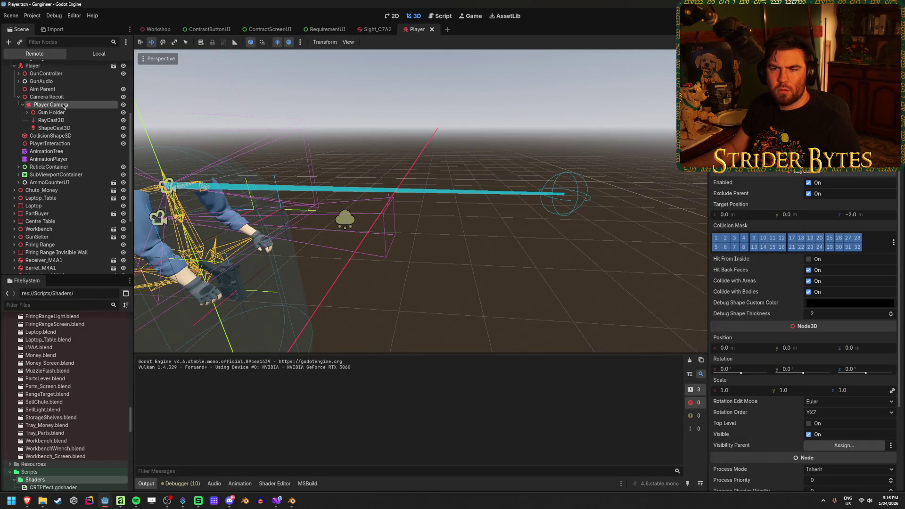
{"action": "left_click", "coordinate": [64, 105]}
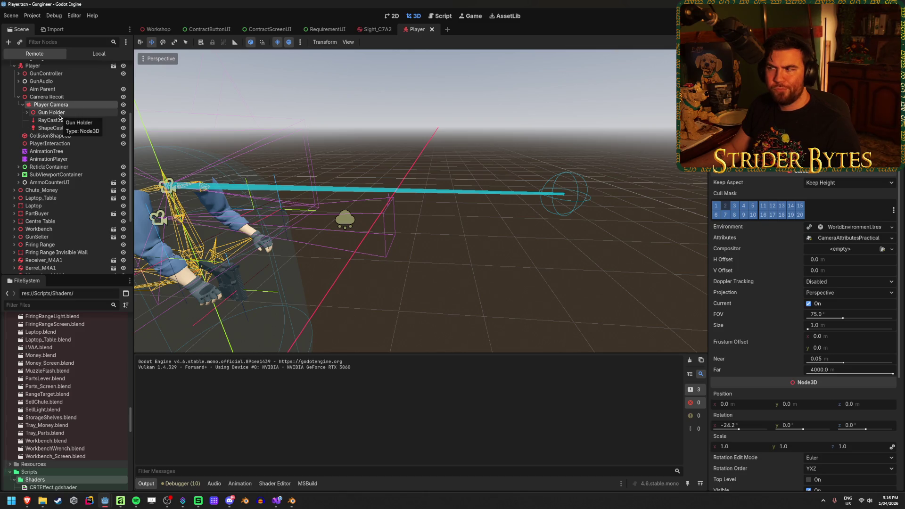
{"action": "left_click", "coordinate": [55, 120]}
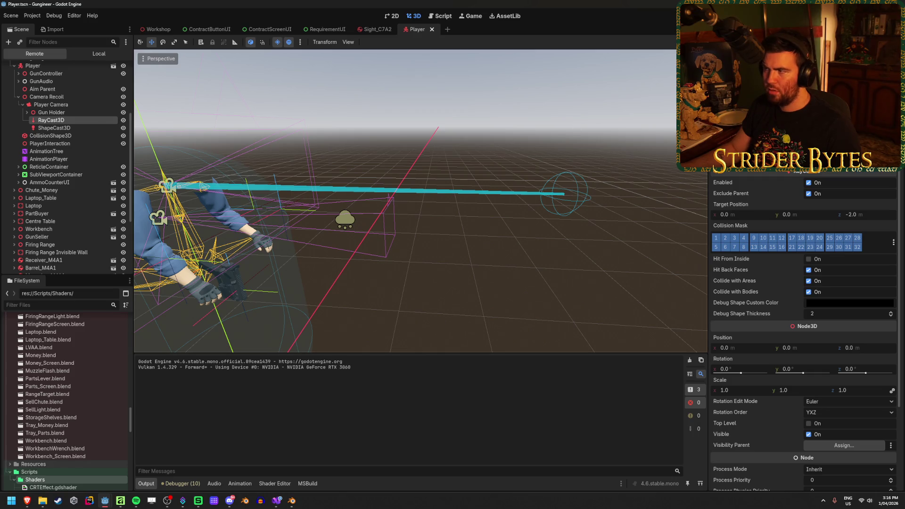
{"action": "key", "text": "F8"}
Replace line 32's fallback expression with raycast.GlobalPosition and save PlayerInteraction.cs.
{"action": "left_click", "coordinate": [278, 500]}
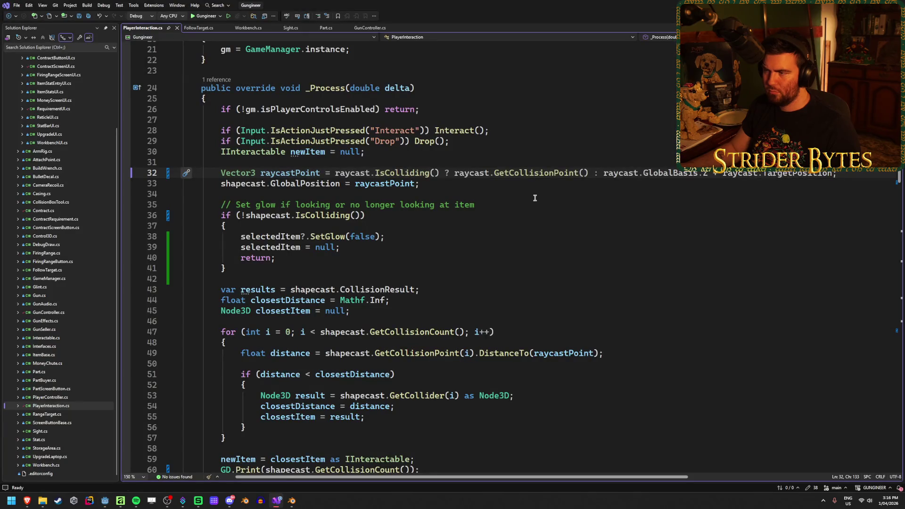
{"action": "left_click_drag", "start_coordinate": [865, 175], "coordinate": [602, 171]}
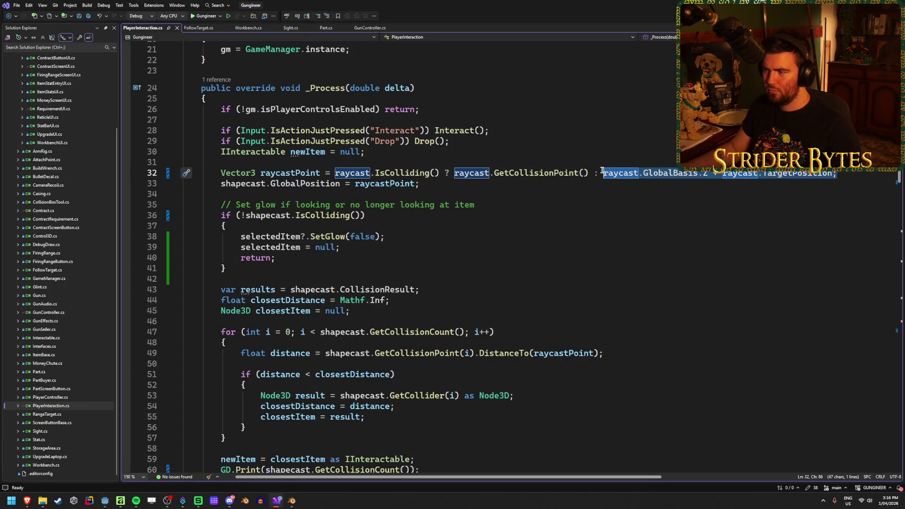
{"action": "type", "text": "camera"}
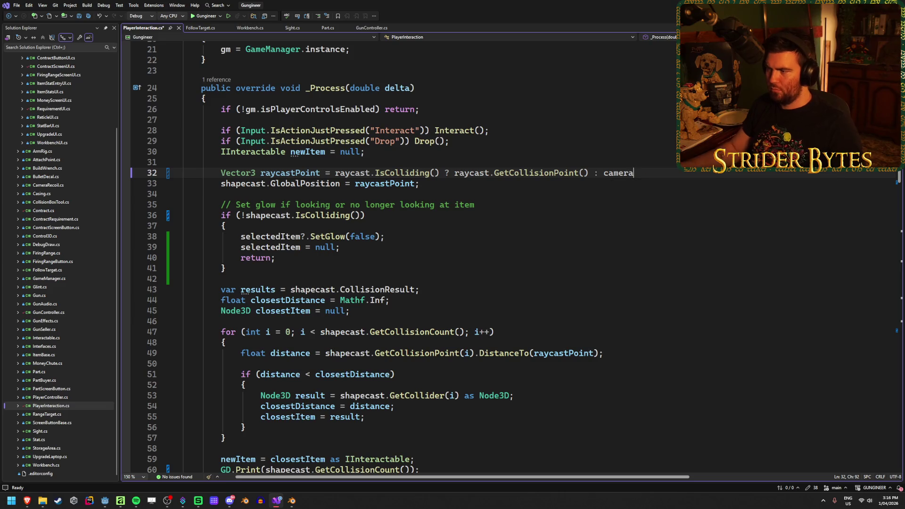
{"action": "scroll", "coordinate": [609, 216], "scroll_direction": "up", "scroll_amount": 7}
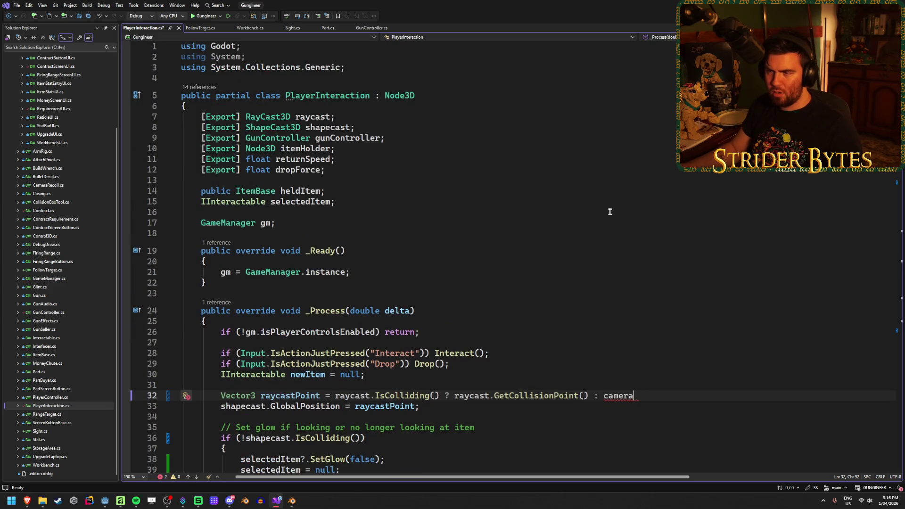
{"action": "key", "text": "BackSpace"}
{"action": "key", "text": "BackSpace"}
{"action": "key", "text": "BackSpace"}
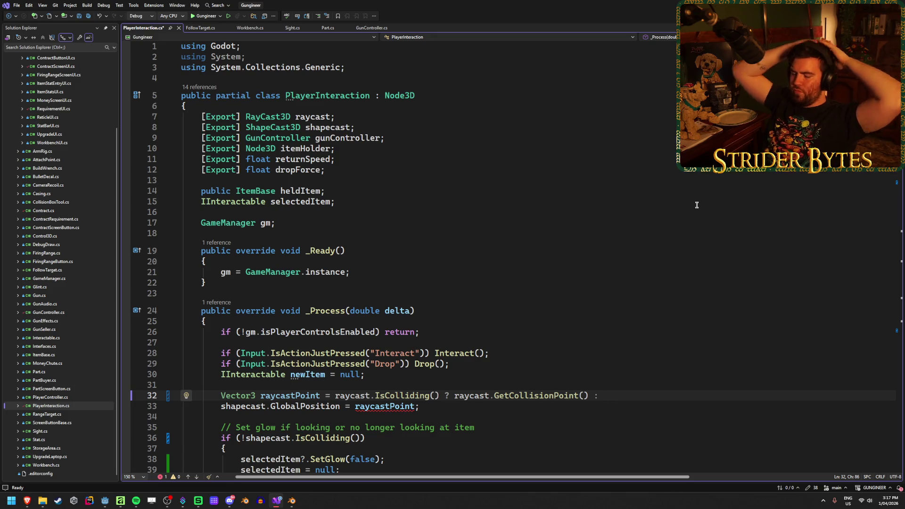
{"action": "type", "text": "rayc"}
{"action": "type", "text": "ast"}
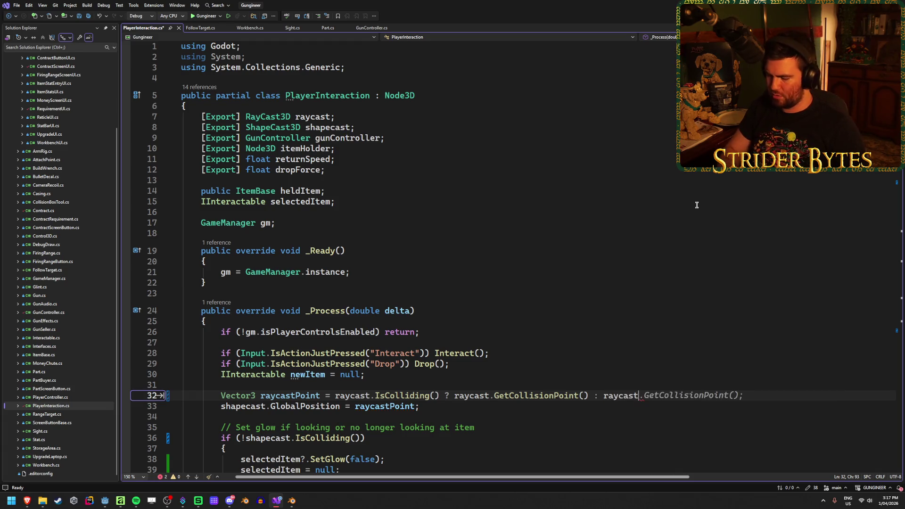
{"action": "type", "text": ".GlobalP"}
{"action": "key", "text": "Tab"}
{"action": "type", "text": ";"}
{"action": "key", "text": "ctrl+s"}
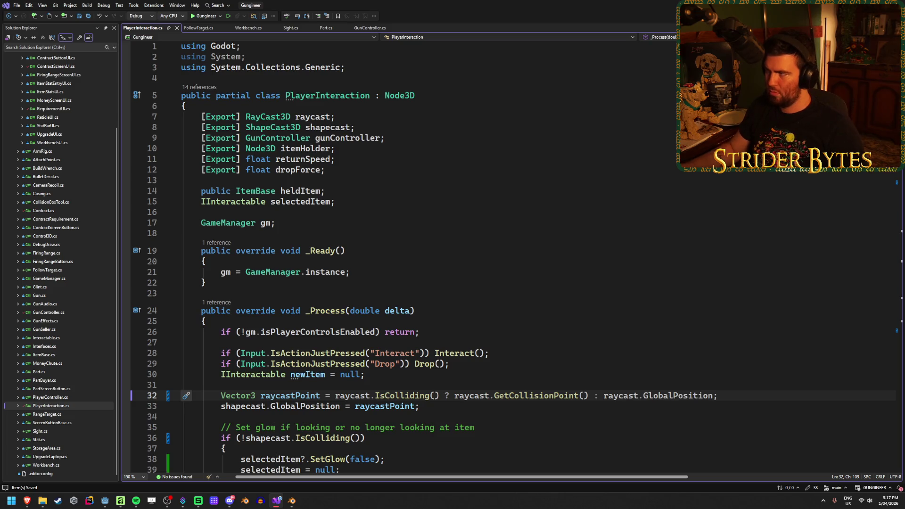
{"action": "key", "text": "alt+Tab"}
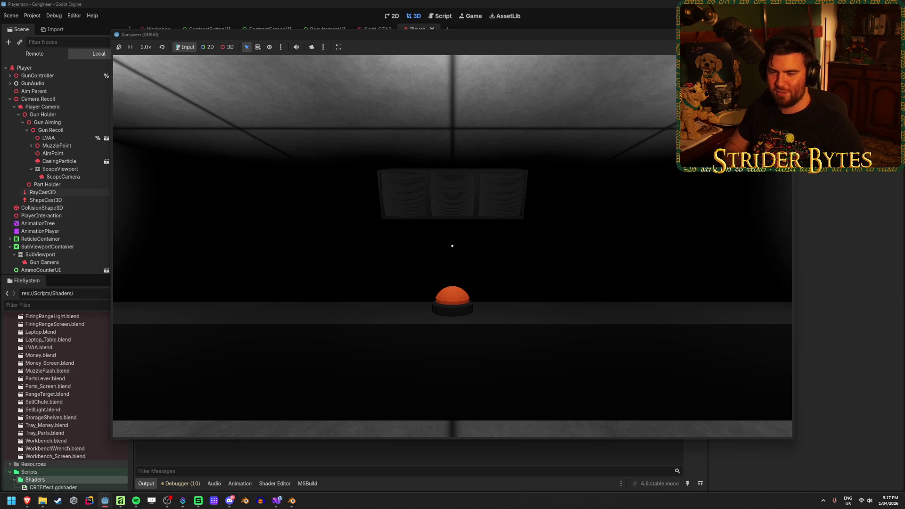
Play-test the GlobalPosition fallback, checking the live ShapeCast3D settings, then close the game.
{"action": "mouse_move", "coordinate": [426, 194]}
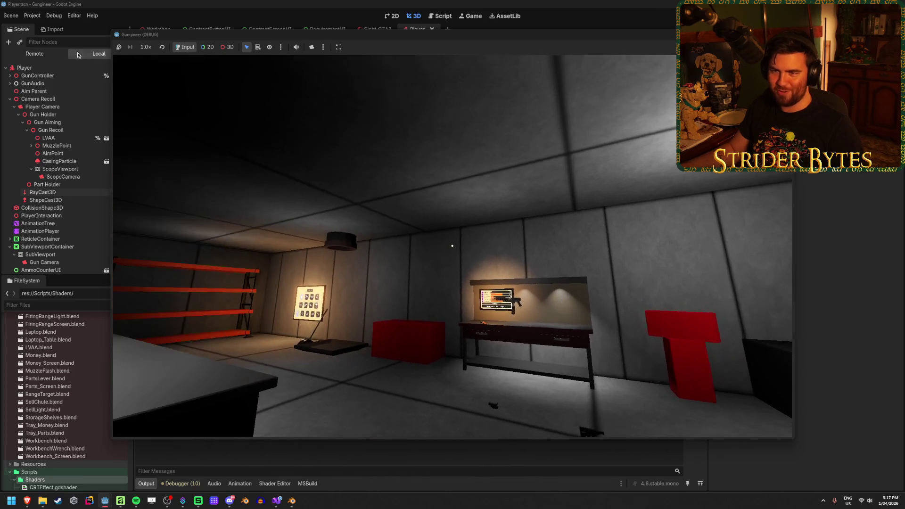
{"action": "key", "text": "F8"}
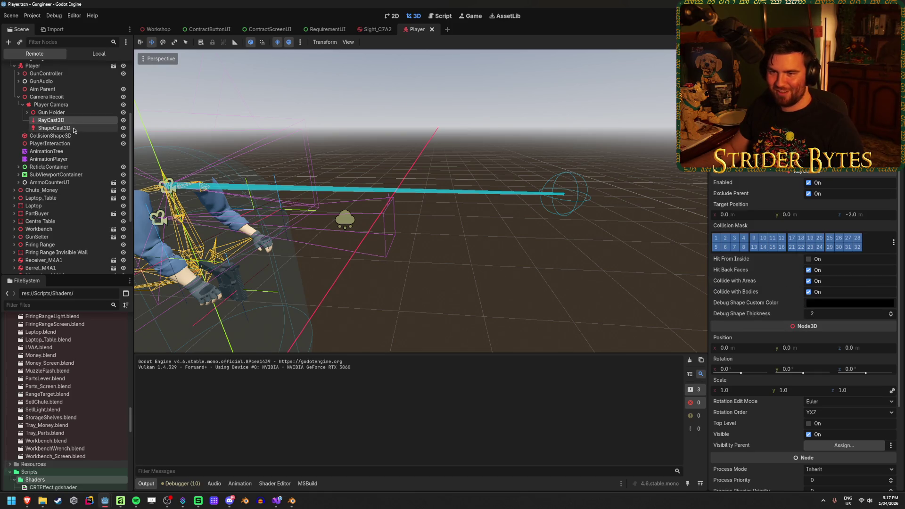
{"action": "left_click", "coordinate": [53, 127]}
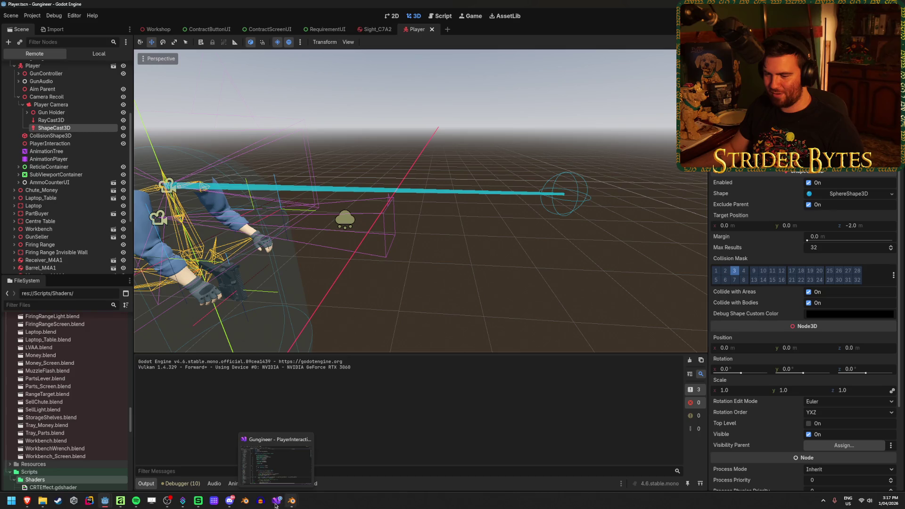
{"action": "mouse_move", "coordinate": [105, 505]}
{"action": "left_click", "coordinate": [142, 465]}
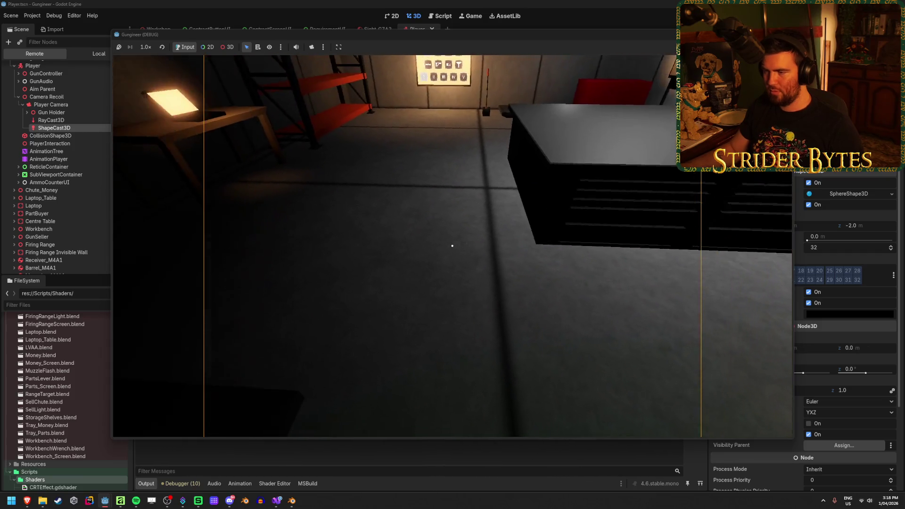
{"action": "key", "text": "F8"}
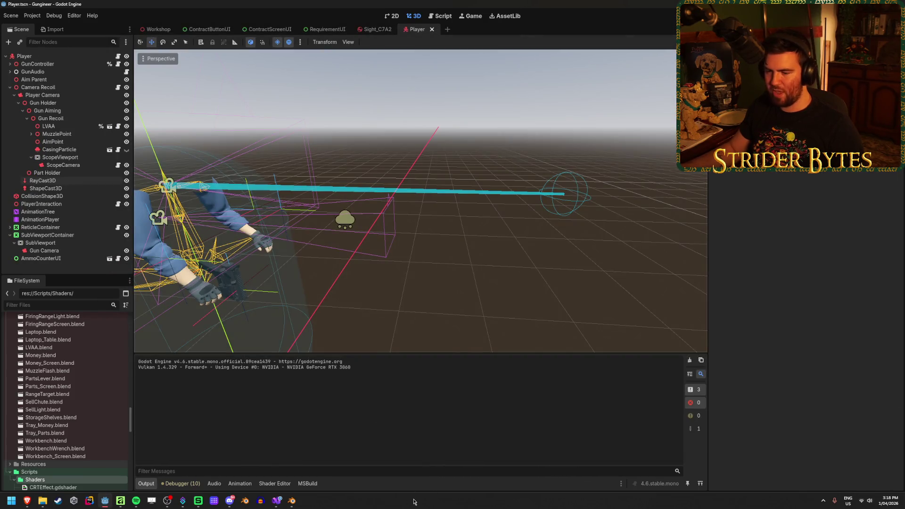
{"action": "left_click", "coordinate": [277, 501]}
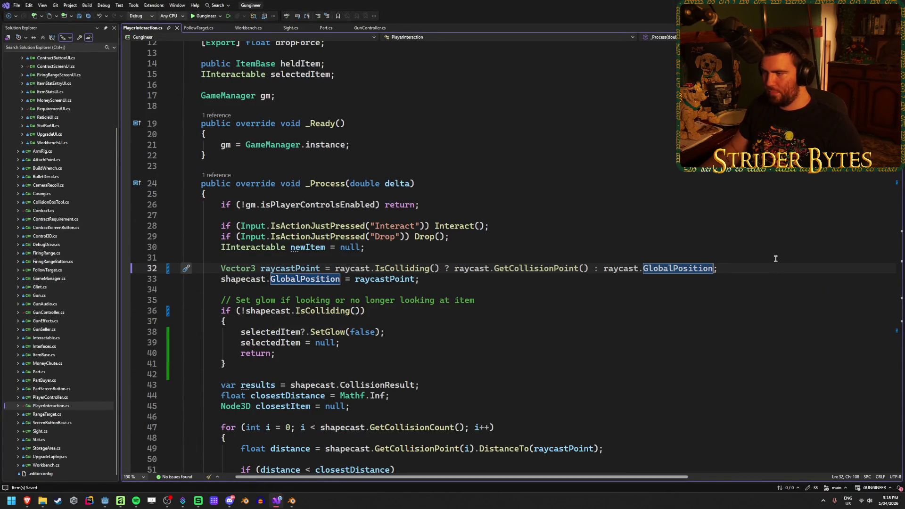
Append + raycast.Basis.Z to line 32's fallback and relaunch the game in Godot.
{"action": "type", "text": "+ "}
{"action": "type", "text": "raycast"}
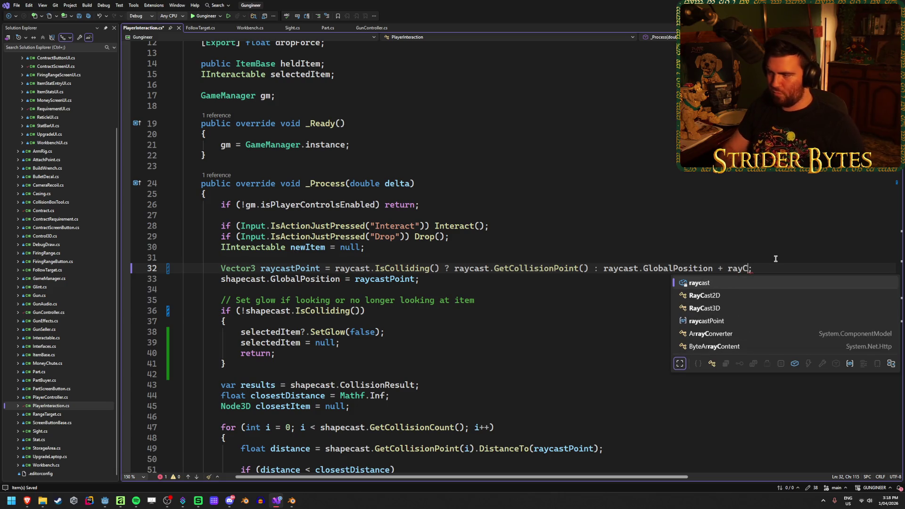
{"action": "type", "text": ".Basis"}
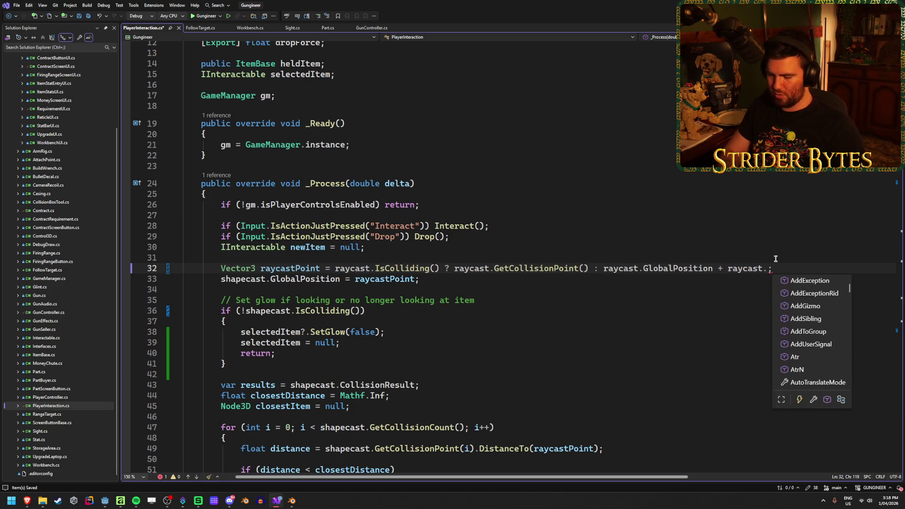
{"action": "type", "text": ".Z"}
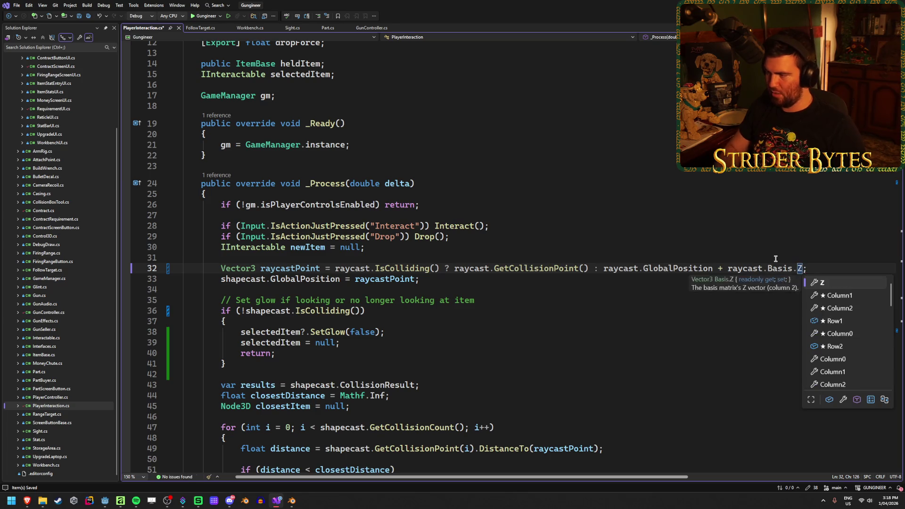
{"action": "mouse_move", "coordinate": [800, 268]}
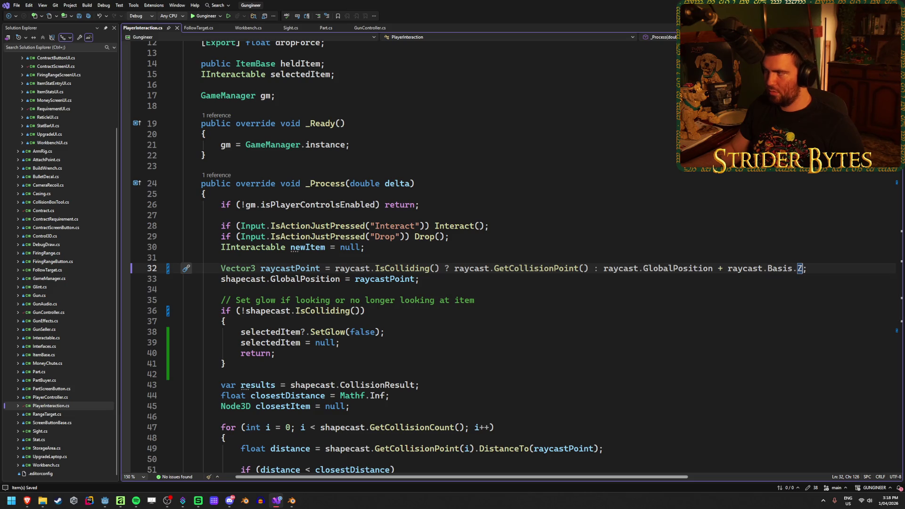
{"action": "key", "text": "alt+Tab"}
{"action": "key", "text": "F5"}
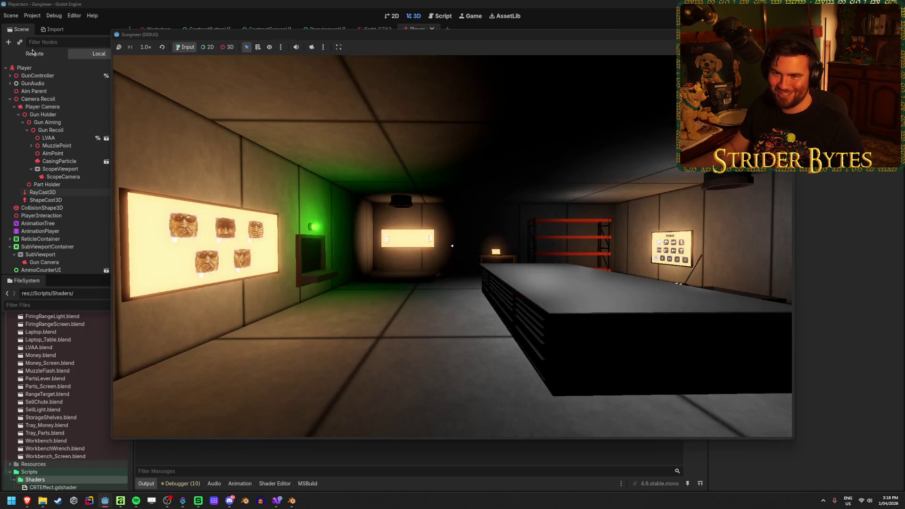
Watch the live ShapeCast3D during the run, stop the game, and review RayCast3D's settings.
{"action": "left_click", "coordinate": [33, 51]}
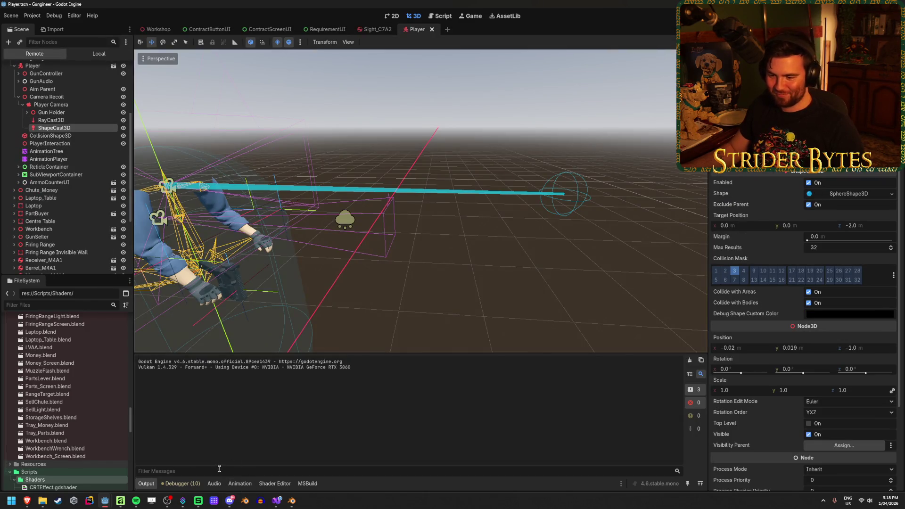
{"action": "left_click", "coordinate": [106, 506]}
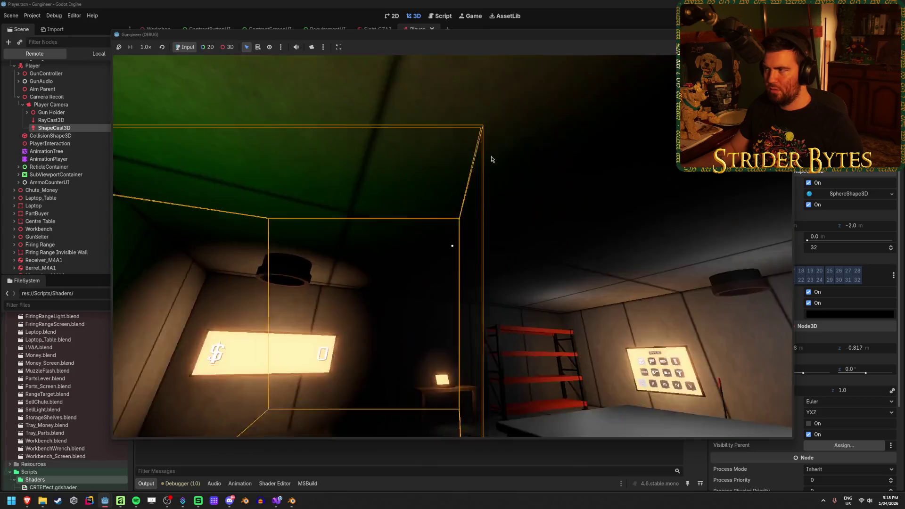
{"action": "key", "text": "F8"}
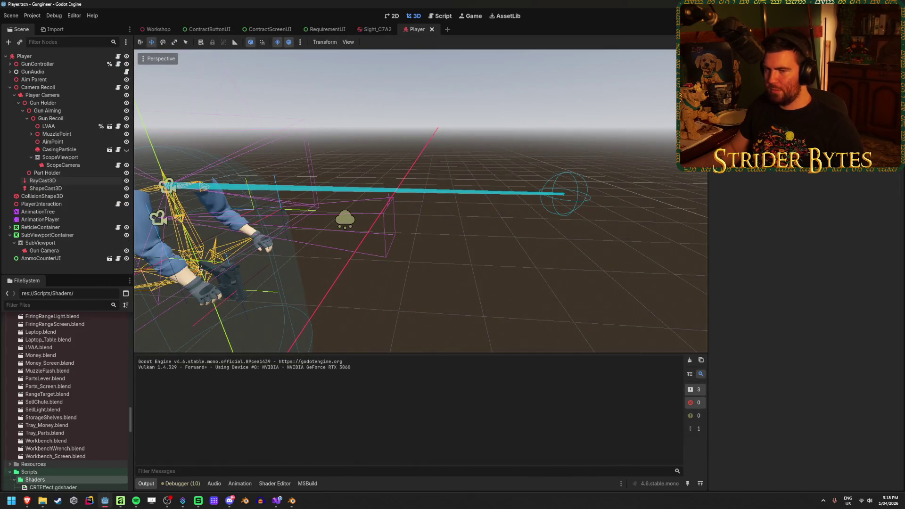
{"action": "left_click", "coordinate": [42, 181]}
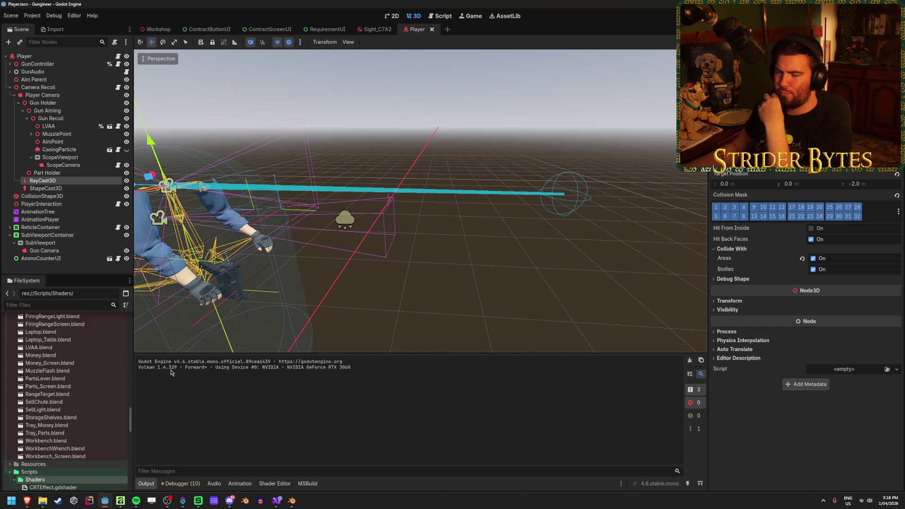
{"action": "left_click", "coordinate": [277, 501]}
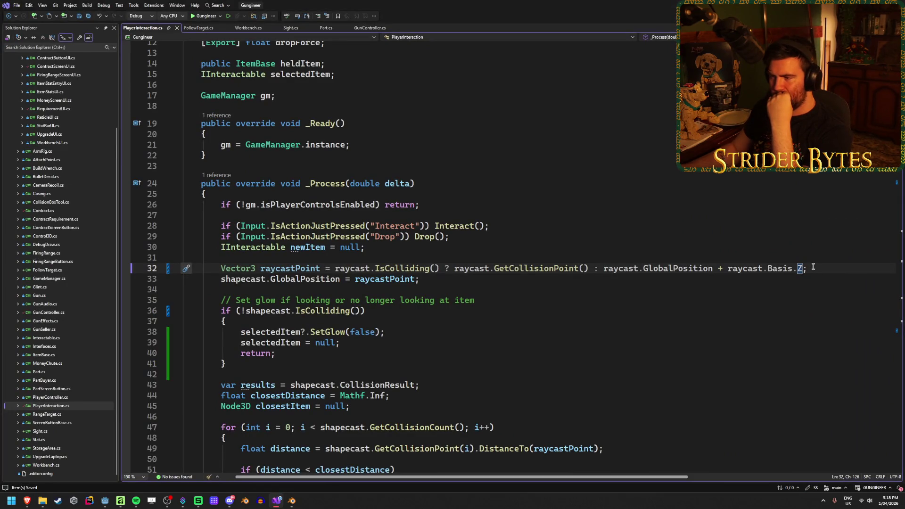
Add an '[Export] Camera3D playerCamera;' field at the top of the PlayerInteraction class.
{"action": "left_click_drag", "start_coordinate": [813, 267], "coordinate": [713, 267]}
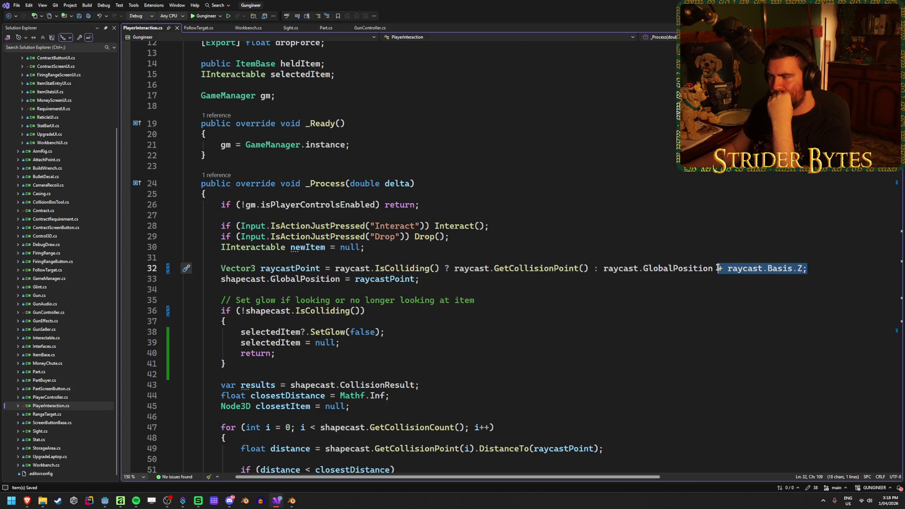
{"action": "left_click", "coordinate": [814, 270]}
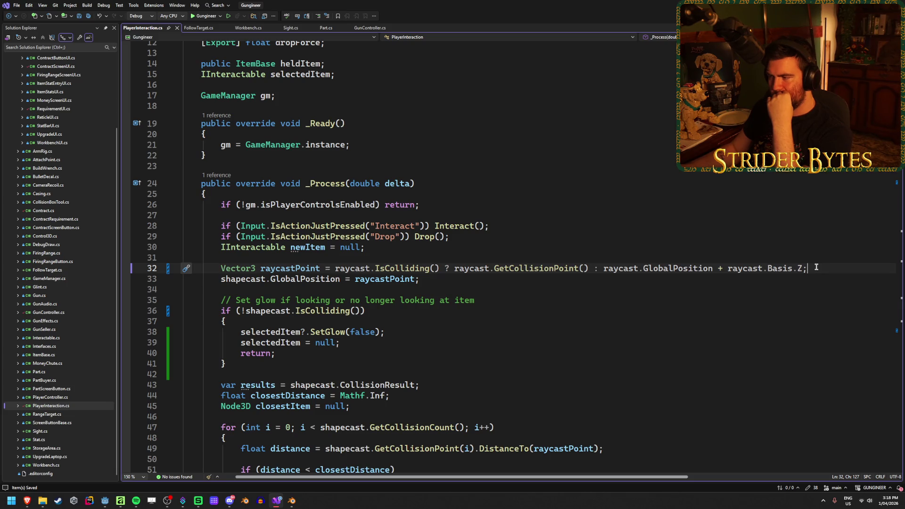
{"action": "left_click_drag", "start_coordinate": [817, 267], "coordinate": [728, 268]}
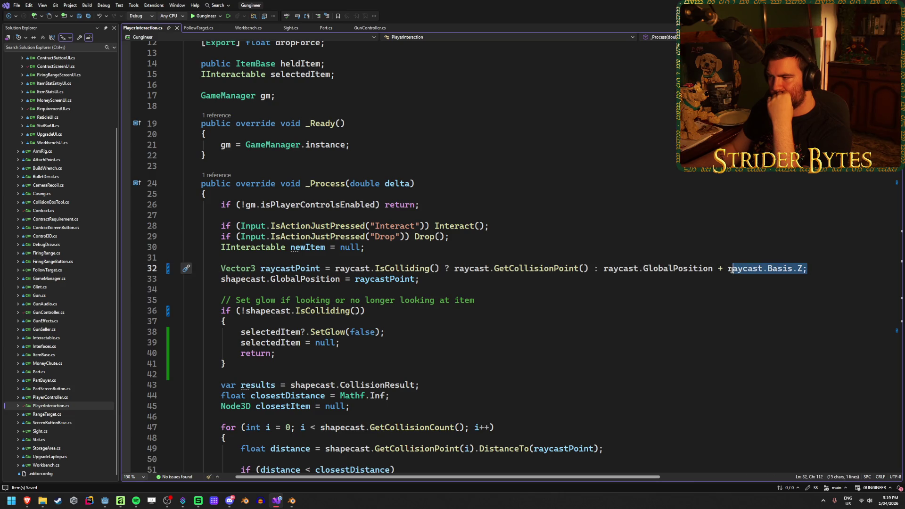
{"action": "scroll", "coordinate": [646, 282], "scroll_direction": "up", "scroll_amount": 4}
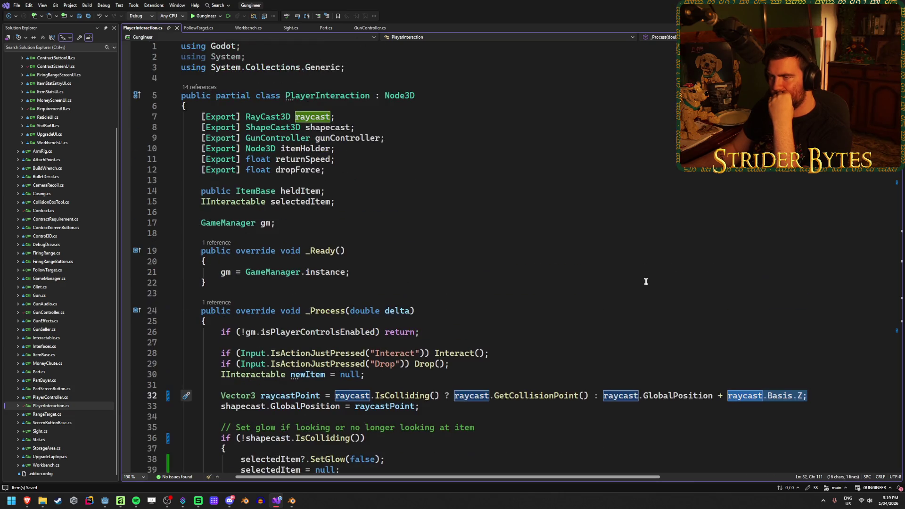
{"action": "left_click", "coordinate": [276, 101]}
{"action": "key", "text": "Return"}
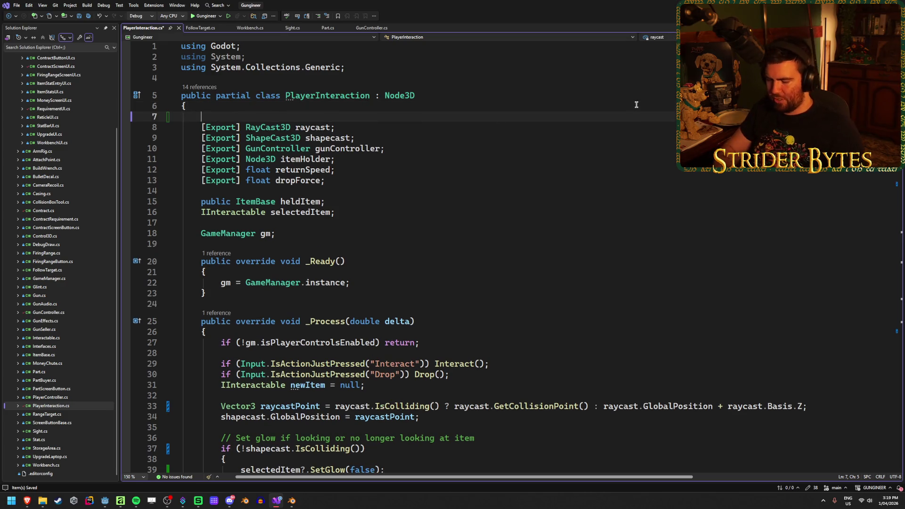
{"action": "type", "text": "[Export] "}
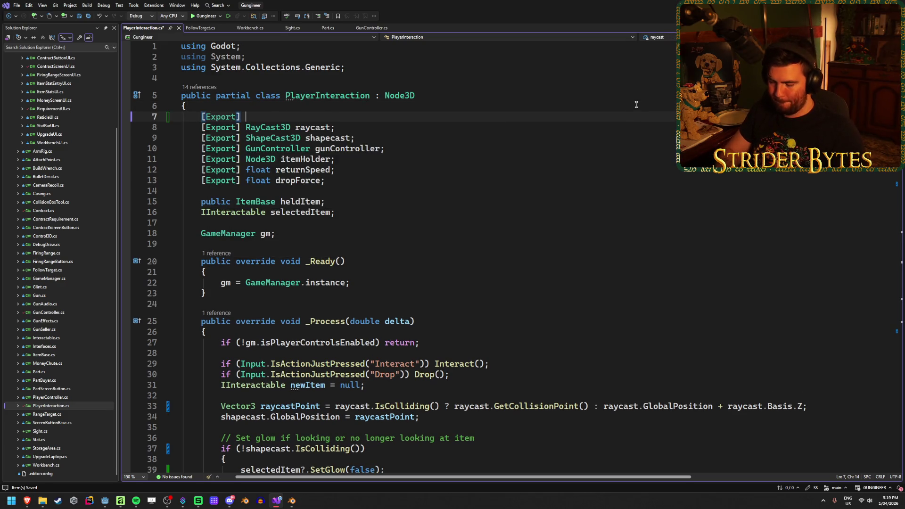
{"action": "type", "text": "Camera3D "}
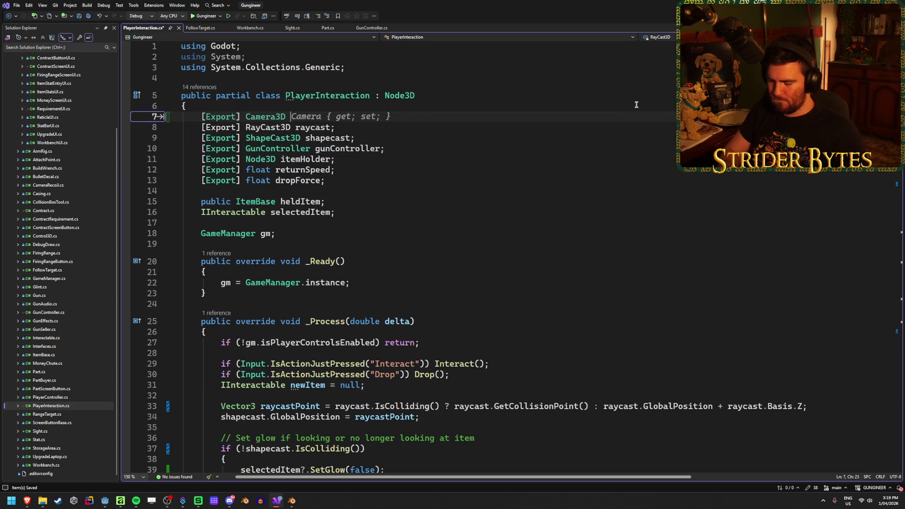
{"action": "type", "text": "playerCamera;"}
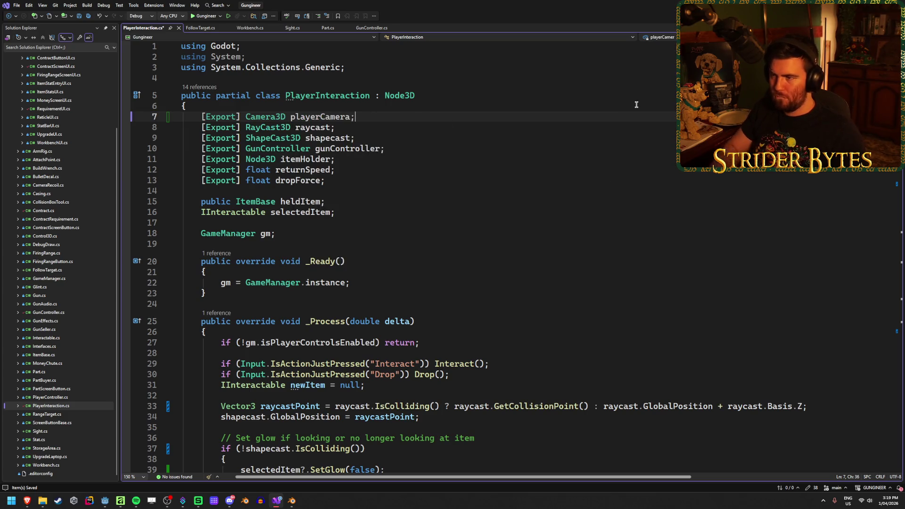
Change the fallback offset from raycast.Basis.Z to playerCamera.Basis.Z.
{"action": "scroll", "coordinate": [721, 356], "scroll_direction": "down", "scroll_amount": 2}
{"action": "double_click", "coordinate": [745, 342]}
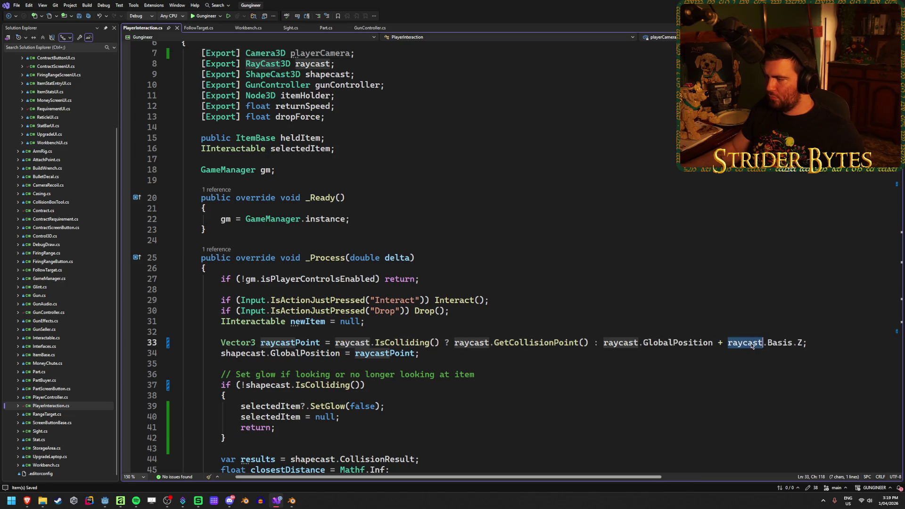
{"action": "type", "text": "playerC"}
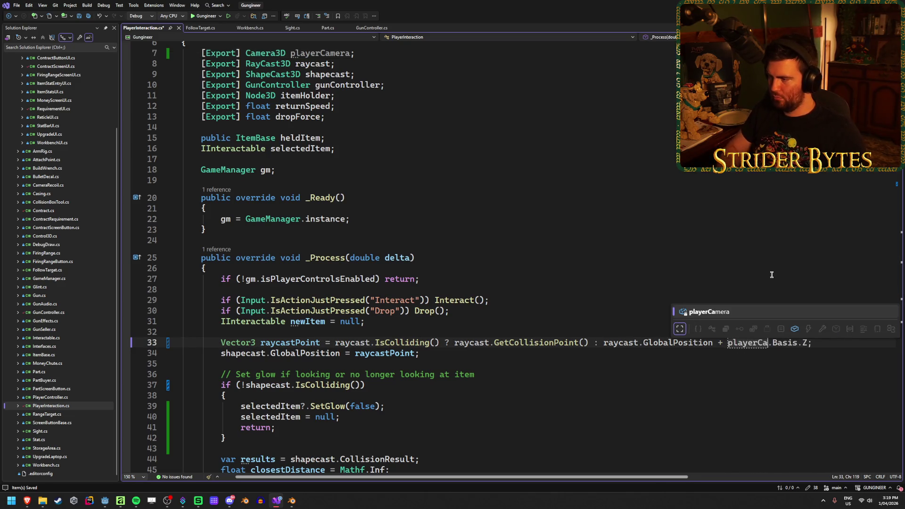
{"action": "key", "text": "Tab"}
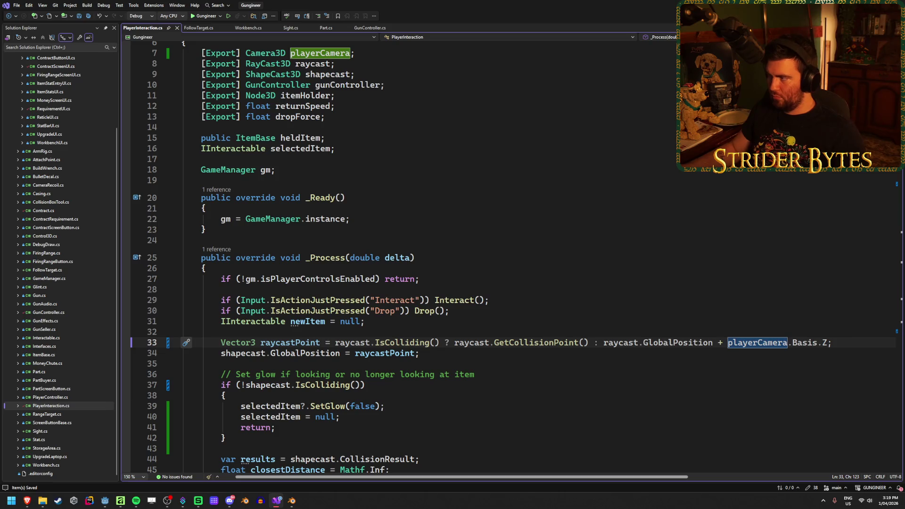
{"action": "key", "text": "alt+Tab"}
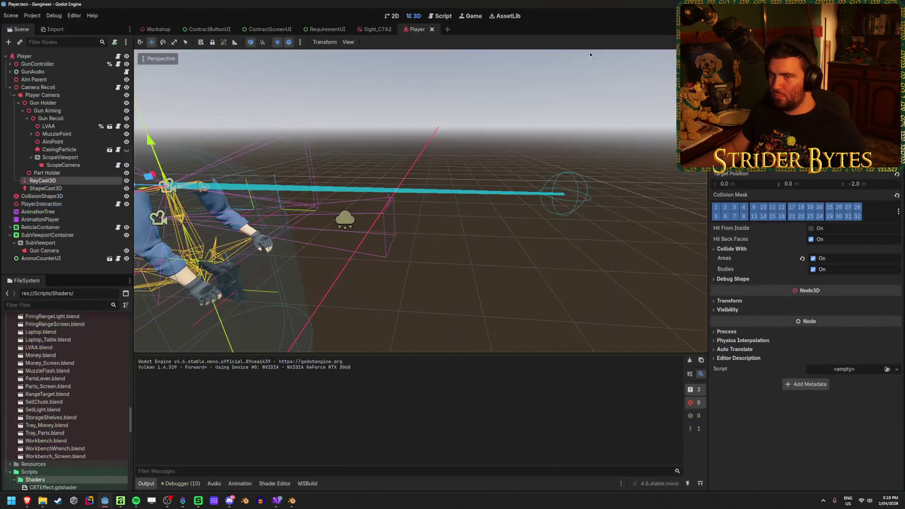
Rebuild, assign Player Camera to PlayerInteraction's new playerCamera property, and save the Player scene.
{"action": "left_click", "coordinate": [35, 204]}
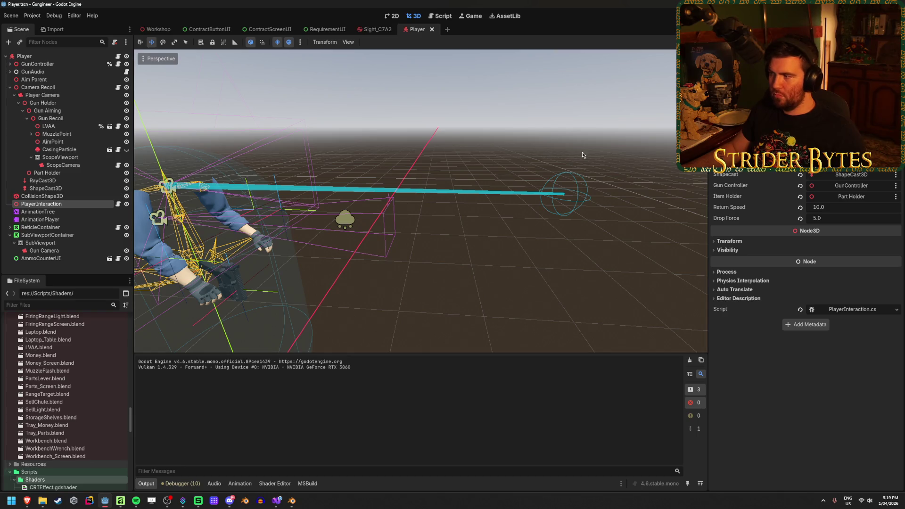
{"action": "key", "text": "F5"}
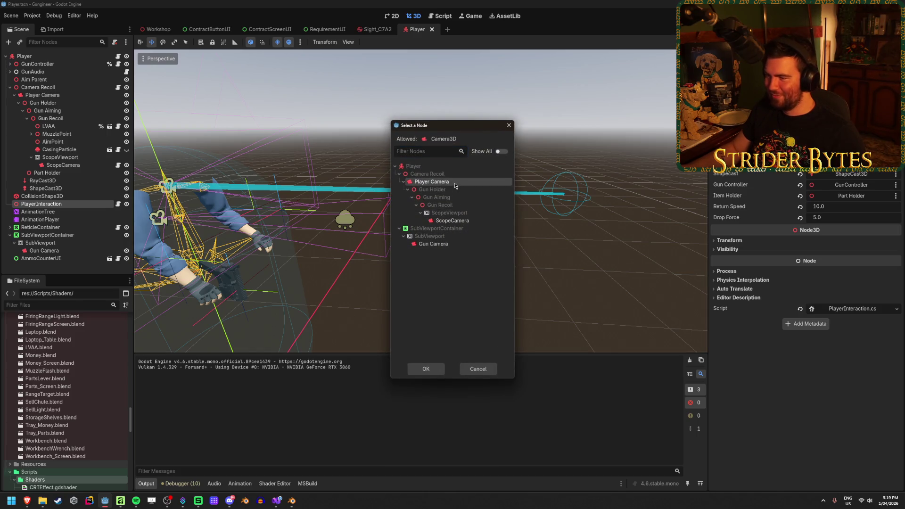
{"action": "left_click", "coordinate": [435, 367]}
{"action": "key", "text": "ctrl+s"}
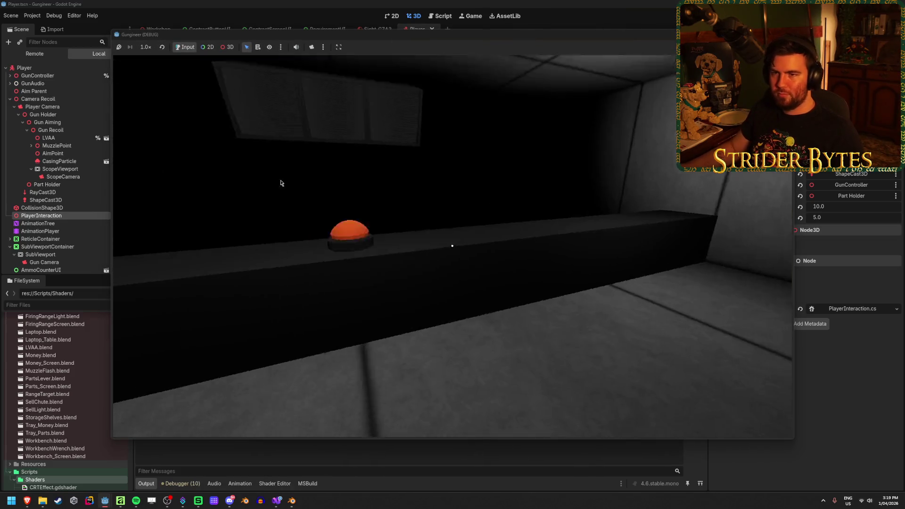
Watch the live ShapeCast3D while walking toward the wall screen and centre table, then stop.
{"action": "key", "text": "alt+Tab"}
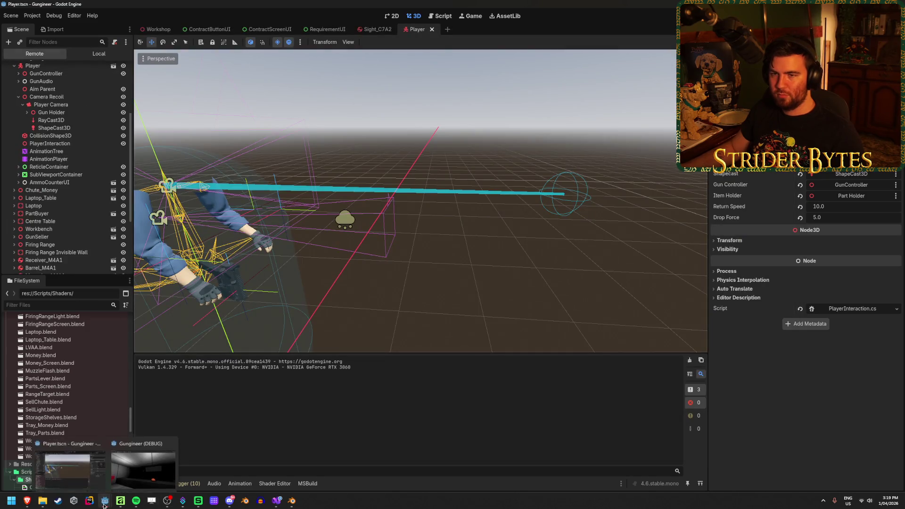
{"action": "left_click", "coordinate": [60, 130]}
{"action": "mouse_move", "coordinate": [107, 500]}
{"action": "left_click", "coordinate": [141, 462]}
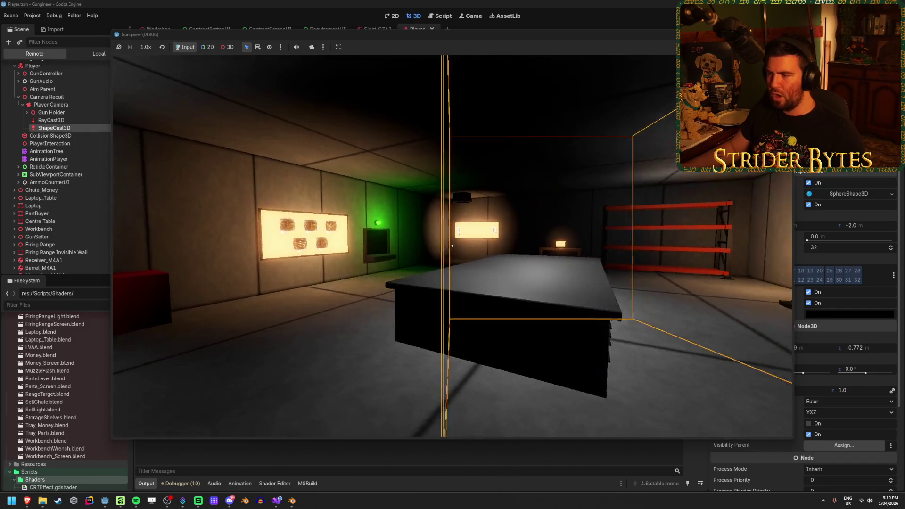
{"action": "key", "text": "w"}
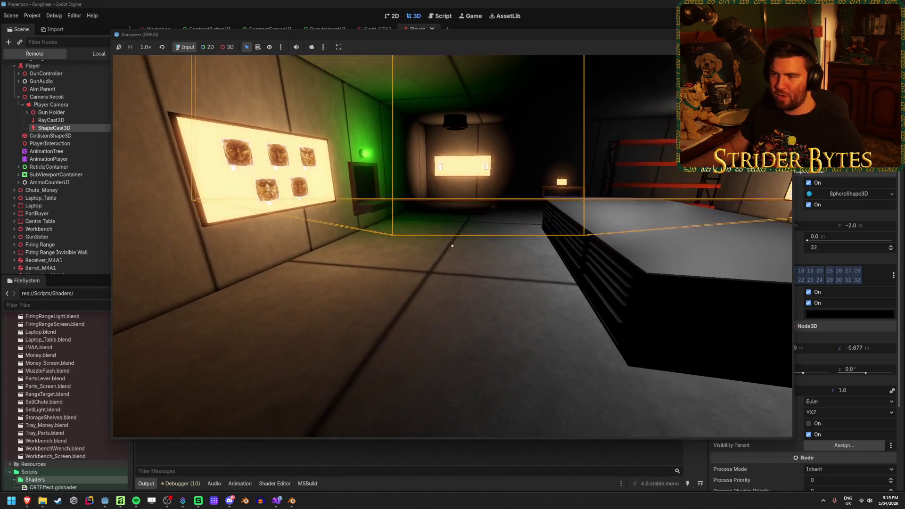
{"action": "key", "text": "w"}
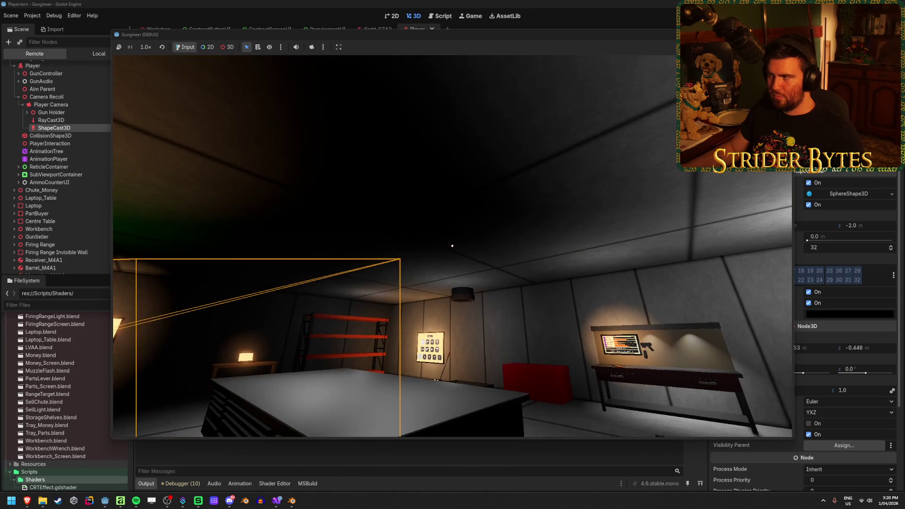
{"action": "key", "text": "F8"}
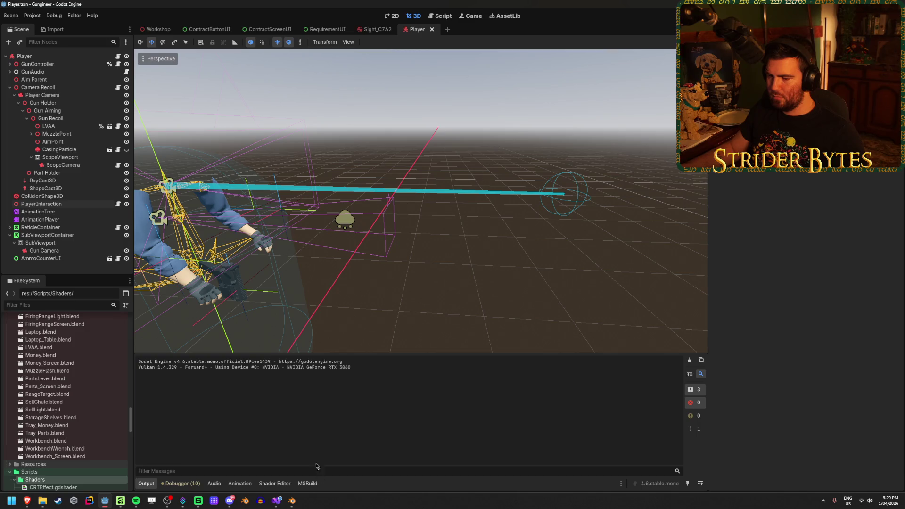
{"action": "left_click", "coordinate": [281, 500]}
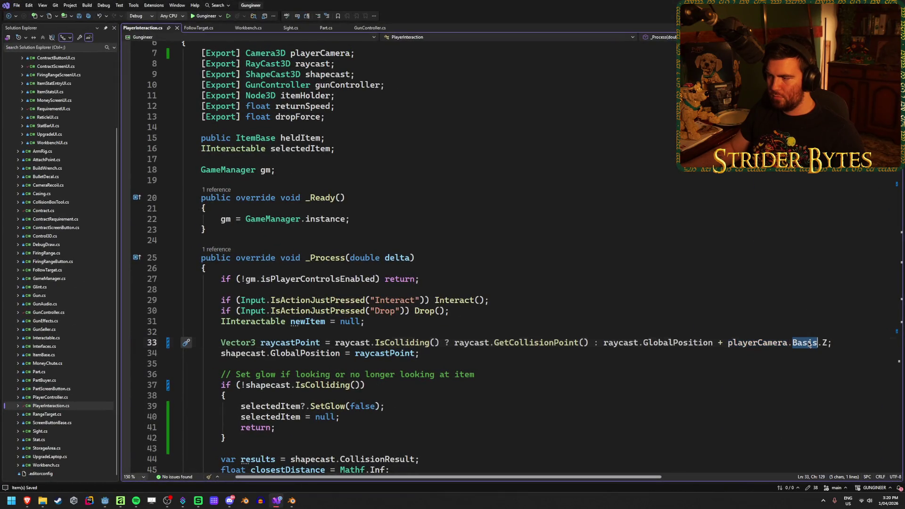
Change line 33's fallback offset to playerCamera.GlobalBasis.Z, then rebuild and run the game.
{"action": "type", "text": "GlobalB"}
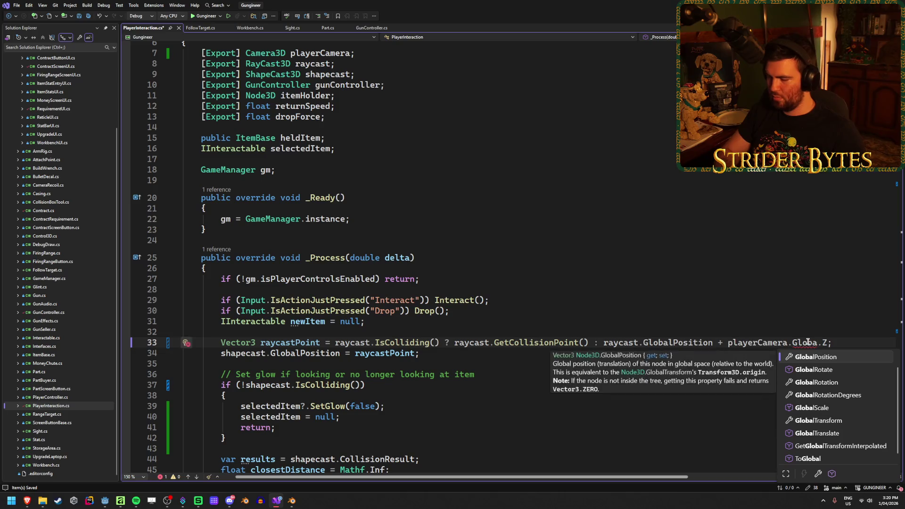
{"action": "key", "text": "Tab"}
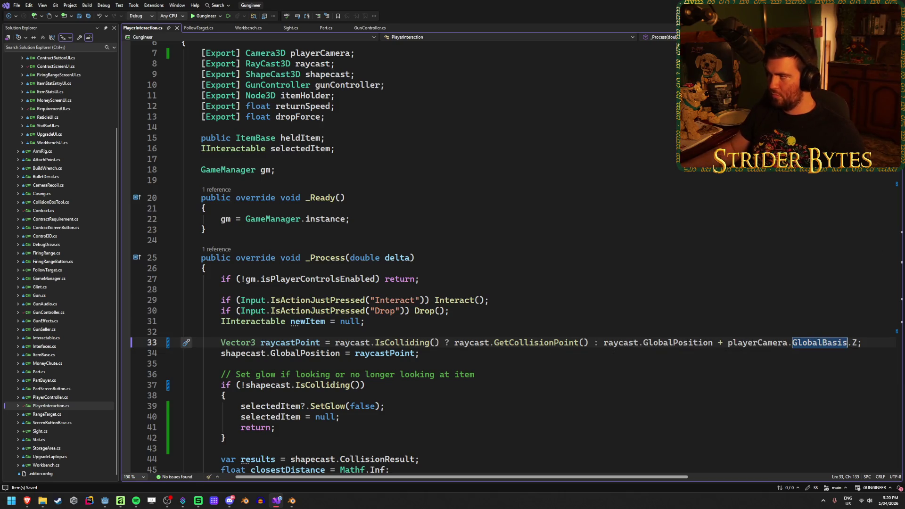
{"action": "key", "text": "alt+Tab"}
{"action": "key", "text": "F5"}
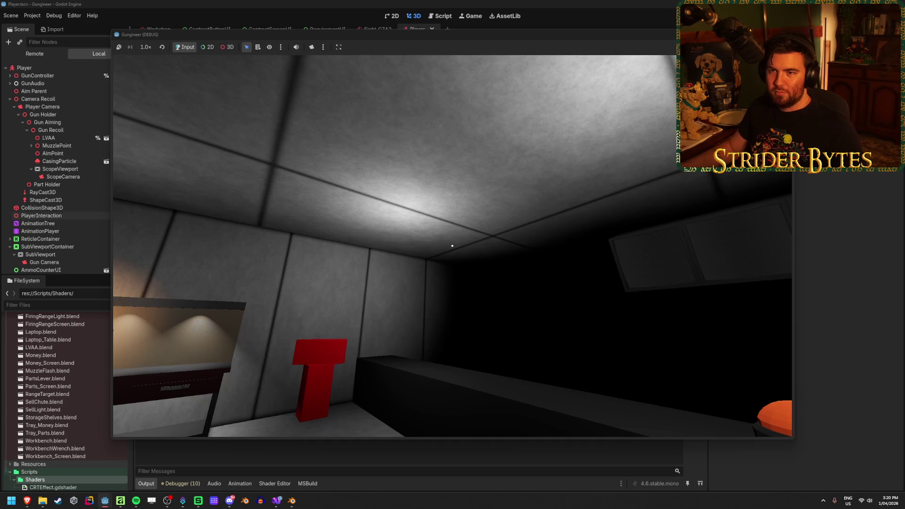
Check the remote scene tree and the running game, then close the game.
{"action": "left_click", "coordinate": [37, 54]}
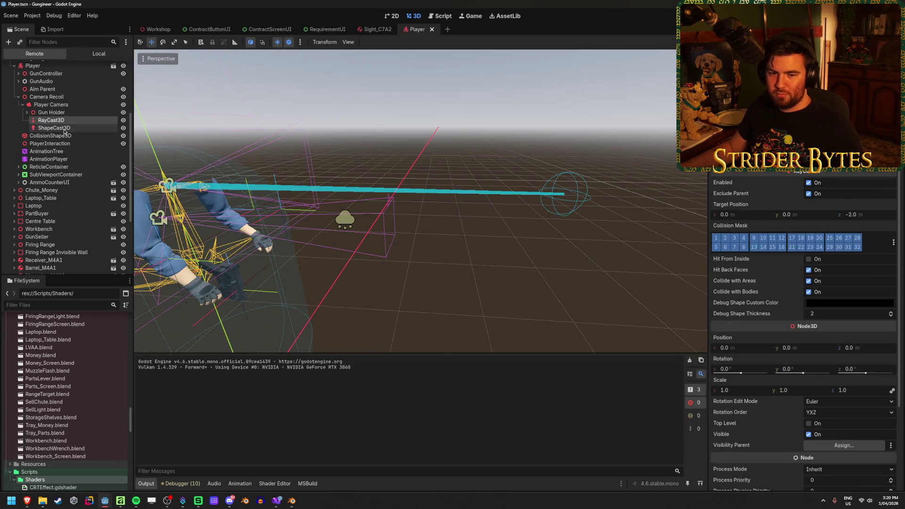
{"action": "mouse_move", "coordinate": [73, 500]}
{"action": "left_click", "coordinate": [104, 464]}
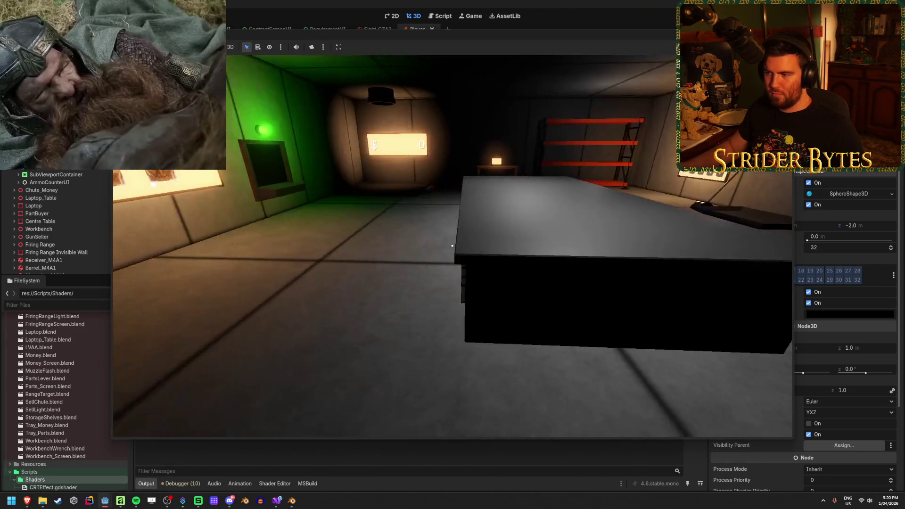
{"action": "key", "text": "alt+F4"}
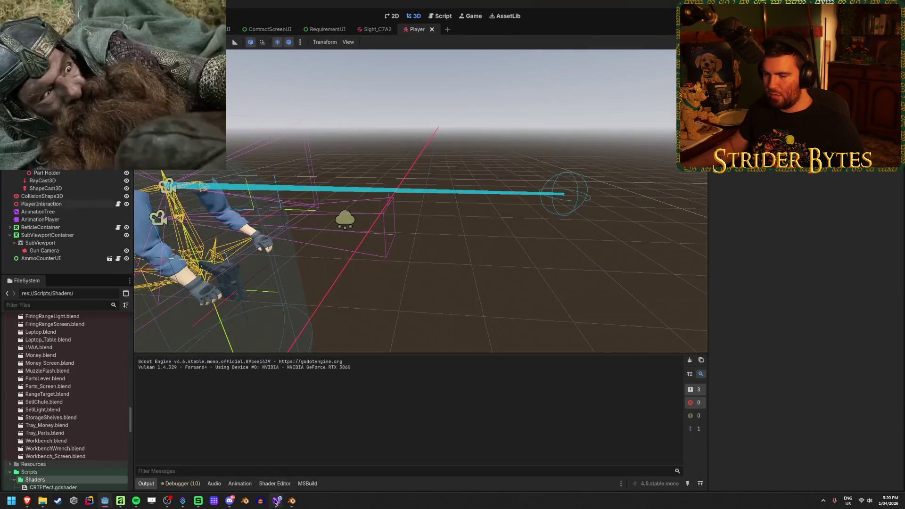
Insert a minus sign into the fallback offset in PlayerInteraction.cs and rebuild the game.
{"action": "left_click", "coordinate": [276, 501]}
{"action": "type", "text": "-"}
{"action": "key", "text": "alt+Tab"}
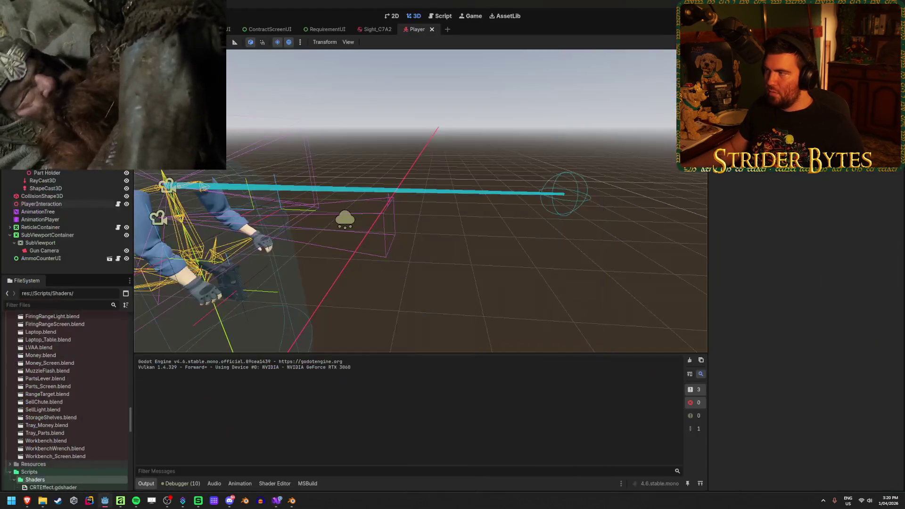
{"action": "key", "text": "F5"}
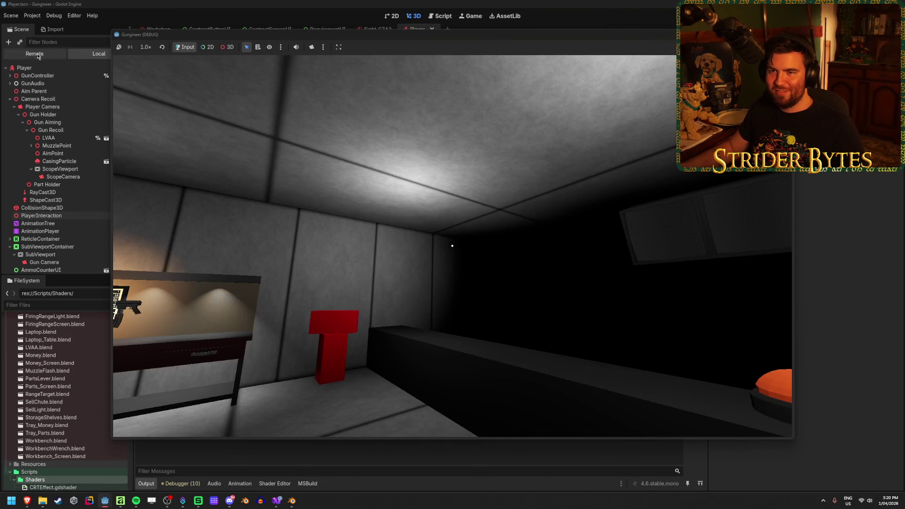
Watch the ShapeCast3D box in the Remote tree while walking along the table, then stop the game.
{"action": "left_click", "coordinate": [39, 55]}
{"action": "mouse_move", "coordinate": [105, 501]}
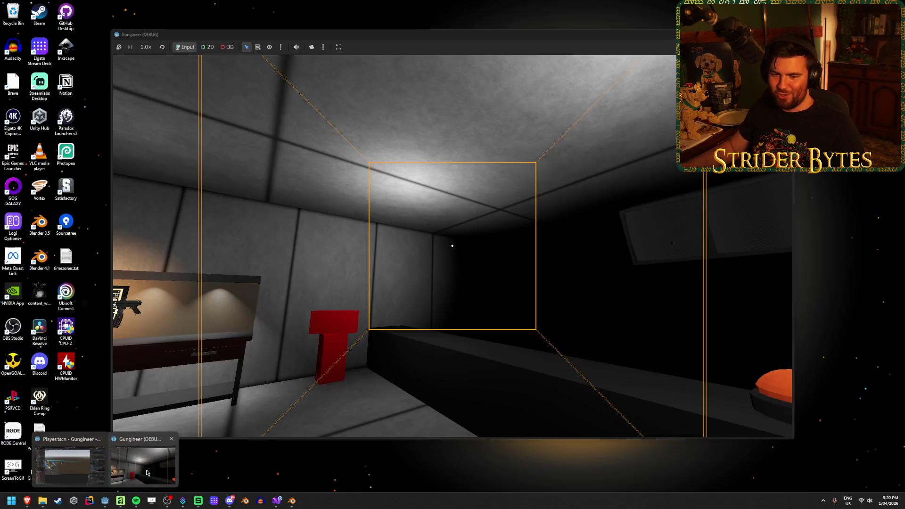
{"action": "left_click", "coordinate": [162, 461]}
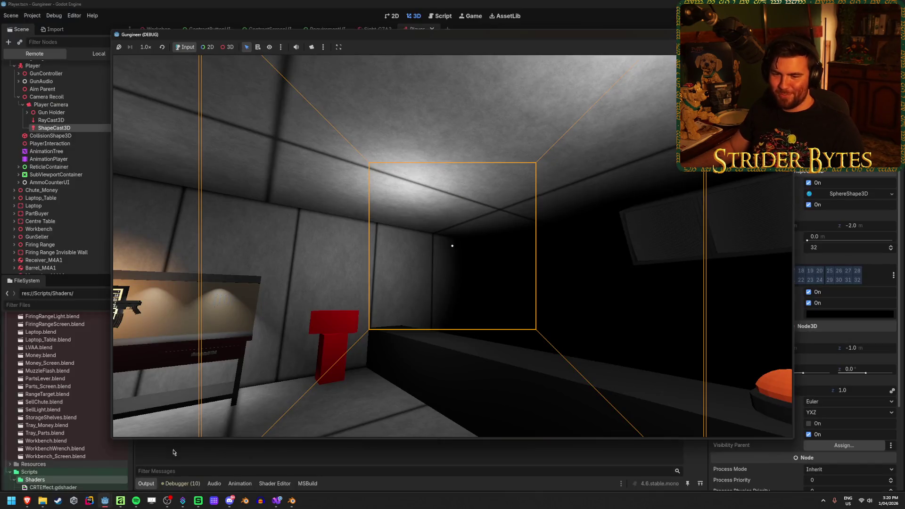
{"action": "mouse_move", "coordinate": [452, 246]}
{"action": "key", "text": "w"}
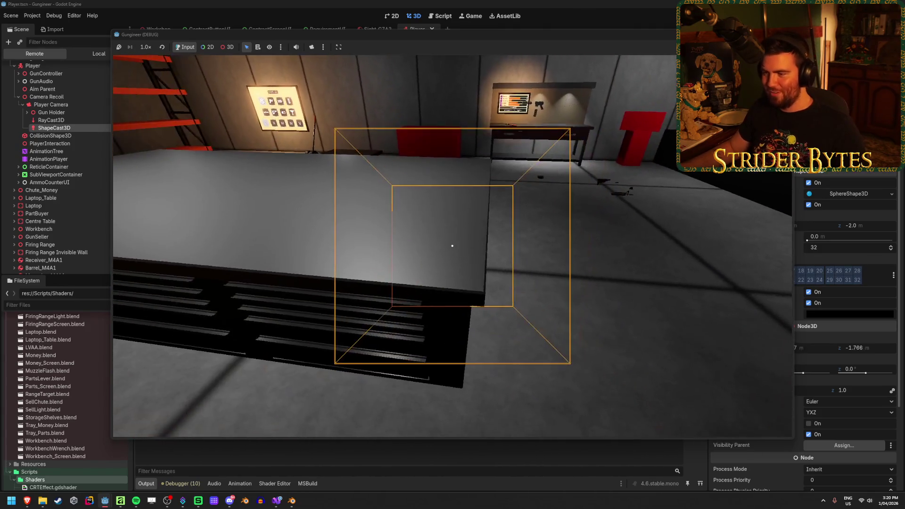
{"action": "key", "text": "F8"}
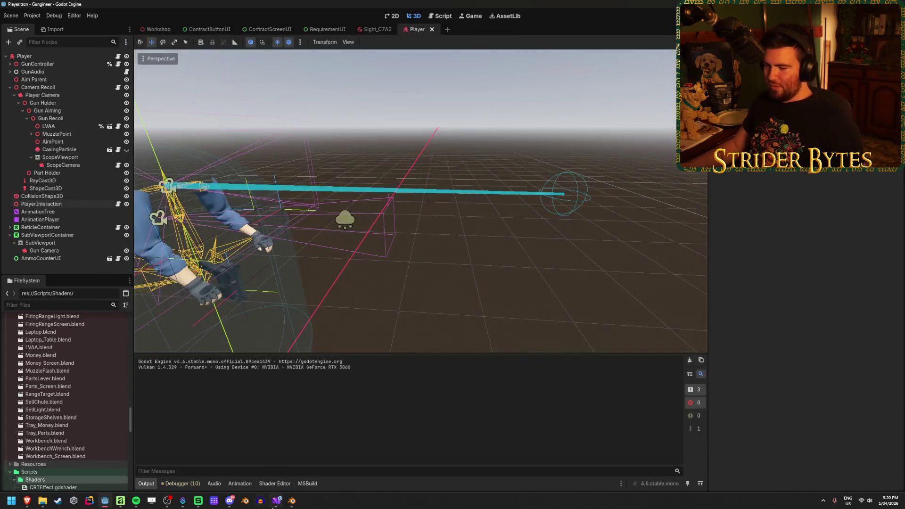
{"action": "left_click", "coordinate": [274, 502]}
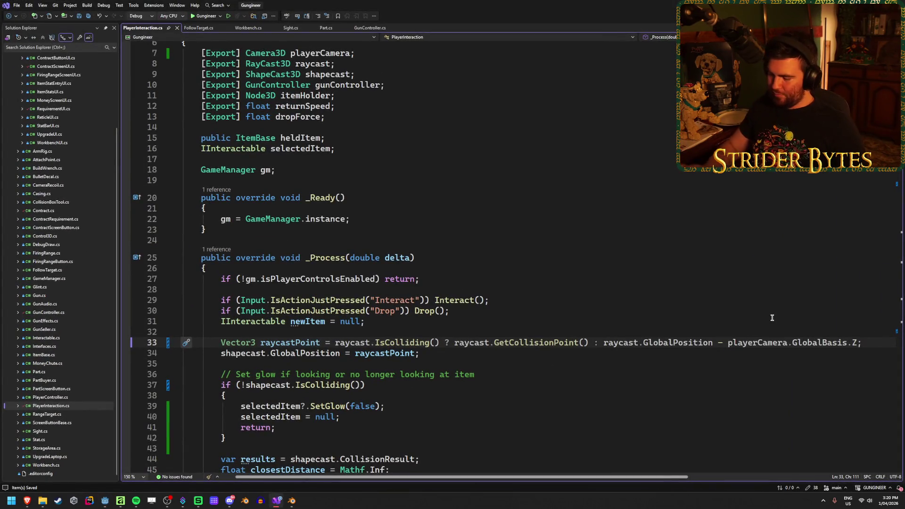
Multiply playerCamera.GlobalBasis.Z by 2 on line 33 and relaunch the game.
{"action": "left_click", "coordinate": [860, 343]}
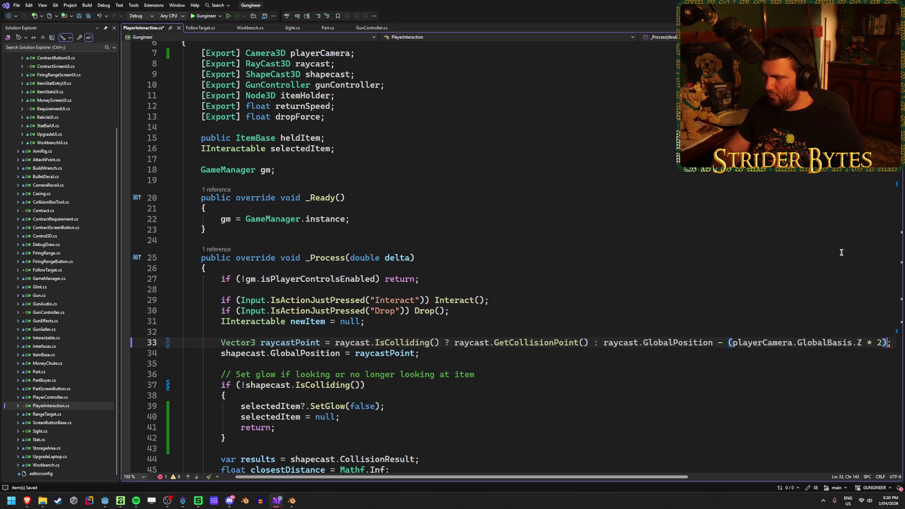
{"action": "key", "text": "alt+Tab"}
{"action": "key", "text": "F5"}
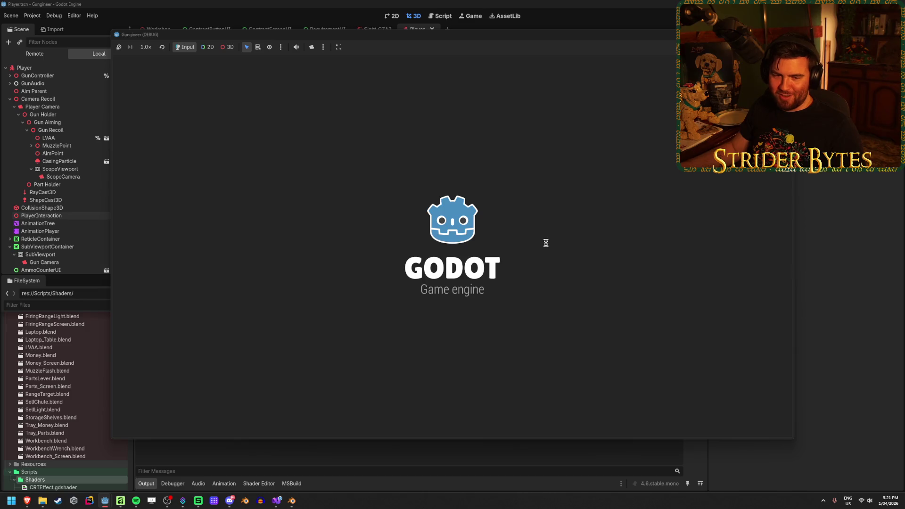
Select ShapeCast3D in the Remote tree to watch its live properties alongside the game.
{"action": "key", "text": "F8"}
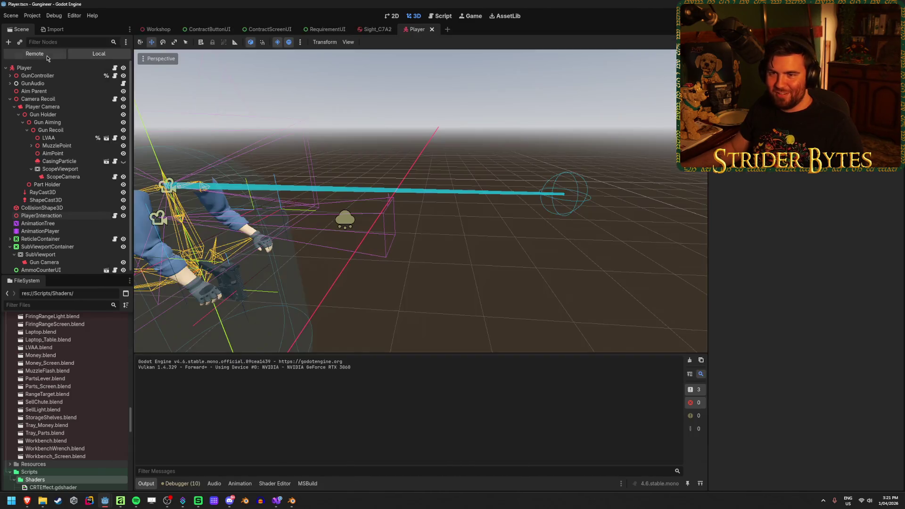
{"action": "left_click", "coordinate": [47, 56]}
{"action": "mouse_move", "coordinate": [108, 503]}
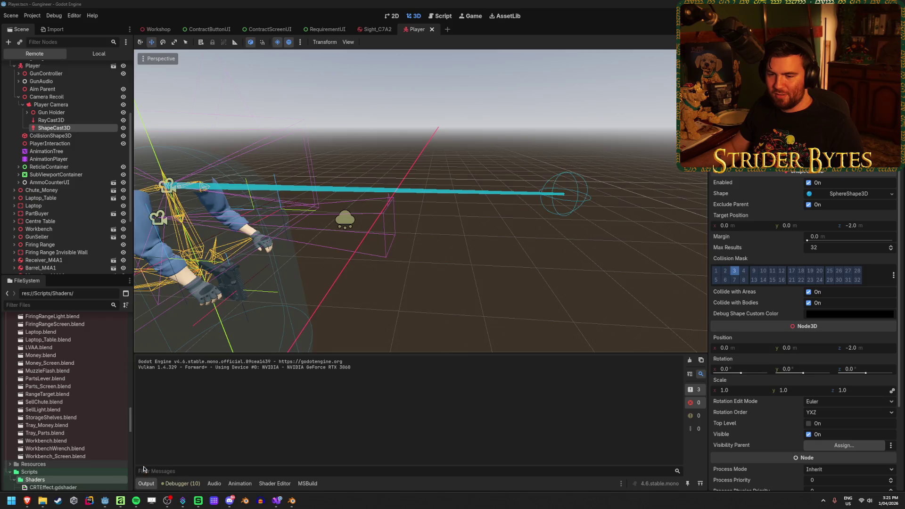
{"action": "left_click", "coordinate": [142, 462]}
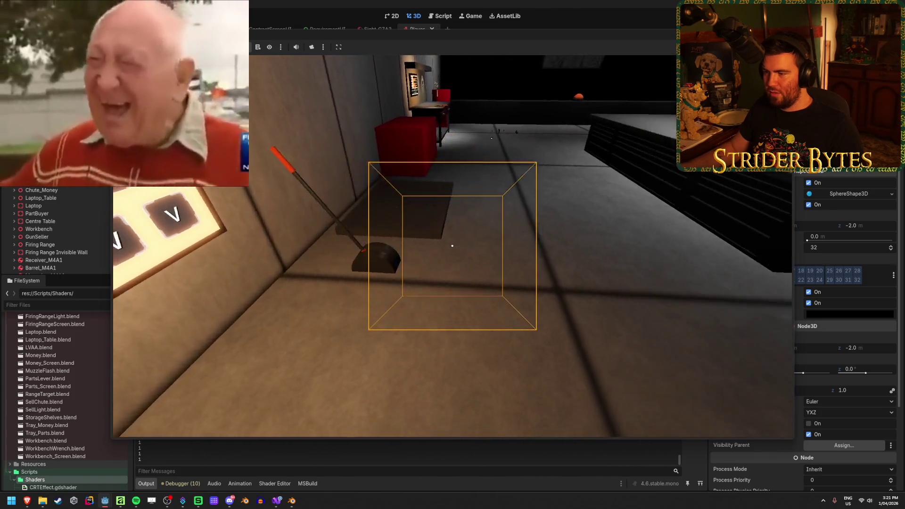
Walk to the lever and over the floor tray to check the highlight, then restart the game.
{"action": "key", "text": "w"}
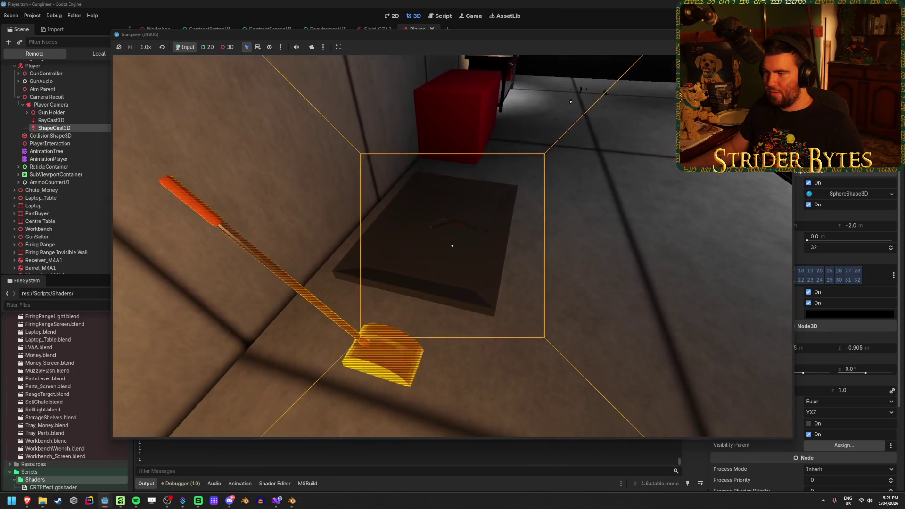
{"action": "key", "text": "w"}
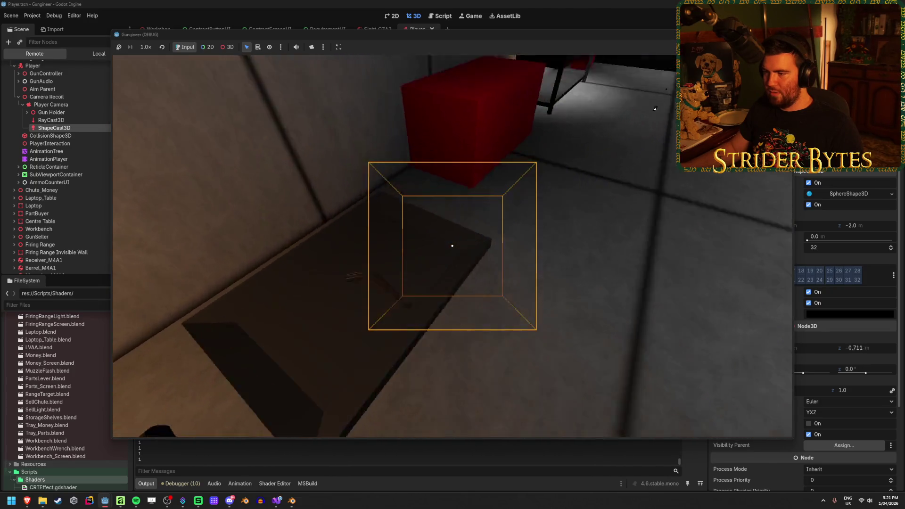
{"action": "key", "text": "w"}
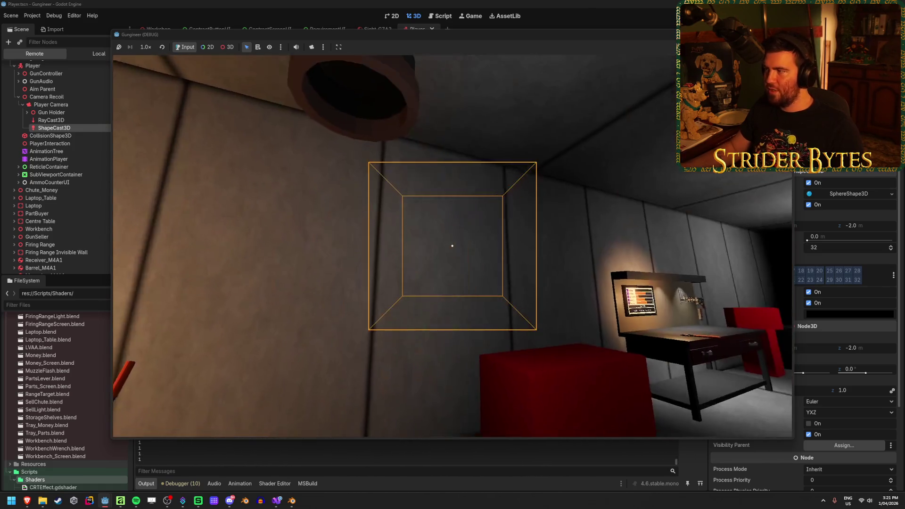
{"action": "key", "text": "F8"}
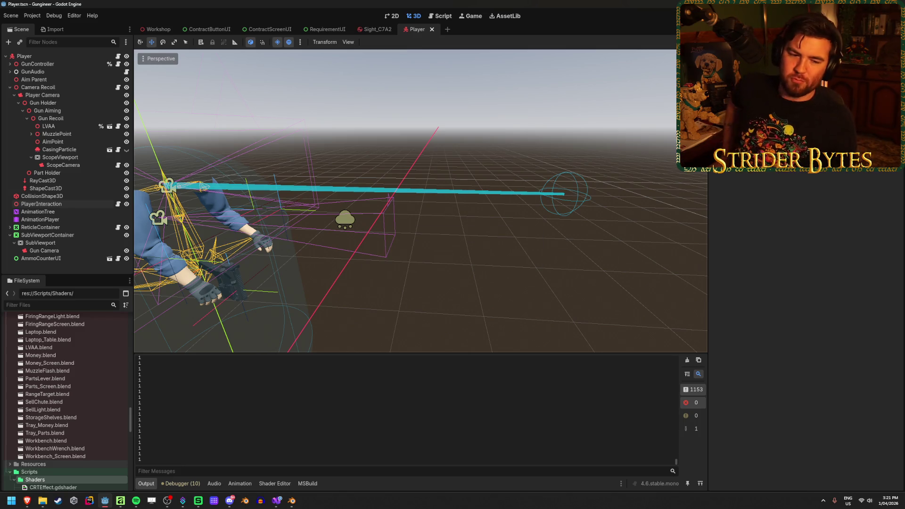
{"action": "key", "text": "F5"}
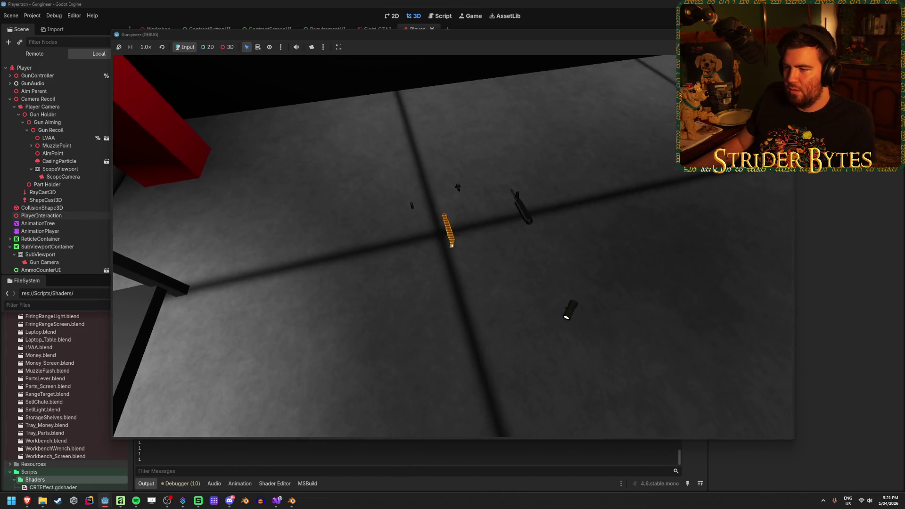
{"action": "key", "text": "e"}
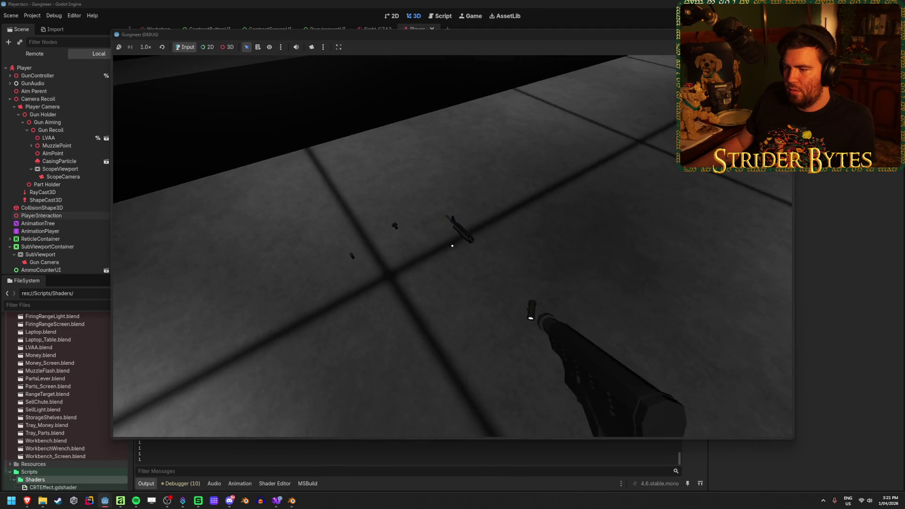
{"action": "key", "text": "e"}
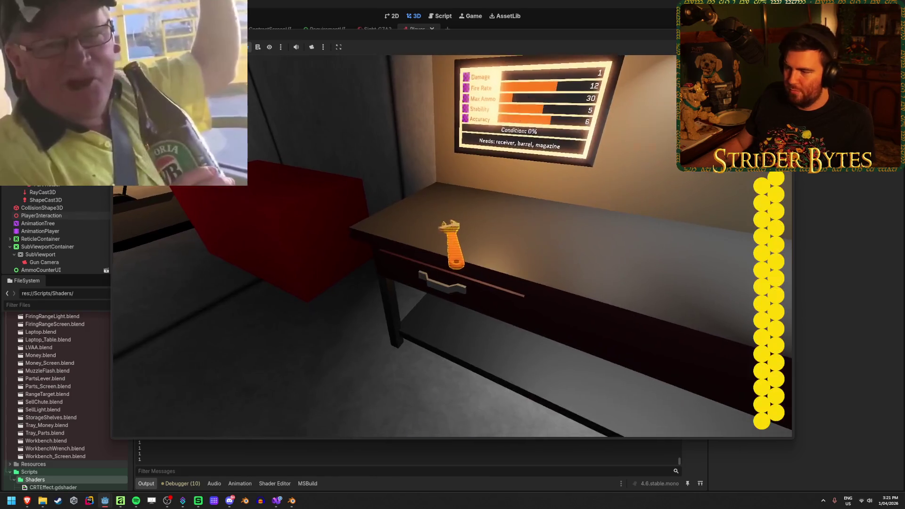
{"action": "right_click", "coordinate": [453, 245]}
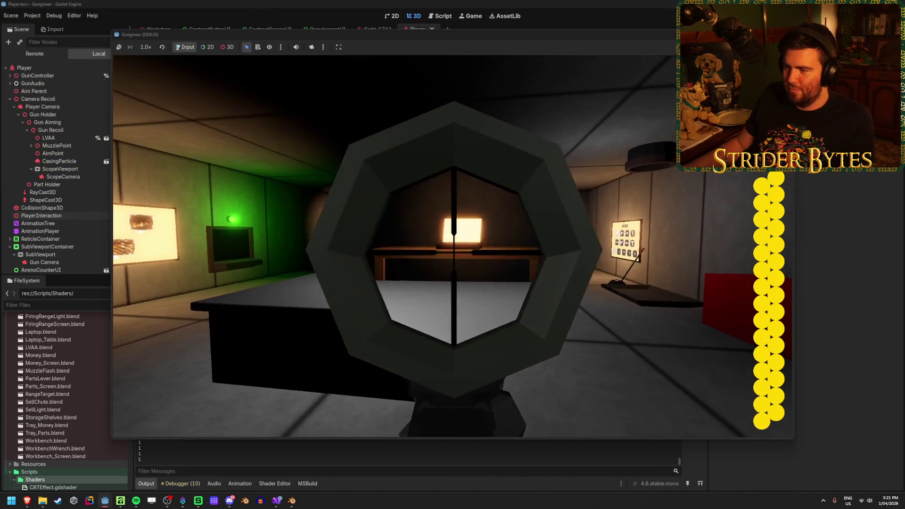
{"action": "right_click", "coordinate": [453, 245]}
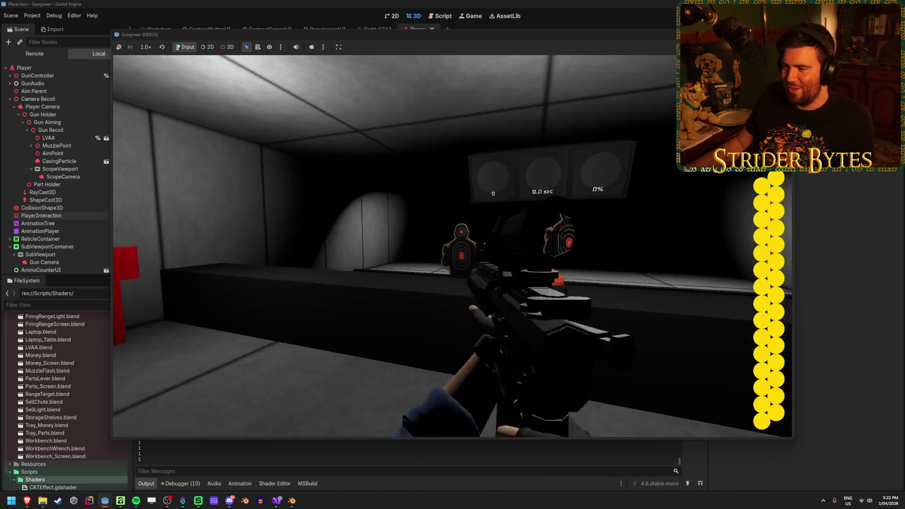
{"action": "right_click", "coordinate": [452, 245]}
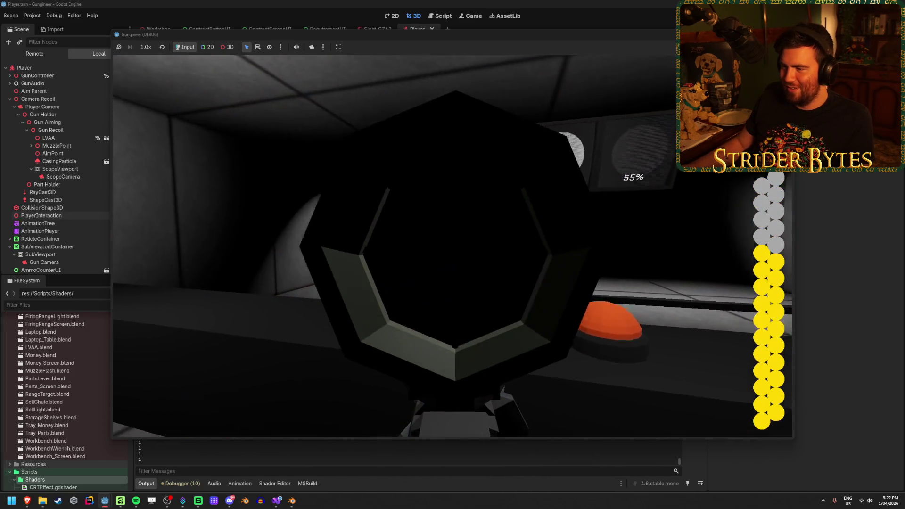
{"action": "left_click", "coordinate": [453, 245]}
{"action": "left_click", "coordinate": [453, 245]}
{"action": "left_click", "coordinate": [453, 245]}
{"action": "left_click", "coordinate": [452, 245]}
{"action": "left_click", "coordinate": [452, 245]}
{"action": "right_click", "coordinate": [453, 245]}
{"action": "key", "text": "r"}
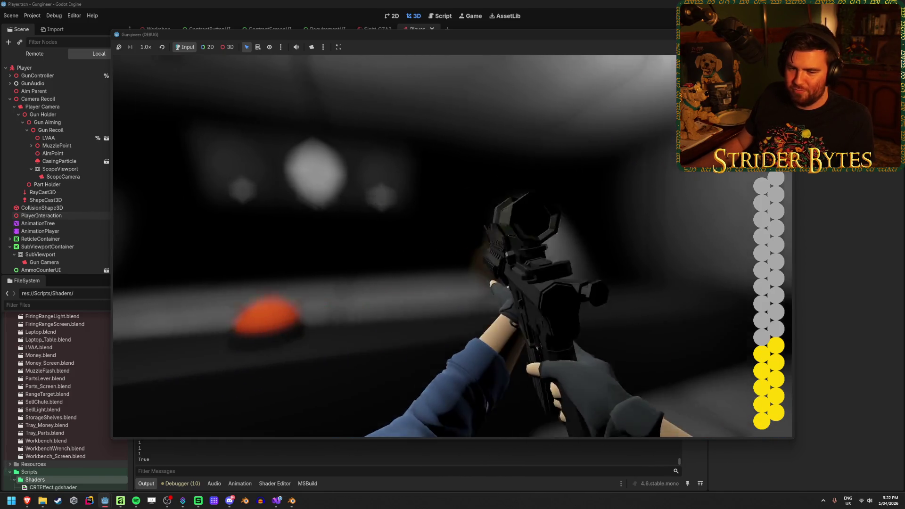
{"action": "right_click", "coordinate": [452, 246]}
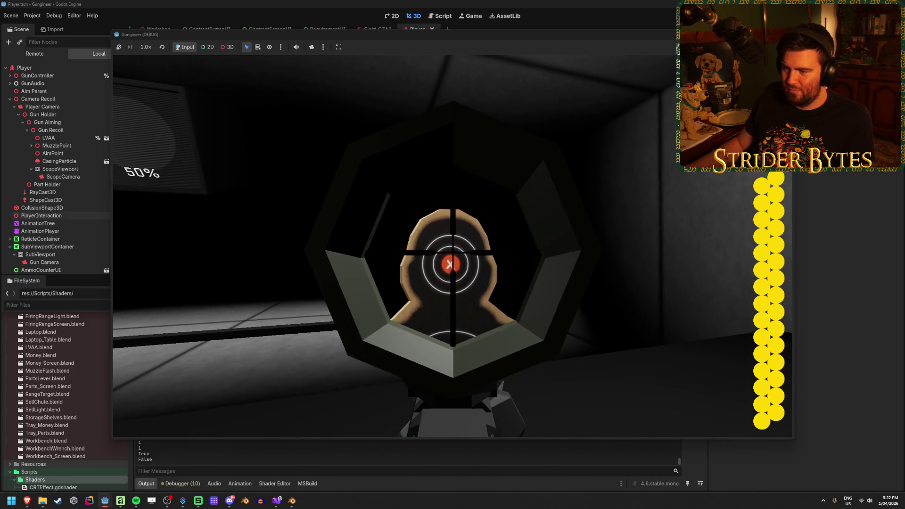
{"action": "right_click", "coordinate": [453, 255]}
{"action": "right_click", "coordinate": [453, 255]}
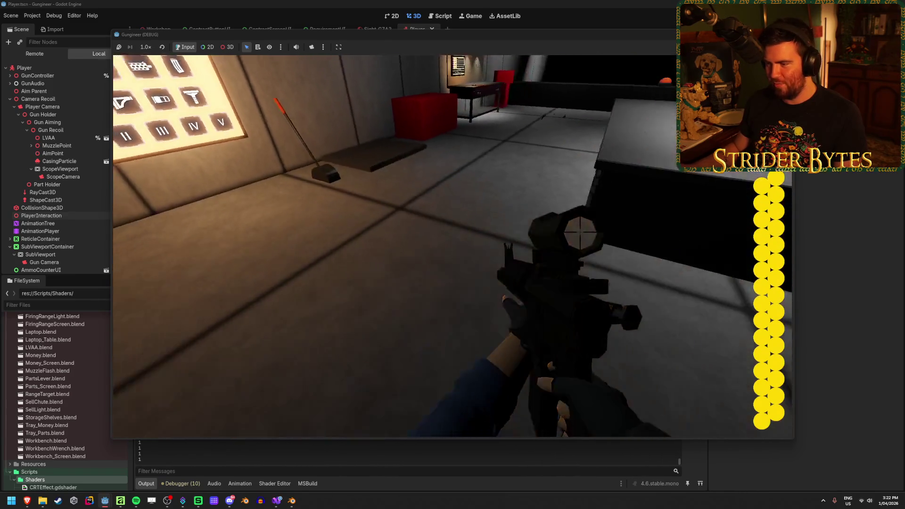
{"action": "key", "text": "F8"}
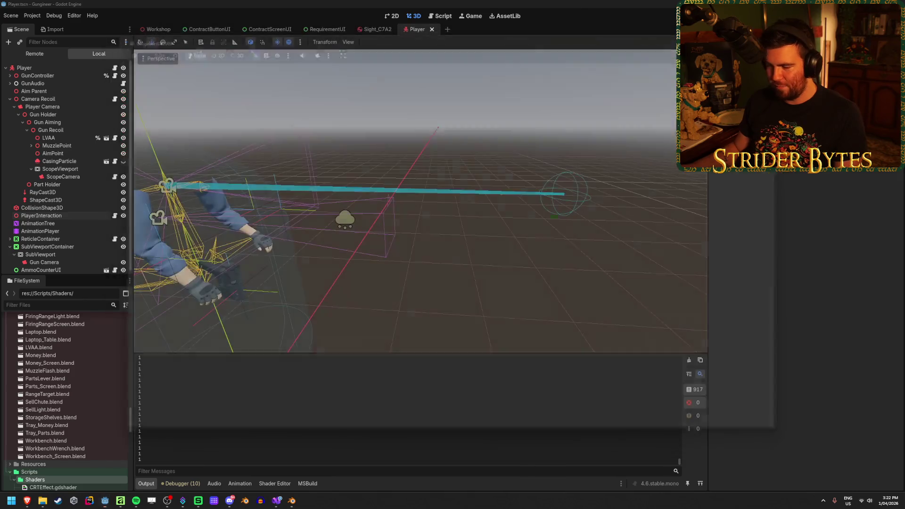
Add an empty else branch after the no-collision block in PlayerInteraction.cs.
{"action": "left_click", "coordinate": [276, 502]}
{"action": "scroll", "coordinate": [278, 303], "scroll_direction": "down", "scroll_amount": 9}
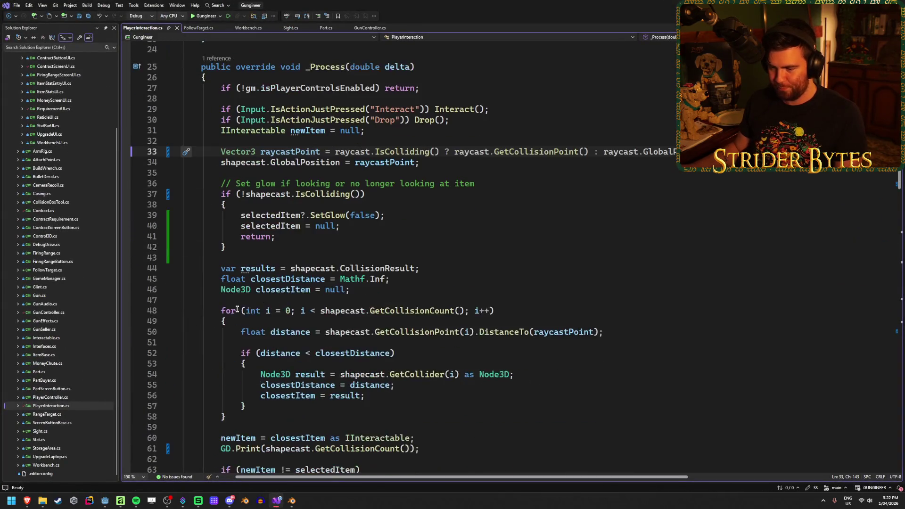
{"action": "scroll", "coordinate": [278, 302], "scroll_direction": "down", "scroll_amount": 2}
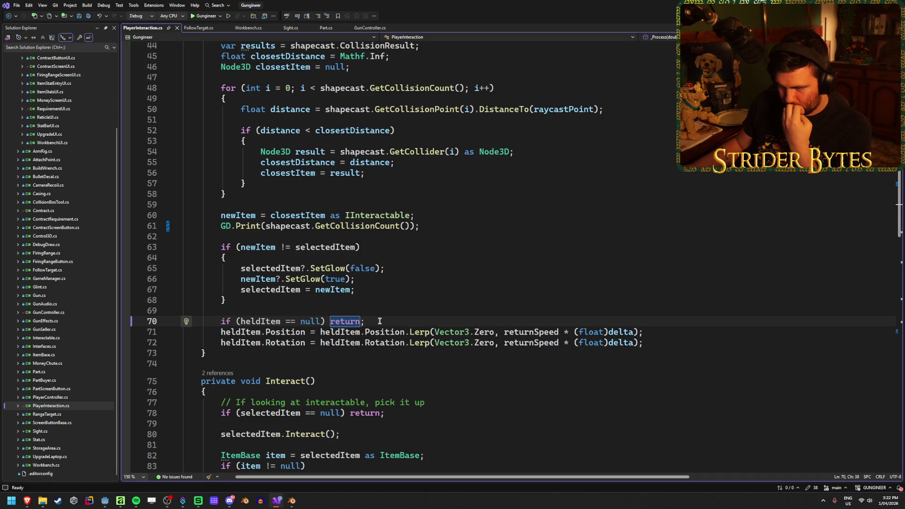
{"action": "scroll", "coordinate": [379, 321], "scroll_direction": "up", "scroll_amount": 5}
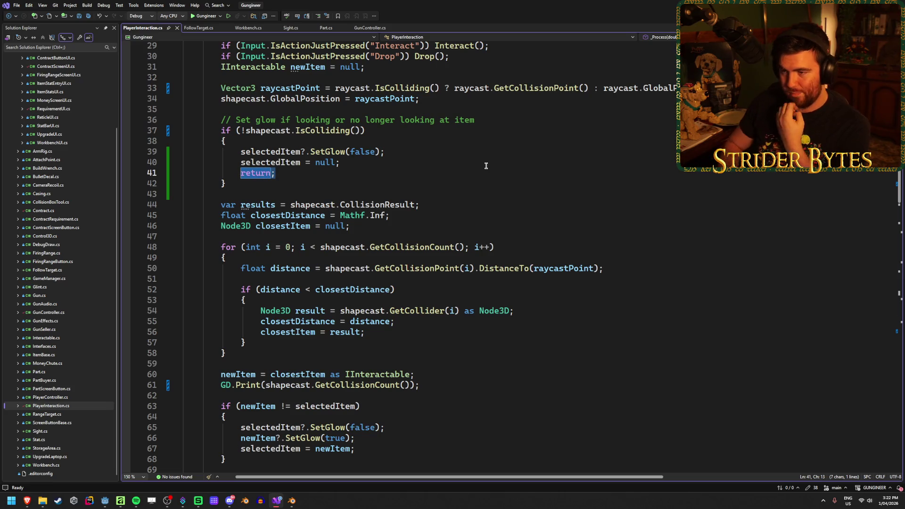
{"action": "key", "text": "Down"}
{"action": "key", "text": "Down"}
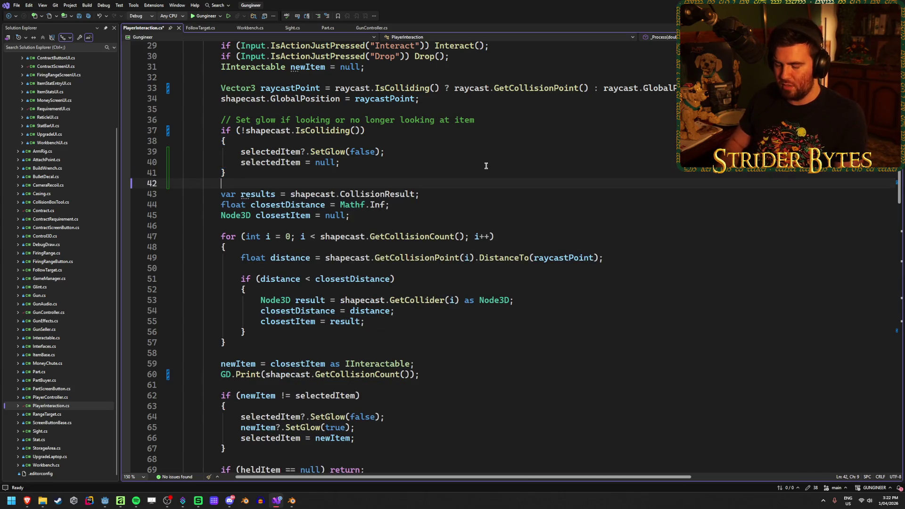
{"action": "type", "text": "else {"}
{"action": "key", "text": "Return"}
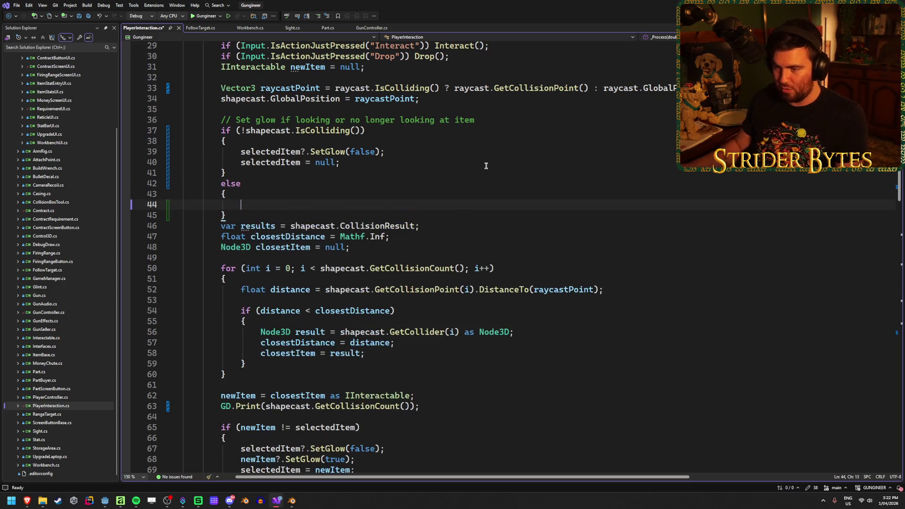
Delete the collision-count GD.Print line and move the closest-item loop into the else body.
{"action": "scroll", "coordinate": [344, 270], "scroll_direction": "down", "scroll_amount": 3}
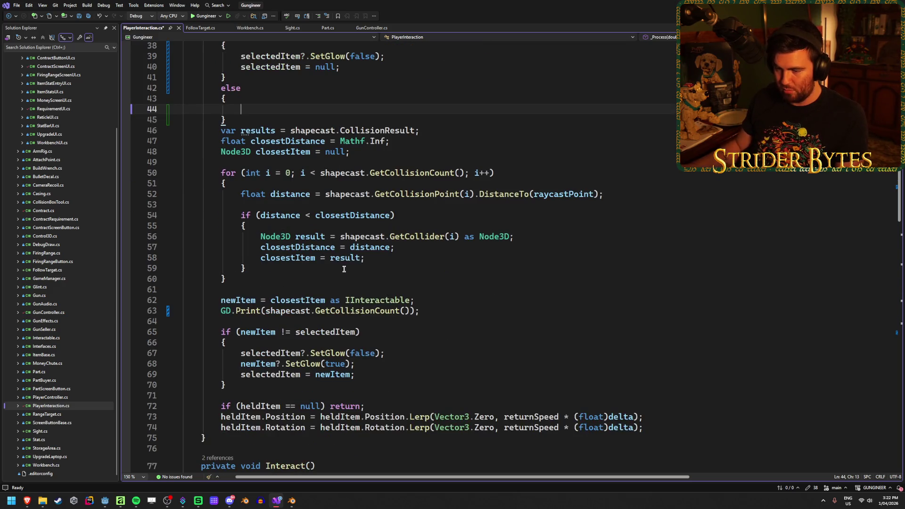
{"action": "left_click", "coordinate": [430, 312]}
{"action": "key", "text": "ctrl+x"}
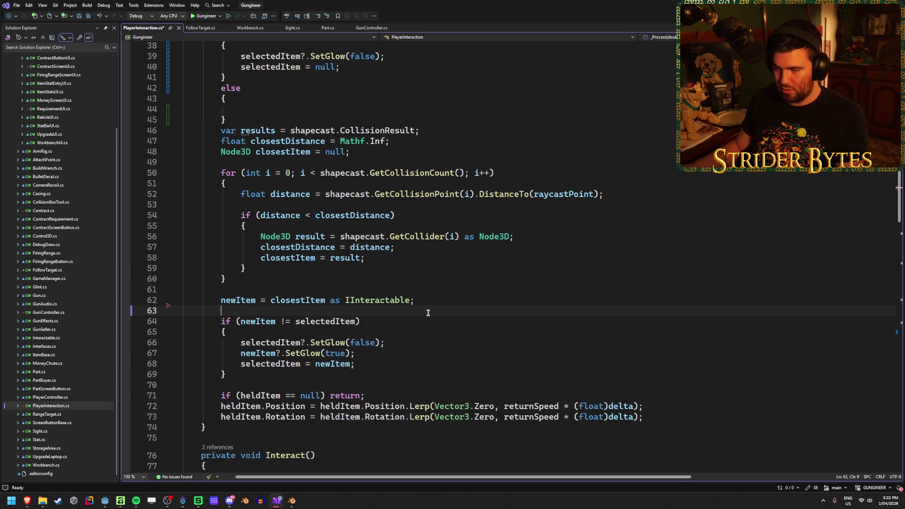
{"action": "mouse_move", "coordinate": [415, 301]}
{"action": "left_mouse_down"}
{"action": "mouse_move", "coordinate": [91, 143]}
{"action": "mouse_move", "coordinate": [91, 132]}
{"action": "left_mouse_up"}
{"action": "key", "text": "ctrl+x"}
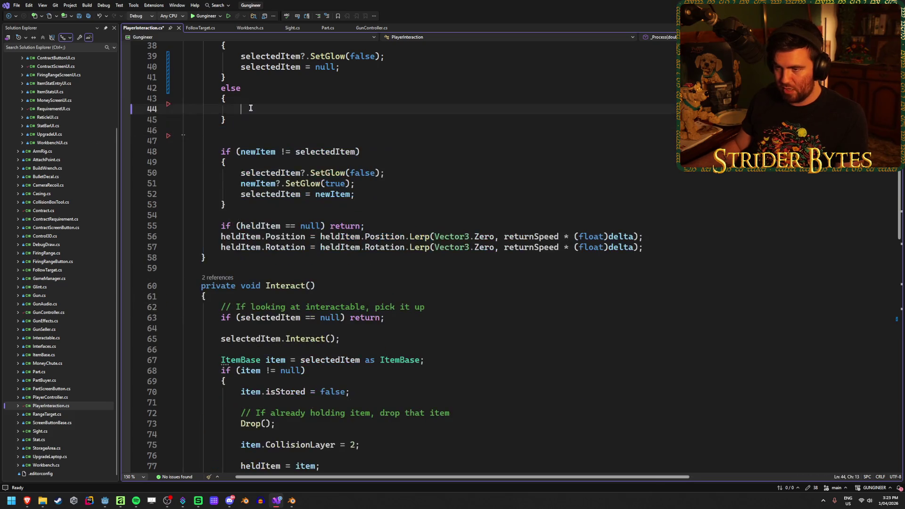
{"action": "left_click", "coordinate": [264, 109]}
{"action": "key", "text": "ctrl+v"}
{"action": "left_click", "coordinate": [265, 307]}
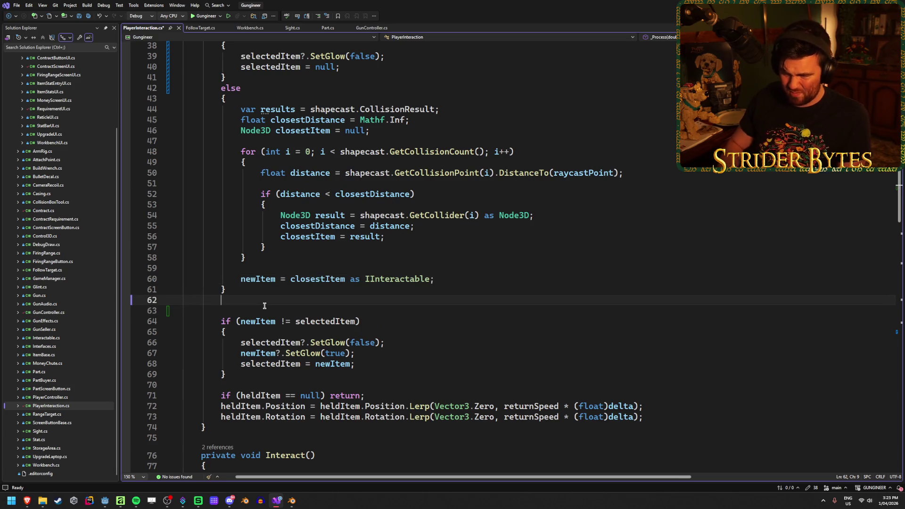
{"action": "key", "text": "BackSpace"}
{"action": "key", "text": "BackSpace"}
Save PlayerInteraction.cs and run the game from Godot.
{"action": "key", "text": "ctrl+s"}
{"action": "scroll", "coordinate": [264, 307], "scroll_direction": "up", "scroll_amount": 3}
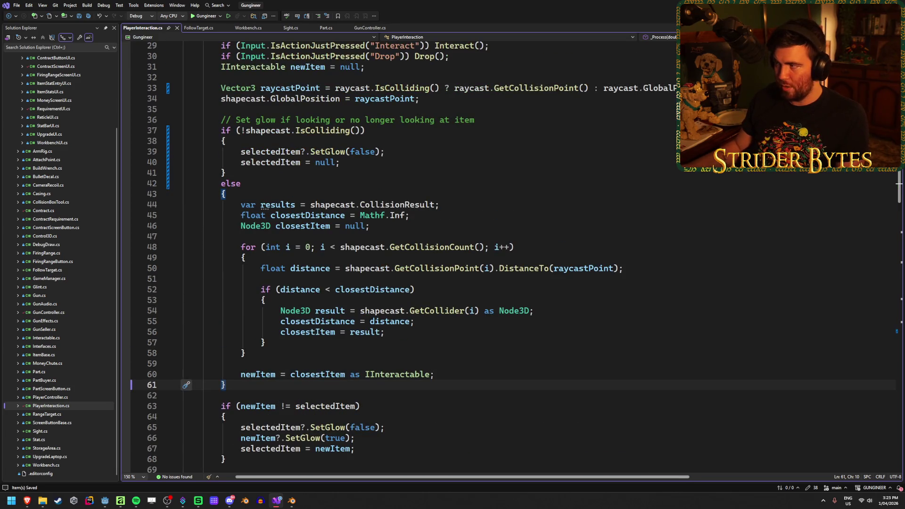
{"action": "key", "text": "alt+Tab"}
{"action": "key", "text": "F5"}
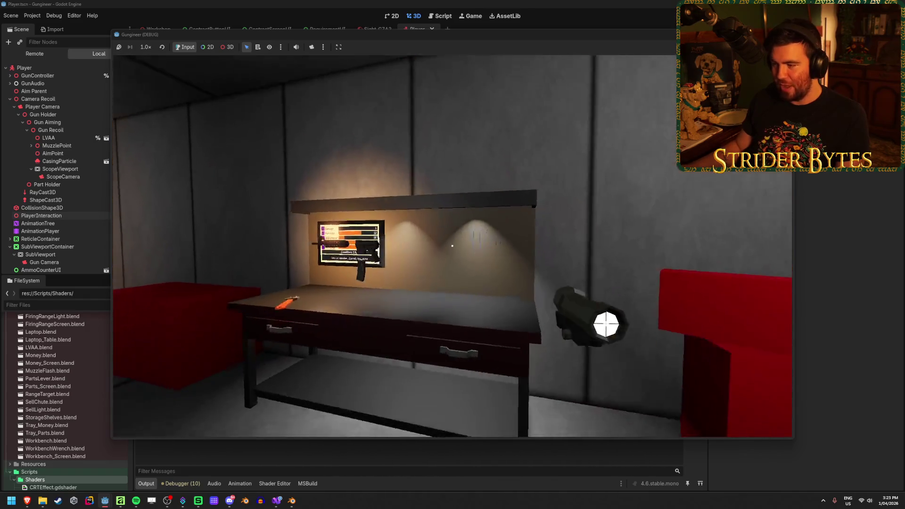
{"action": "key", "text": "e"}
{"action": "key", "text": "e"}
{"action": "mouse_move", "coordinate": [28, 502]}
{"action": "left_click", "coordinate": [315, 457]}
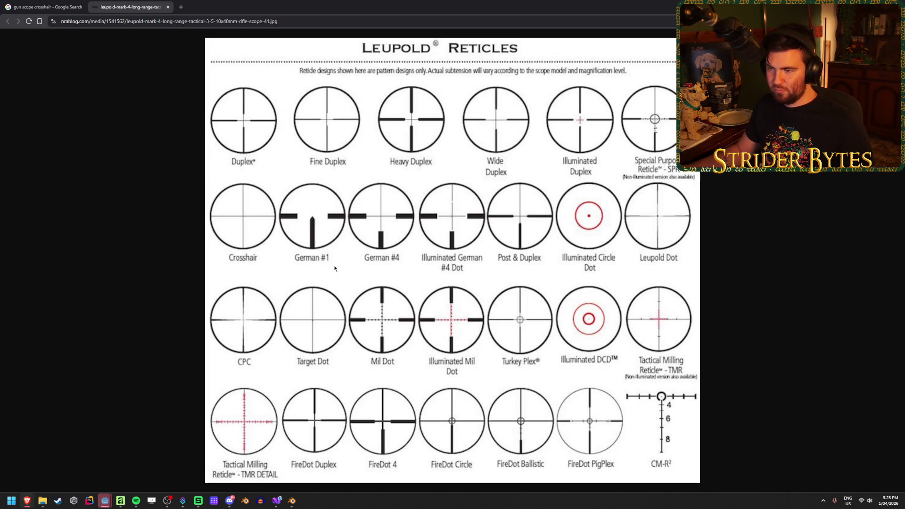
{"action": "key", "text": "alt+Tab"}
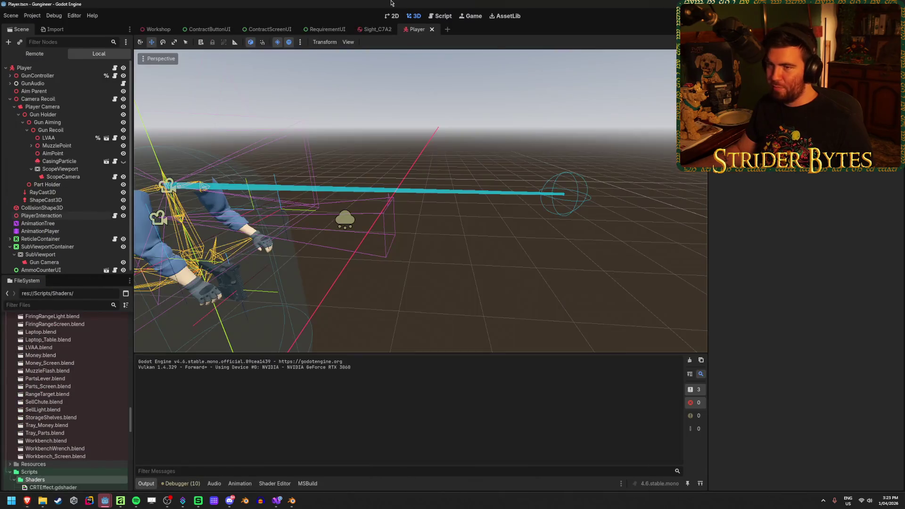
{"action": "mouse_move", "coordinate": [102, 504]}
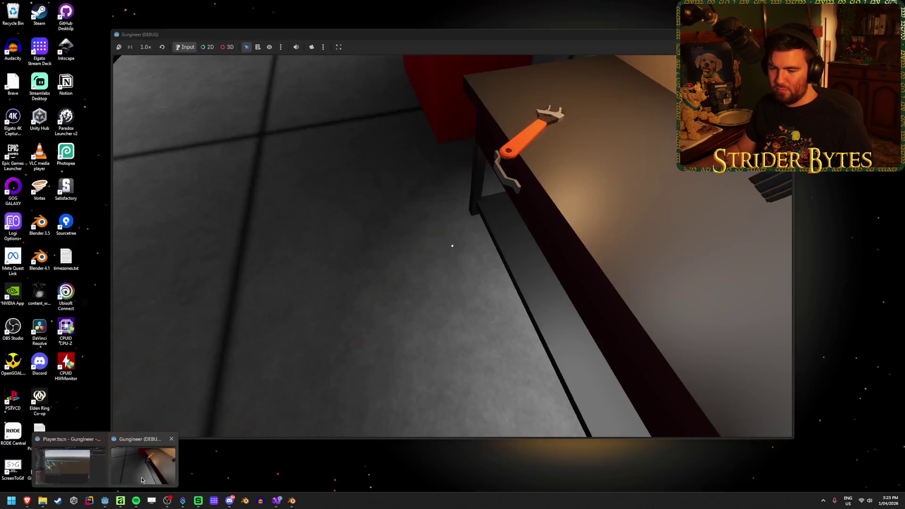
Equip the rifle, aim through the scope, drop it on the table, then pick it back up.
{"action": "left_click", "coordinate": [142, 477]}
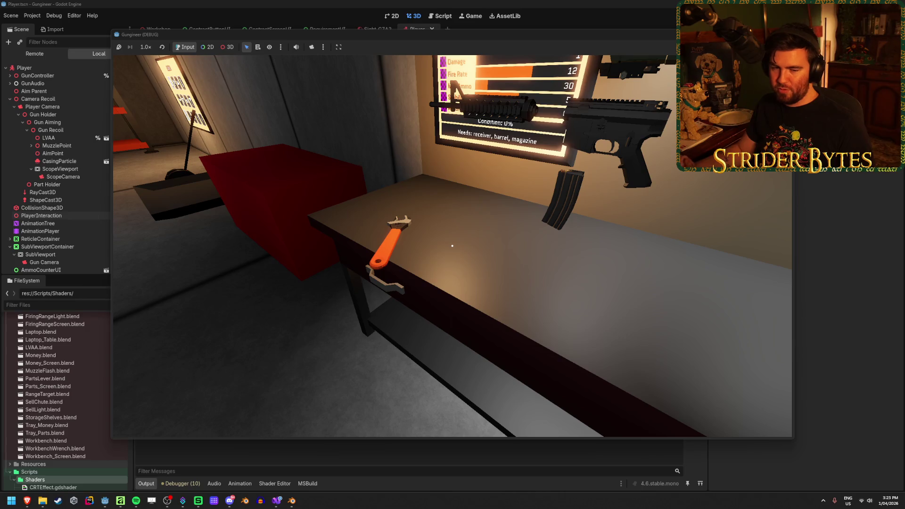
{"action": "key", "text": "1"}
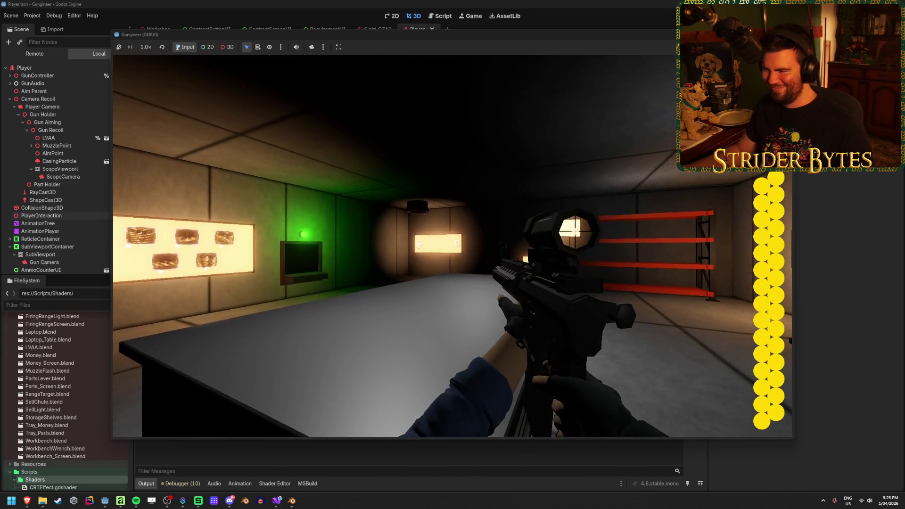
{"action": "right_click", "coordinate": [453, 246]}
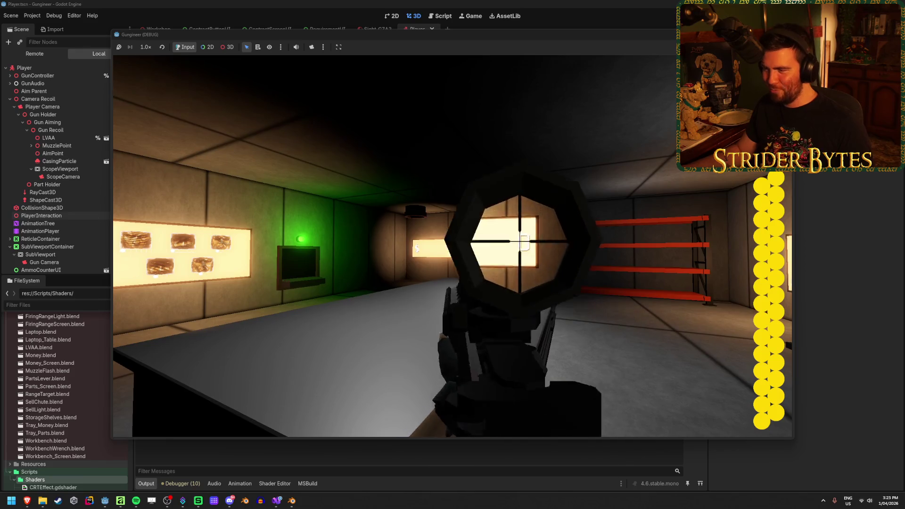
{"action": "right_click", "coordinate": [453, 245]}
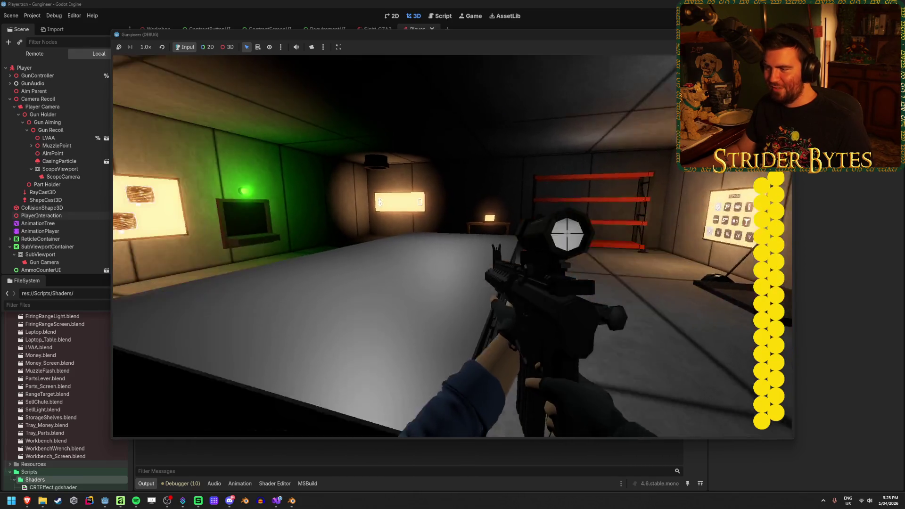
{"action": "key", "text": "g"}
{"action": "key", "text": "w"}
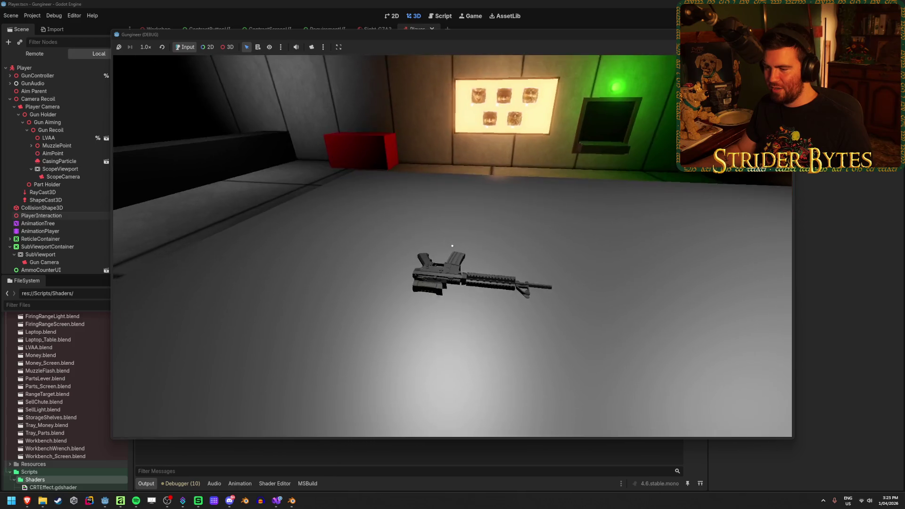
{"action": "key", "text": "e"}
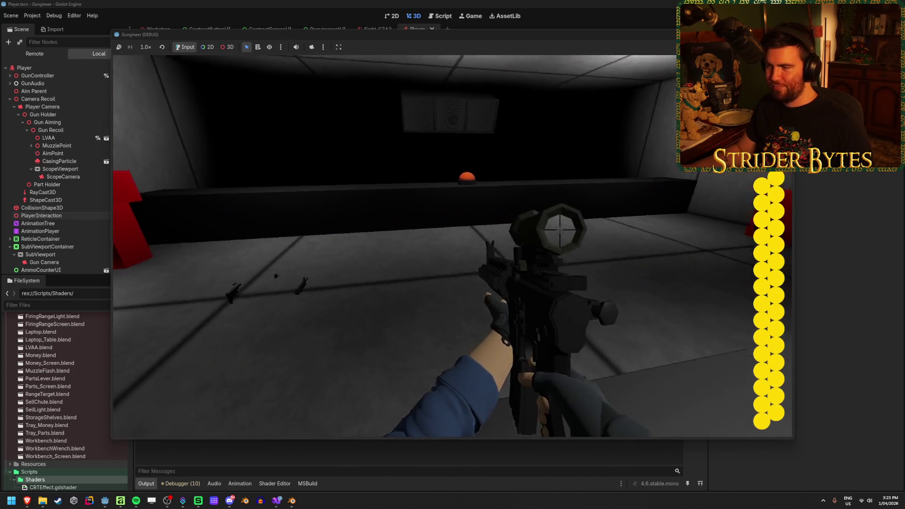
Aim down the octagonal scope repeatedly near the workbench, then stop the game.
{"action": "right_click", "coordinate": [452, 245]}
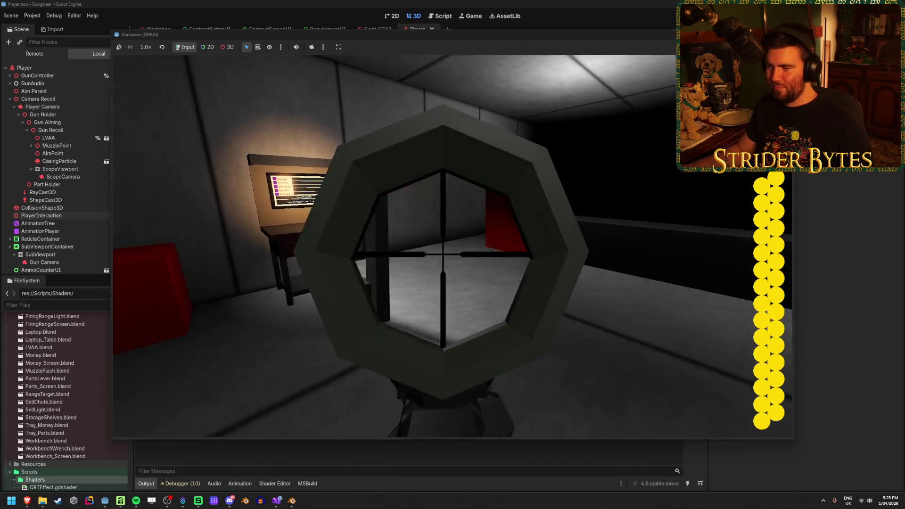
{"action": "right_click", "coordinate": [453, 255]}
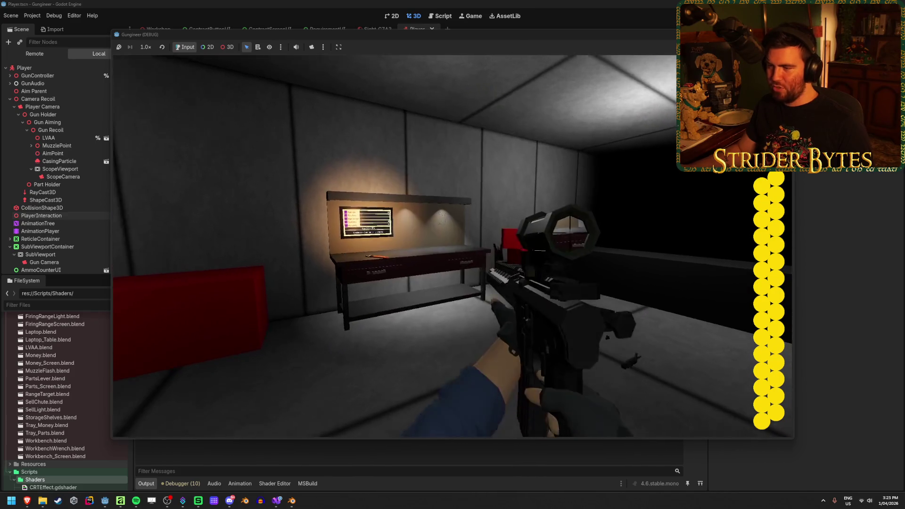
{"action": "key", "text": "w"}
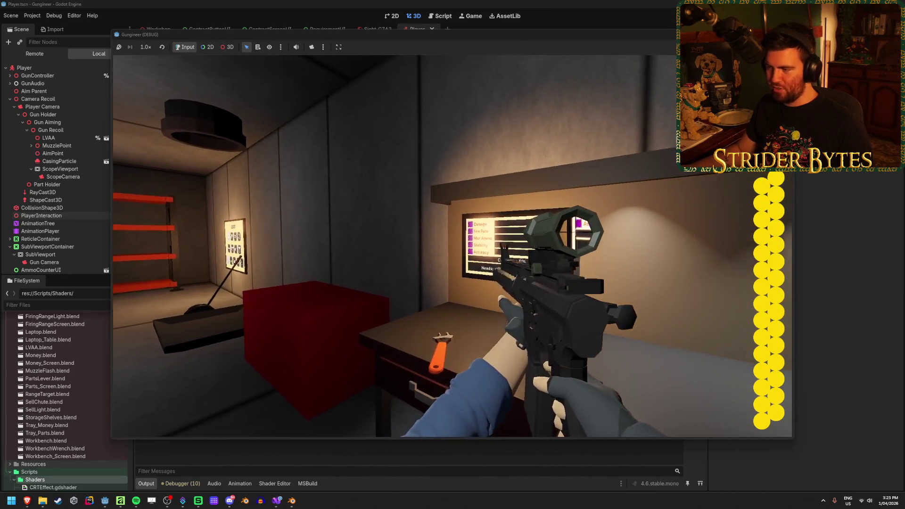
{"action": "mouse_move", "coordinate": [452, 245]}
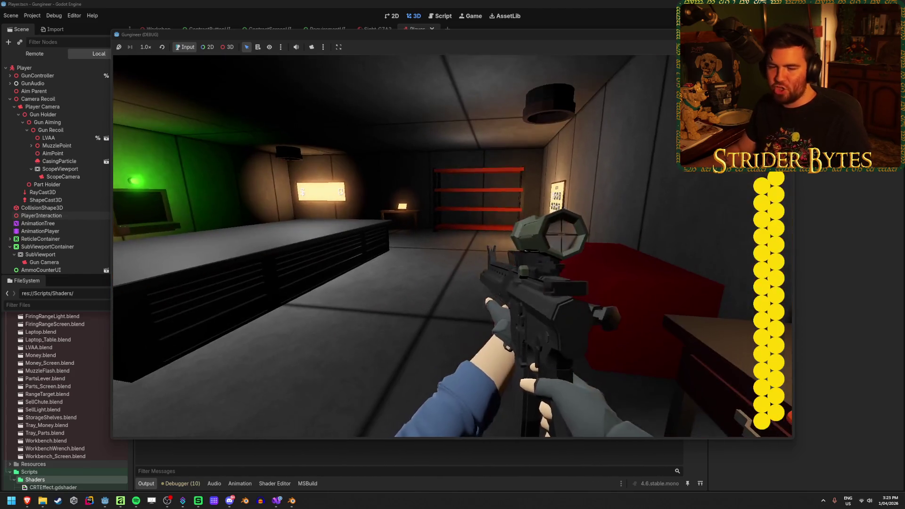
{"action": "right_click", "coordinate": [453, 255]}
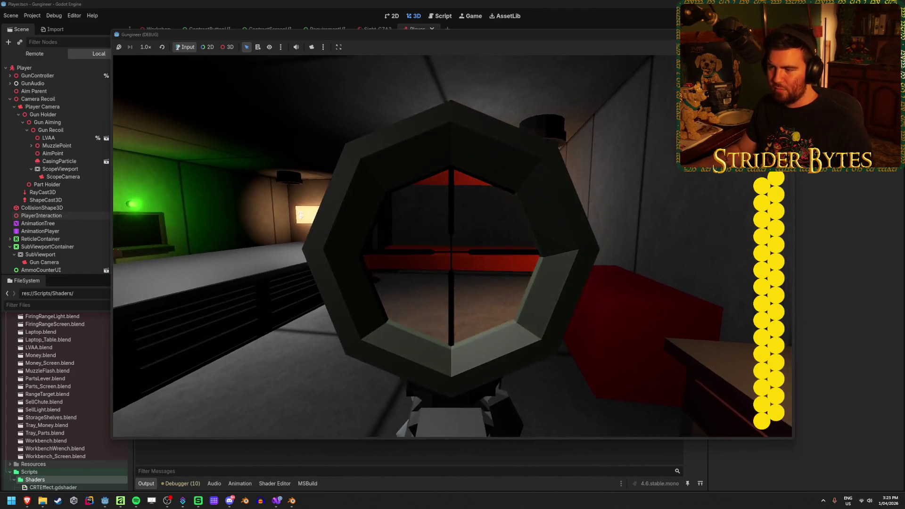
{"action": "mouse_move", "coordinate": [452, 254]}
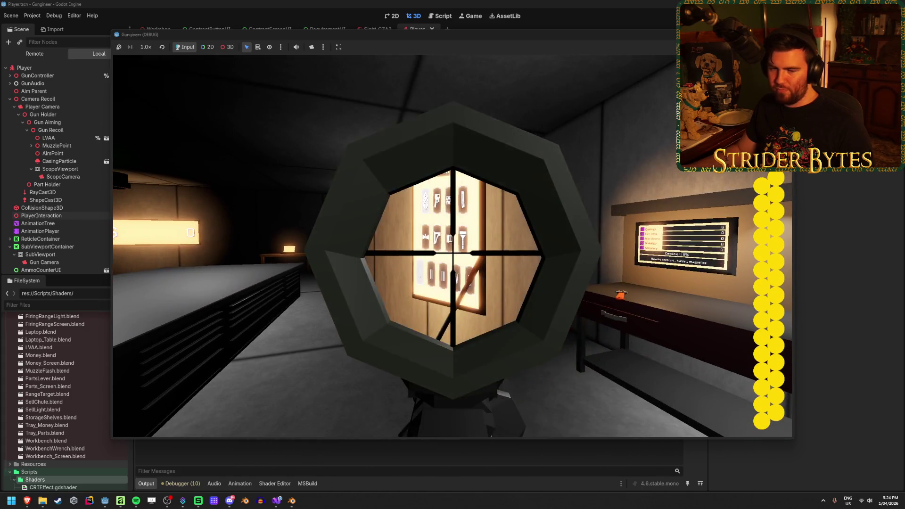
{"action": "right_click", "coordinate": [452, 255]}
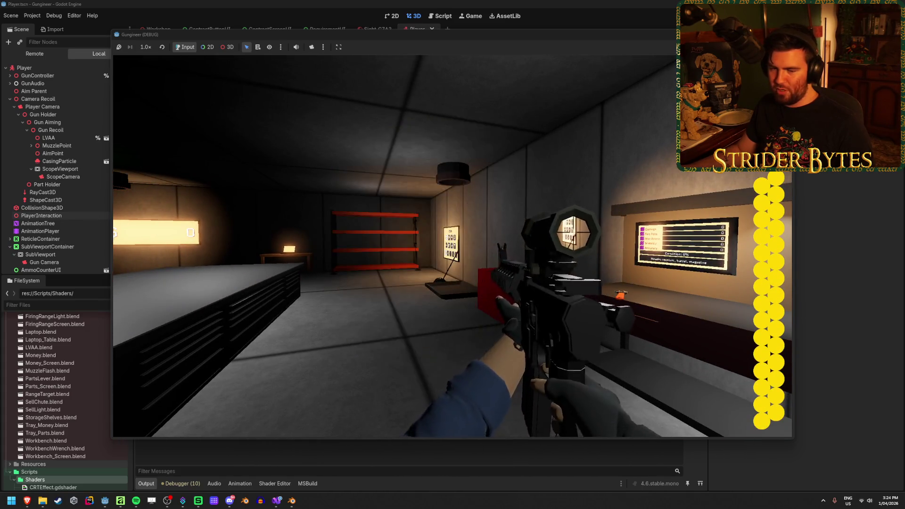
{"action": "right_click", "coordinate": [452, 255]}
{"action": "right_click", "coordinate": [452, 255]}
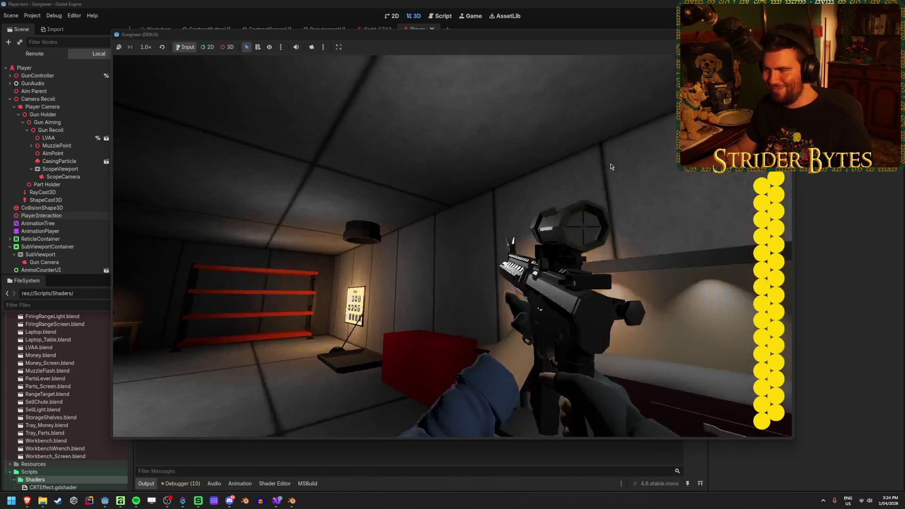
{"action": "key", "text": "F8"}
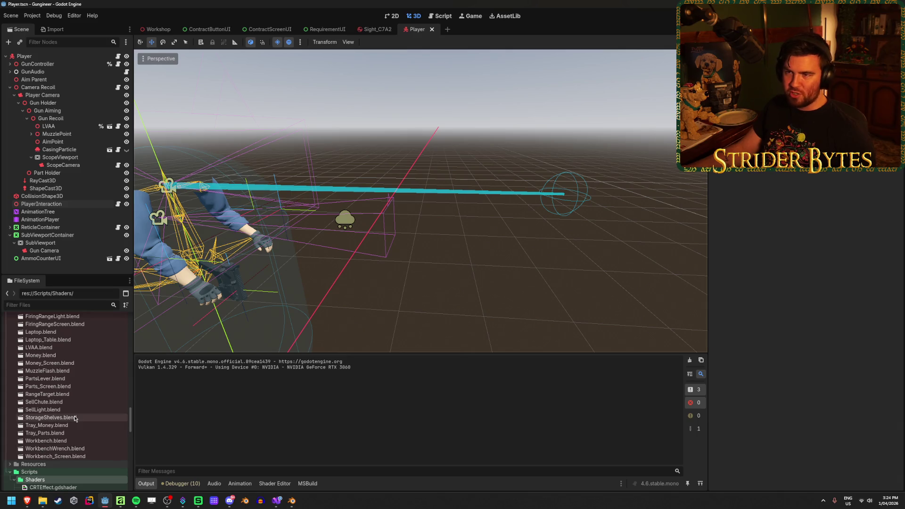
Open Sight_C7A2, select the ScopeCrosshair mesh and scroll to its material's Albedo Texture.
{"action": "left_click", "coordinate": [375, 30]}
{"action": "left_click", "coordinate": [18, 114]}
{"action": "left_click", "coordinate": [71, 104]}
{"action": "scroll", "coordinate": [808, 427], "scroll_direction": "down", "scroll_amount": 5}
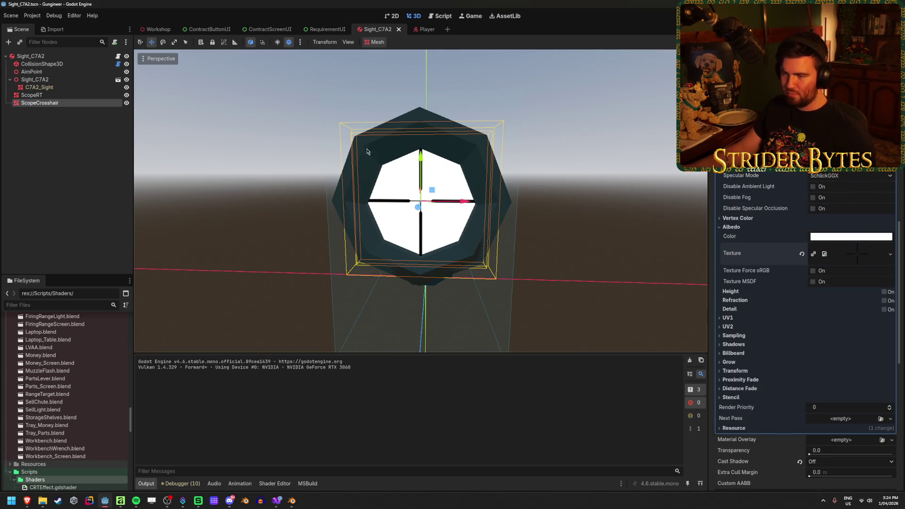
View the sight from the front, comparing ScopeRT and ScopeCrosshair, and revert an accidental crosshair nudge.
{"action": "left_click", "coordinate": [123, 142]}
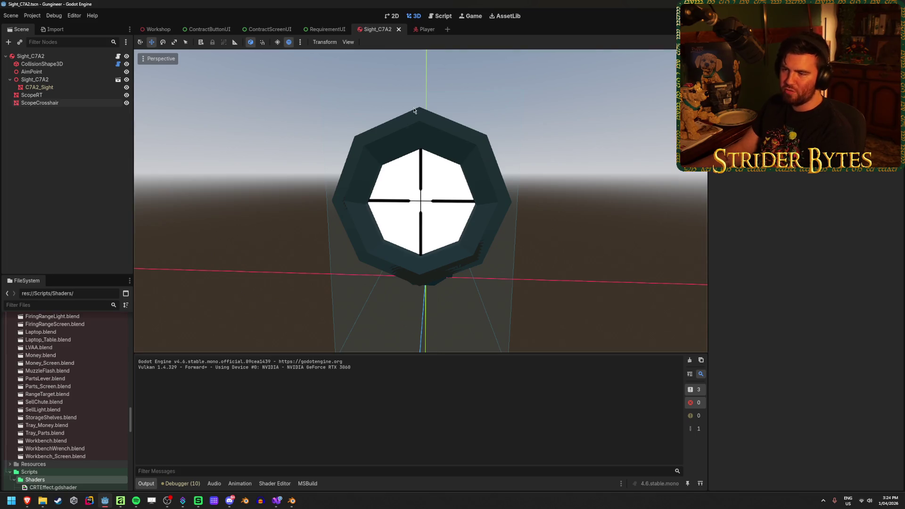
{"action": "scroll", "coordinate": [461, 232], "scroll_direction": "up", "scroll_amount": 6}
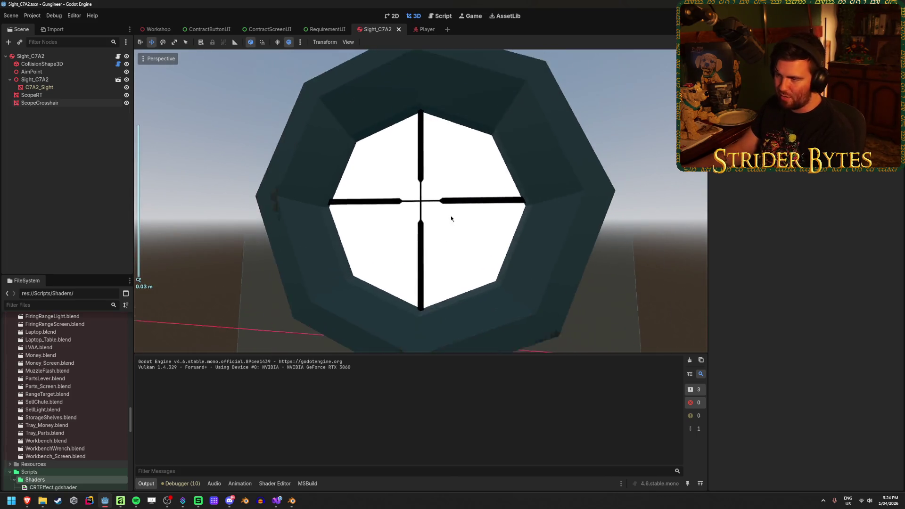
{"action": "scroll", "coordinate": [501, 218], "scroll_direction": "up", "scroll_amount": 2}
{"action": "left_click", "coordinate": [472, 231]}
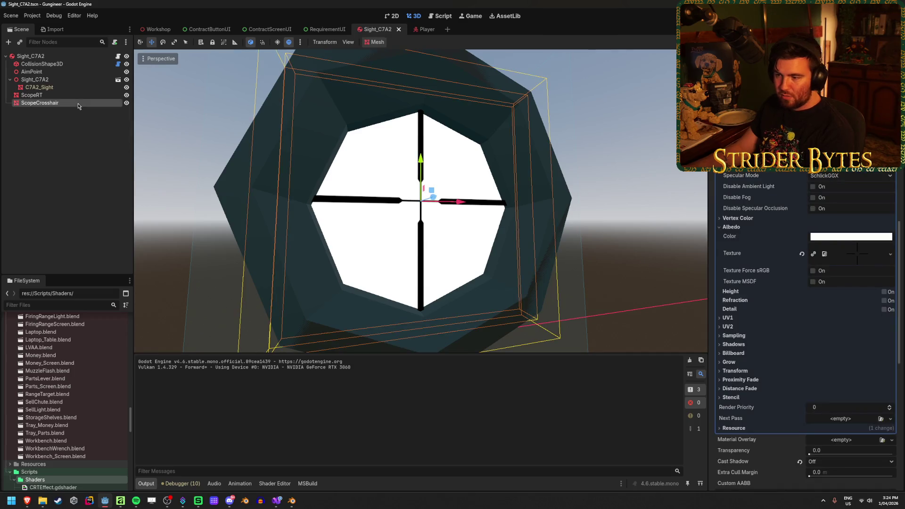
{"action": "mouse_move", "coordinate": [497, 252]}
{"action": "left_mouse_down"}
{"action": "mouse_move", "coordinate": [462, 253]}
{"action": "mouse_move", "coordinate": [509, 254]}
{"action": "left_mouse_up"}
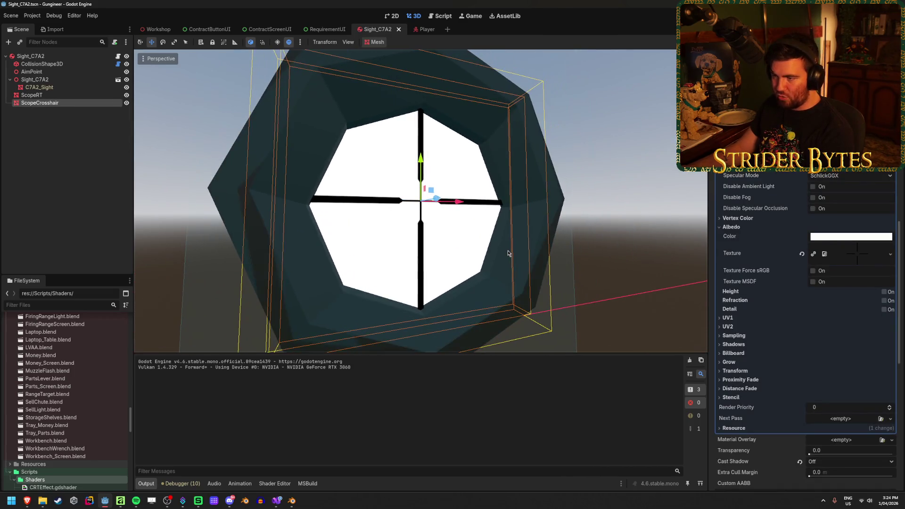
{"action": "left_click", "coordinate": [33, 95]}
{"action": "left_click", "coordinate": [60, 104]}
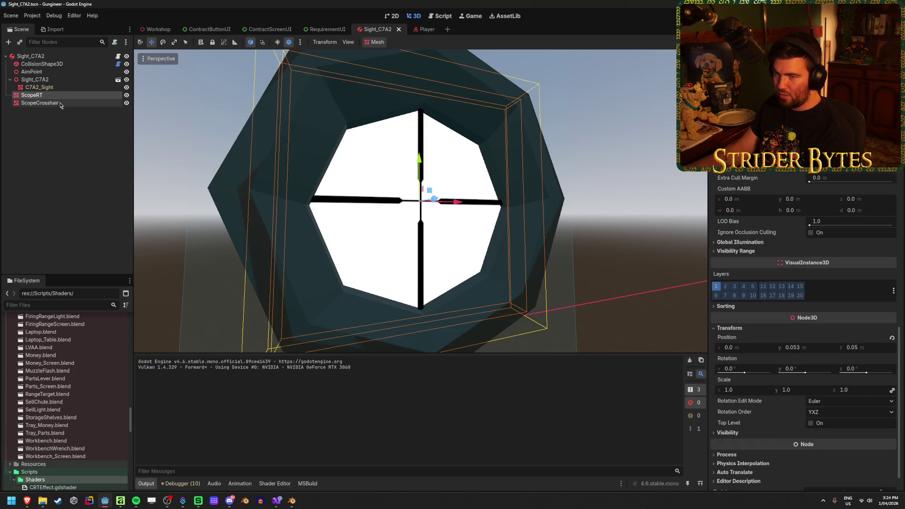
{"action": "key", "text": "KP_1"}
{"action": "mouse_move", "coordinate": [421, 160]}
{"action": "left_mouse_down"}
{"action": "mouse_move", "coordinate": [498, 236]}
{"action": "mouse_move", "coordinate": [356, 213]}
{"action": "mouse_move", "coordinate": [380, 208]}
{"action": "left_mouse_up"}
{"action": "left_click", "coordinate": [271, 238]}
{"action": "mouse_move", "coordinate": [271, 238]}
{"action": "left_mouse_down"}
{"action": "mouse_move", "coordinate": [309, 200]}
{"action": "mouse_move", "coordinate": [374, 185]}
{"action": "mouse_move", "coordinate": [472, 232]}
{"action": "mouse_move", "coordinate": [460, 251]}
{"action": "mouse_move", "coordinate": [349, 230]}
{"action": "mouse_move", "coordinate": [463, 270]}
{"action": "mouse_move", "coordinate": [380, 269]}
{"action": "mouse_move", "coordinate": [446, 283]}
{"action": "mouse_move", "coordinate": [448, 257]}
{"action": "left_mouse_up"}
{"action": "scroll", "coordinate": [406, 236], "scroll_direction": "down", "scroll_amount": 3}
{"action": "scroll", "coordinate": [445, 302], "scroll_direction": "up", "scroll_amount": 5}
{"action": "key", "text": "ctrl+s"}
Set ScopeCrosshair's Position Y to 0.052 in the Inspector.
{"action": "left_click", "coordinate": [31, 96]}
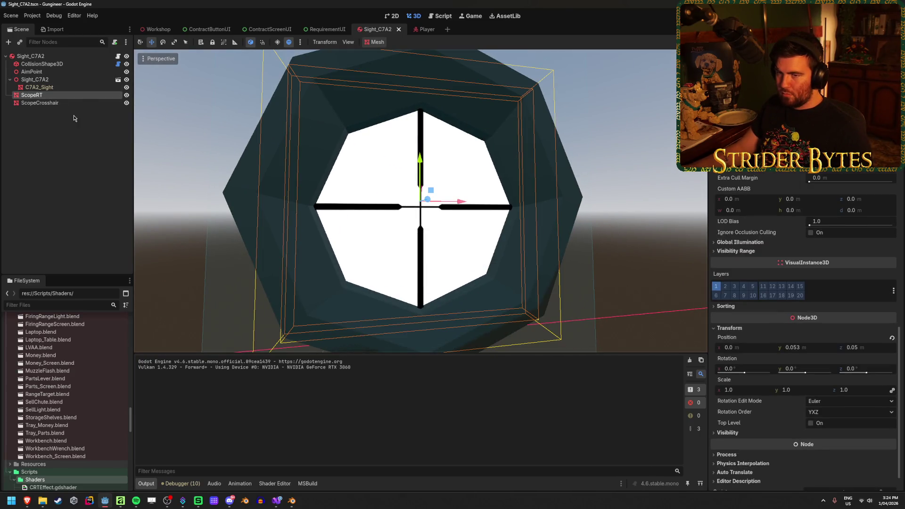
{"action": "left_click", "coordinate": [39, 103]}
{"action": "scroll", "coordinate": [785, 327], "scroll_direction": "down", "scroll_amount": 5}
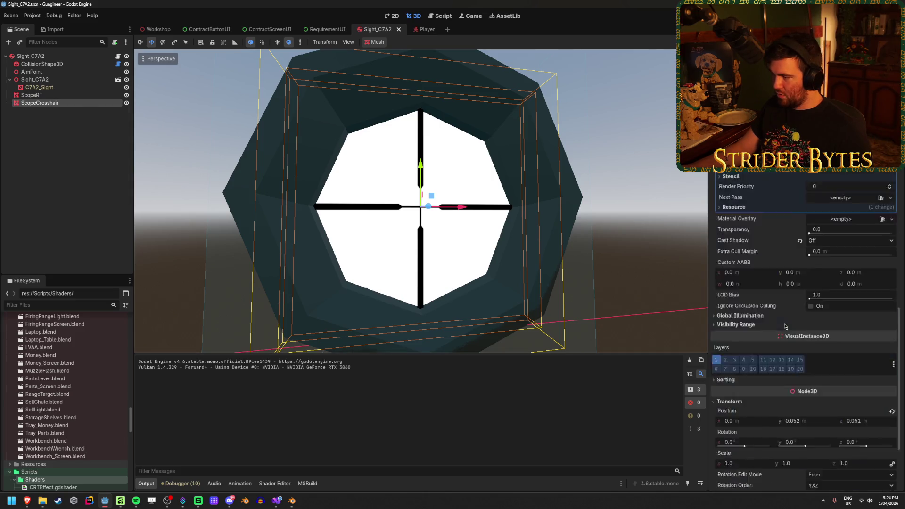
{"action": "scroll", "coordinate": [785, 327], "scroll_direction": "down", "scroll_amount": 3}
{"action": "left_click", "coordinate": [808, 332]}
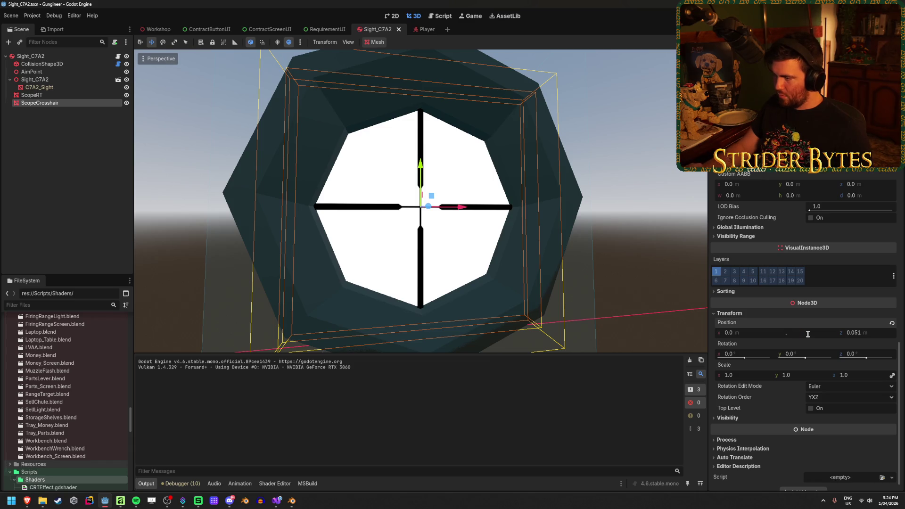
{"action": "type", "text": "005"}
{"action": "type", "text": "0.005"}
{"action": "key", "text": "Return"}
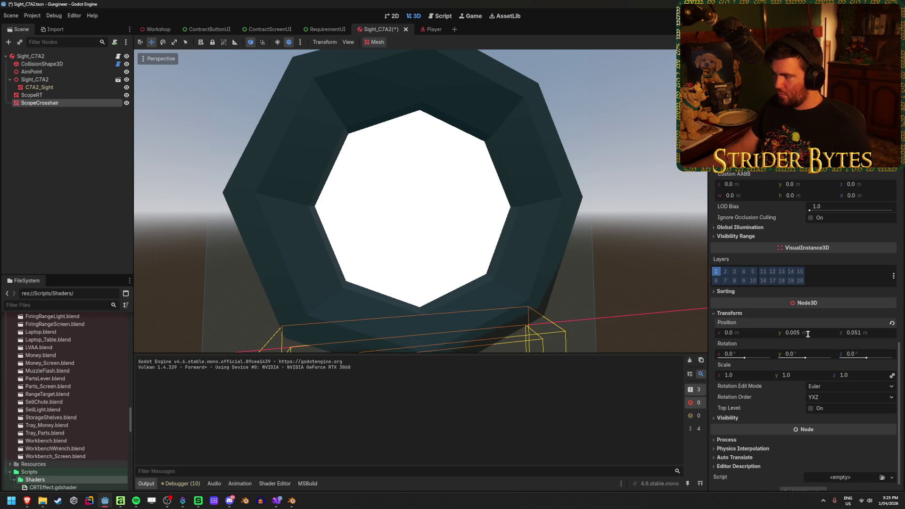
{"action": "key", "text": "ctrl+z"}
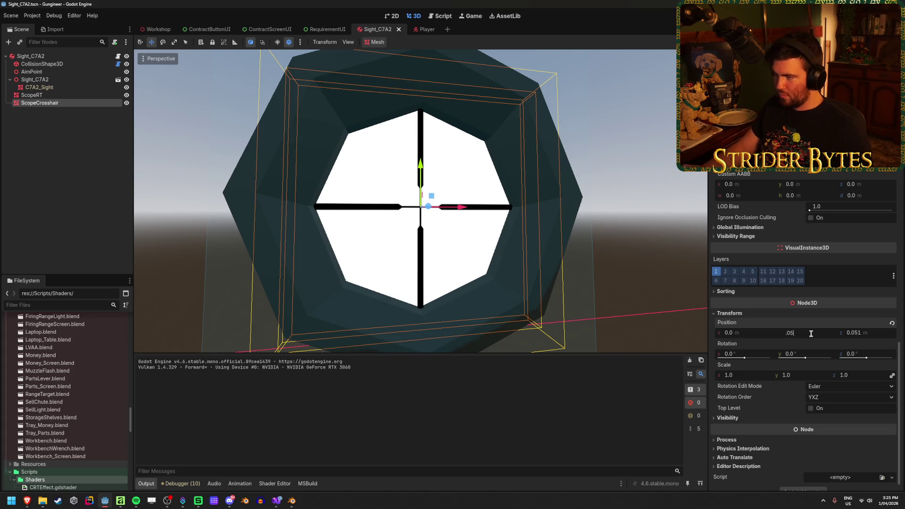
{"action": "key", "text": "Return"}
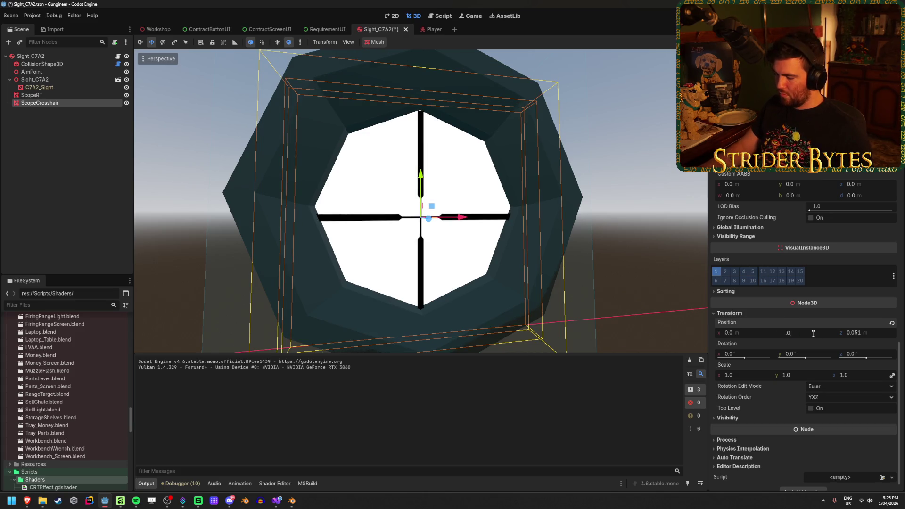
{"action": "type", "text": "52"}
{"action": "key", "text": "Return"}
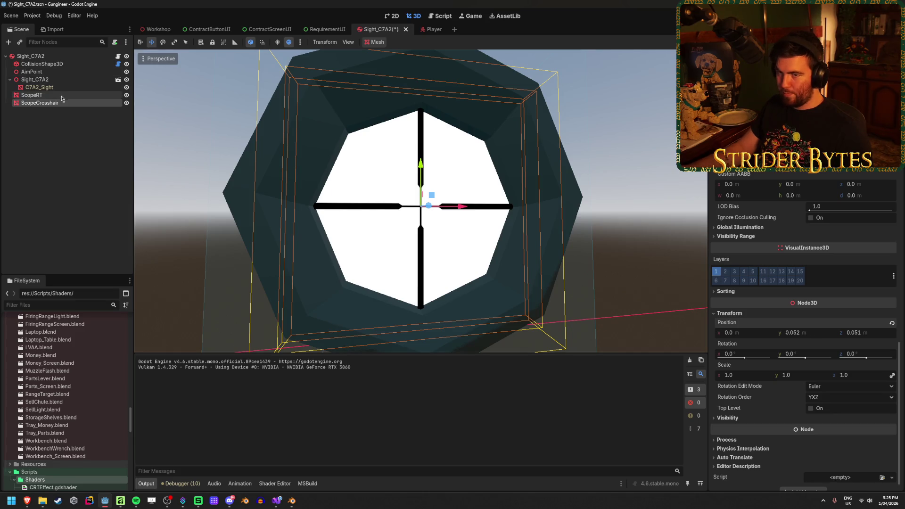
Give ScopeRT the same Position Y of 0.052 and save the Sight_C7A2 scene.
{"action": "left_click", "coordinate": [31, 95]}
{"action": "left_click", "coordinate": [808, 349]}
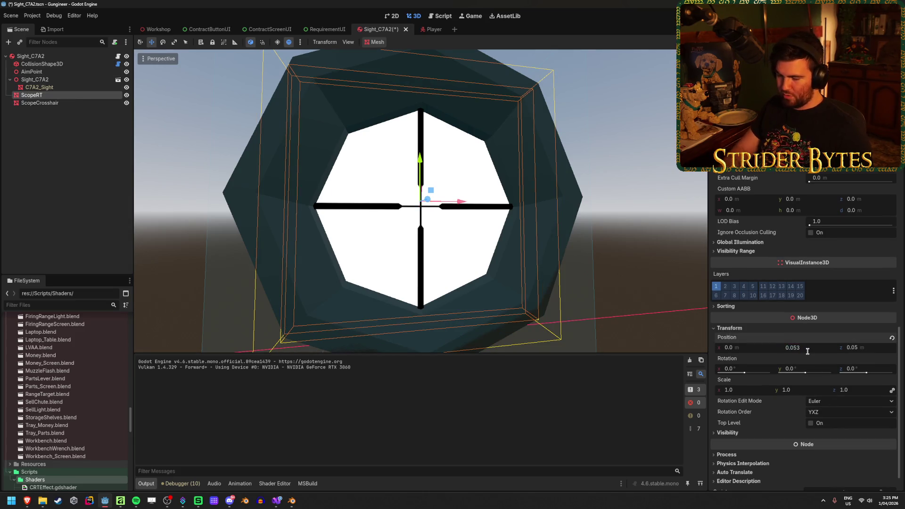
{"action": "key", "text": "Return"}
{"action": "key", "text": "ctrl+s"}
{"action": "scroll", "coordinate": [612, 239], "scroll_direction": "down", "scroll_amount": 3}
{"action": "left_click", "coordinate": [650, 260]}
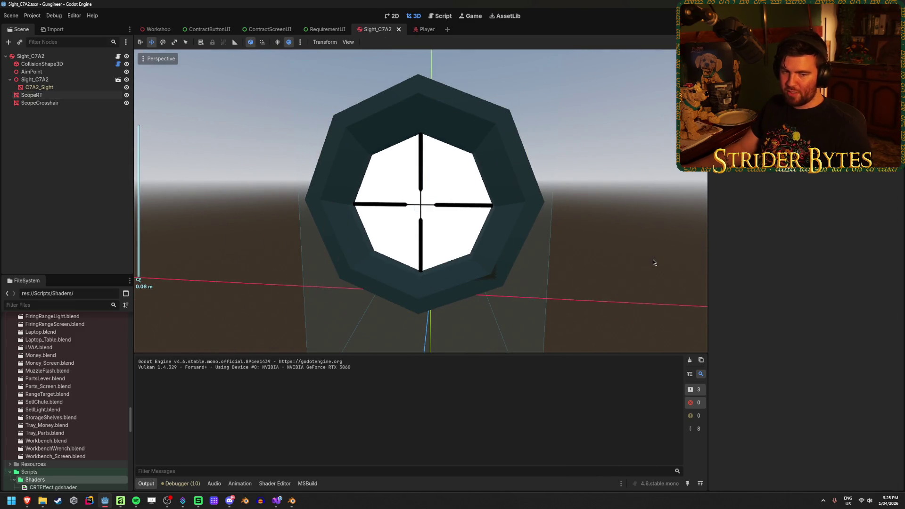
Orbit around the sight and drag the ScopeRT mesh slightly back along Z to 0.048.
{"action": "mouse_move", "coordinate": [652, 259]}
{"action": "left_mouse_down"}
{"action": "mouse_move", "coordinate": [577, 267]}
{"action": "mouse_move", "coordinate": [616, 263]}
{"action": "left_mouse_up"}
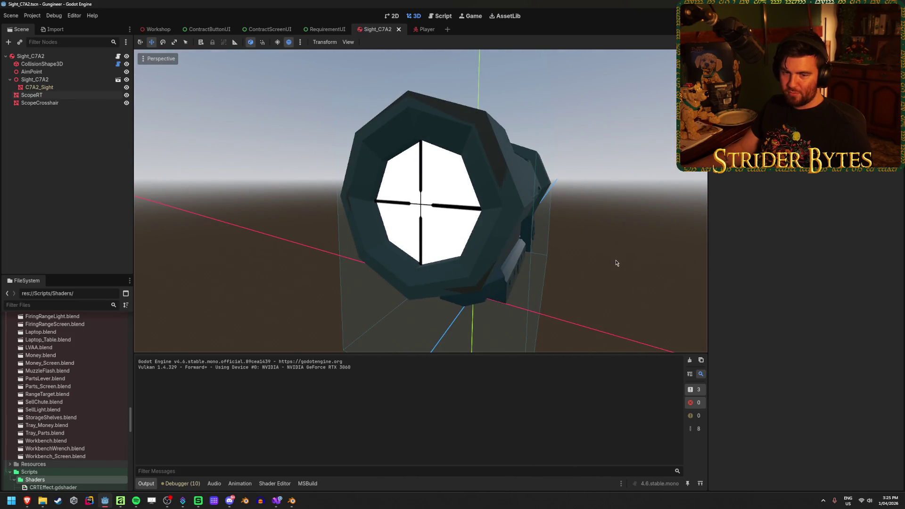
{"action": "scroll", "coordinate": [617, 263], "scroll_direction": "down", "scroll_amount": 2}
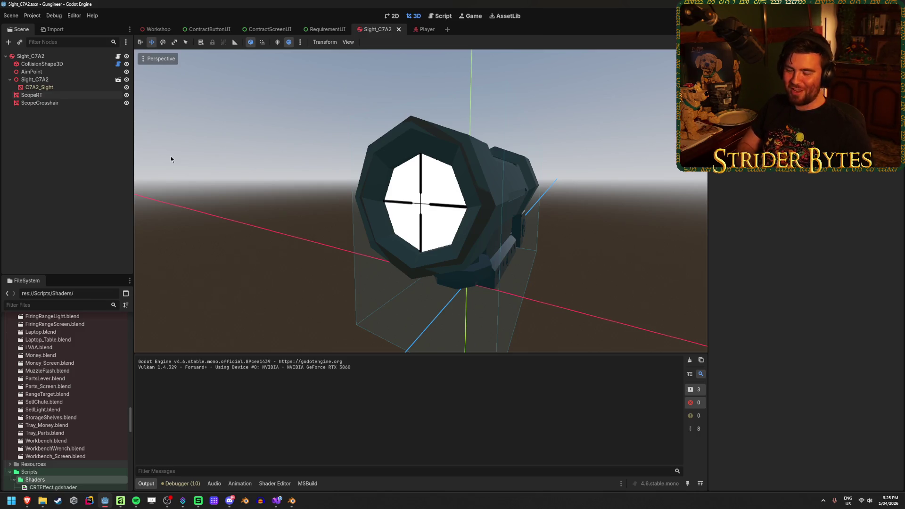
{"action": "left_click", "coordinate": [59, 95]}
{"action": "left_click", "coordinate": [52, 103]}
{"action": "left_click", "coordinate": [230, 146]}
{"action": "scroll", "coordinate": [230, 146], "scroll_direction": "up", "scroll_amount": 5}
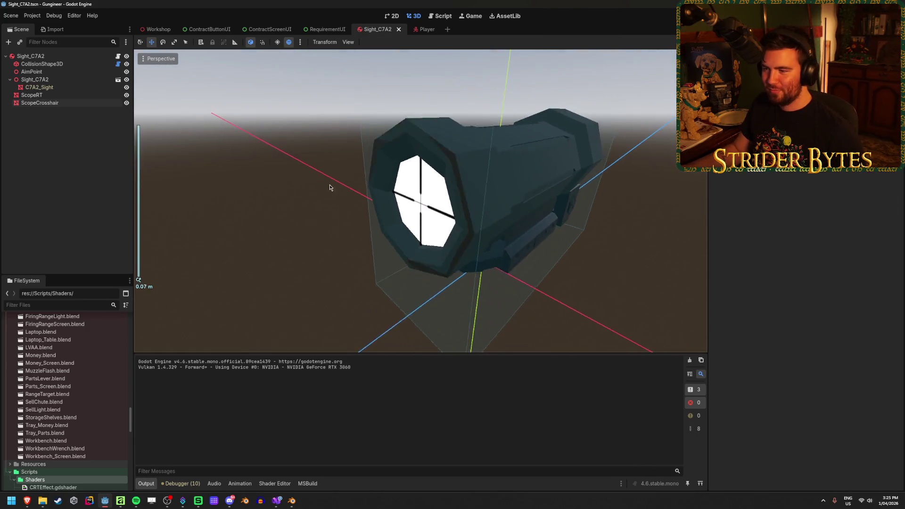
{"action": "scroll", "coordinate": [340, 194], "scroll_direction": "up", "scroll_amount": 4}
{"action": "mouse_move", "coordinate": [348, 205]}
{"action": "left_mouse_down"}
{"action": "mouse_move", "coordinate": [408, 167]}
{"action": "mouse_move", "coordinate": [448, 170]}
{"action": "mouse_move", "coordinate": [358, 193]}
{"action": "left_mouse_up"}
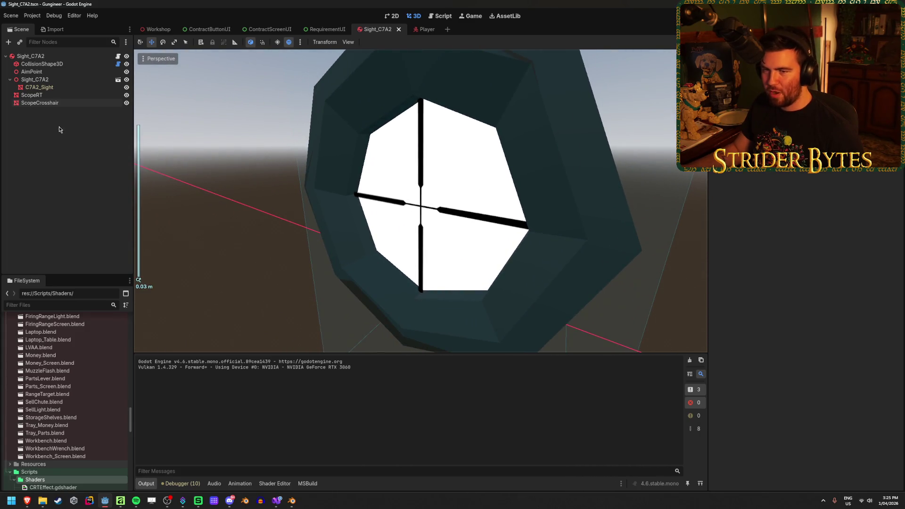
{"action": "left_click", "coordinate": [399, 217]}
{"action": "left_click_drag", "start_coordinate": [395, 216], "coordinate": [402, 219]}
{"action": "left_click", "coordinate": [63, 103]}
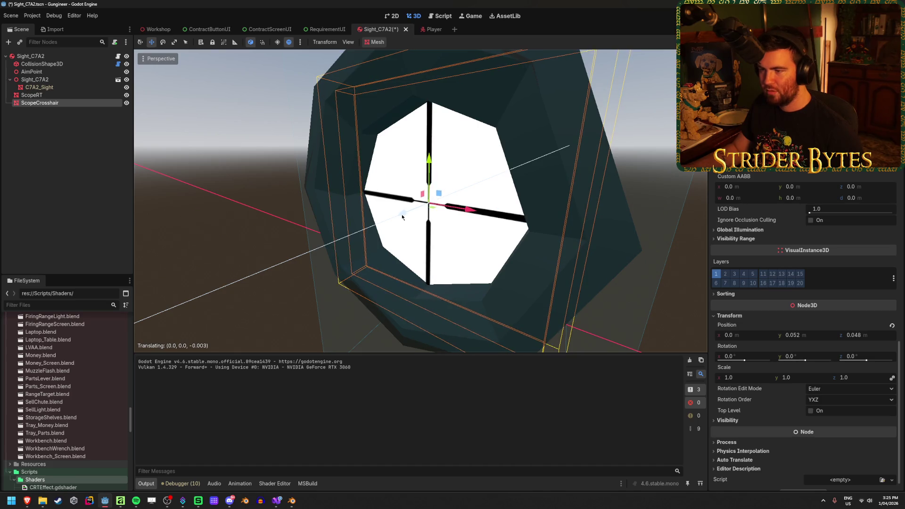
Undo the Z nudge and set ScopeCrosshair's Position Z to 0.05.
{"action": "left_click_drag", "start_coordinate": [255, 220], "coordinate": [433, 195]}
{"action": "key", "text": "ctrl+z"}
{"action": "left_click_drag", "start_coordinate": [553, 239], "coordinate": [562, 268]}
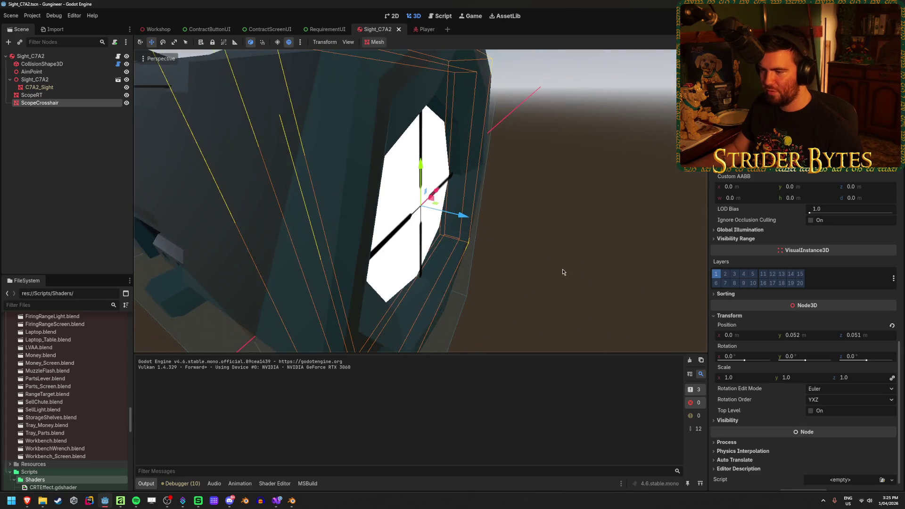
{"action": "left_click", "coordinate": [66, 102]}
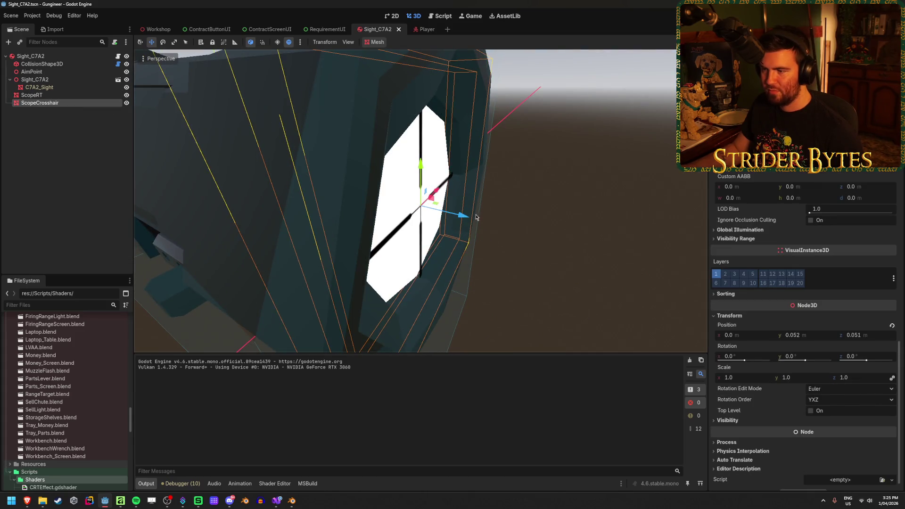
{"action": "left_click_drag", "start_coordinate": [466, 220], "coordinate": [466, 221]}
{"action": "left_click", "coordinate": [877, 334]}
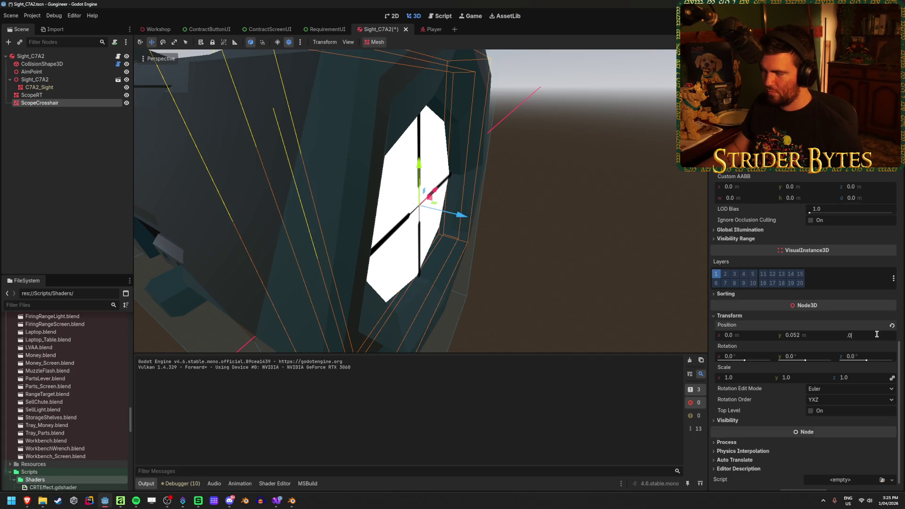
{"action": "type", "text": "50"}
{"action": "key", "text": "Return"}
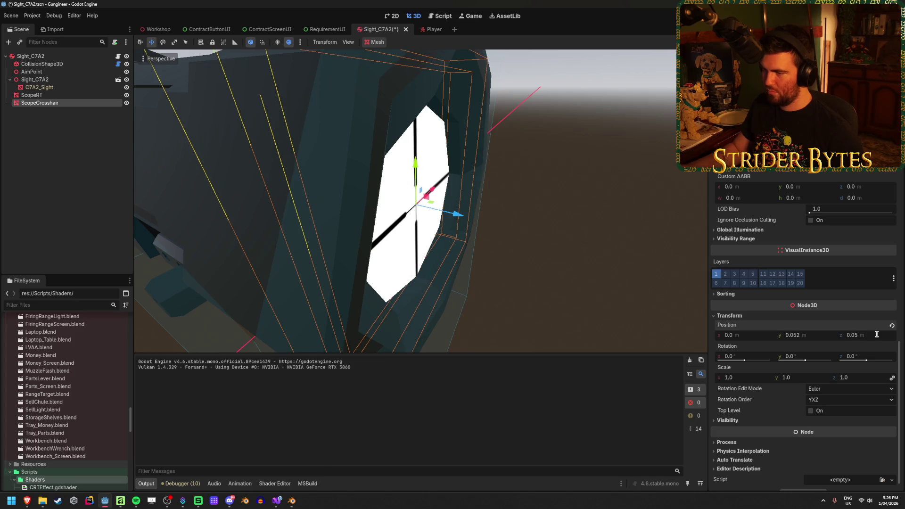
Set ScopeCrosshair's Position Z to 0.051 and check it sits centred in the sight ring.
{"action": "left_click", "coordinate": [586, 246]}
{"action": "mouse_move", "coordinate": [586, 247]}
{"action": "left_mouse_down"}
{"action": "mouse_move", "coordinate": [542, 226]}
{"action": "mouse_move", "coordinate": [453, 222]}
{"action": "left_mouse_up"}
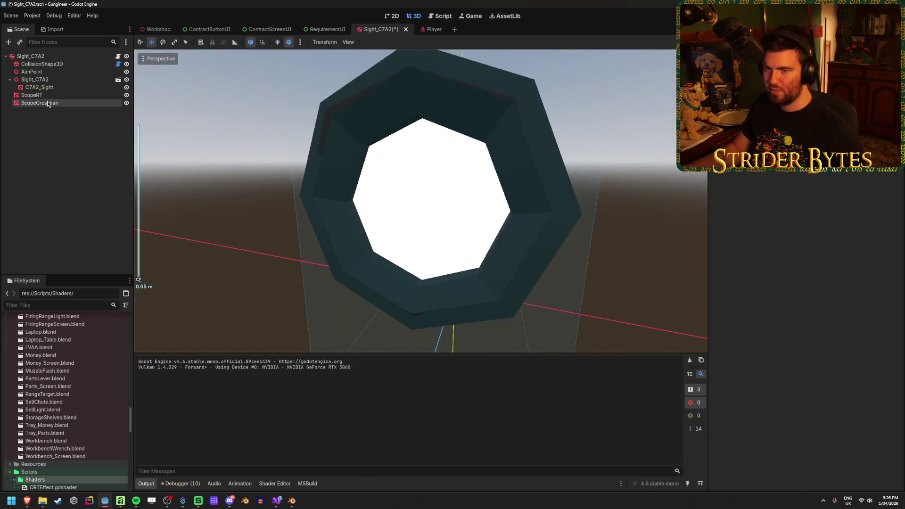
{"action": "left_click", "coordinate": [48, 104]}
{"action": "left_click", "coordinate": [870, 335]}
{"action": "type", "text": ".05"}
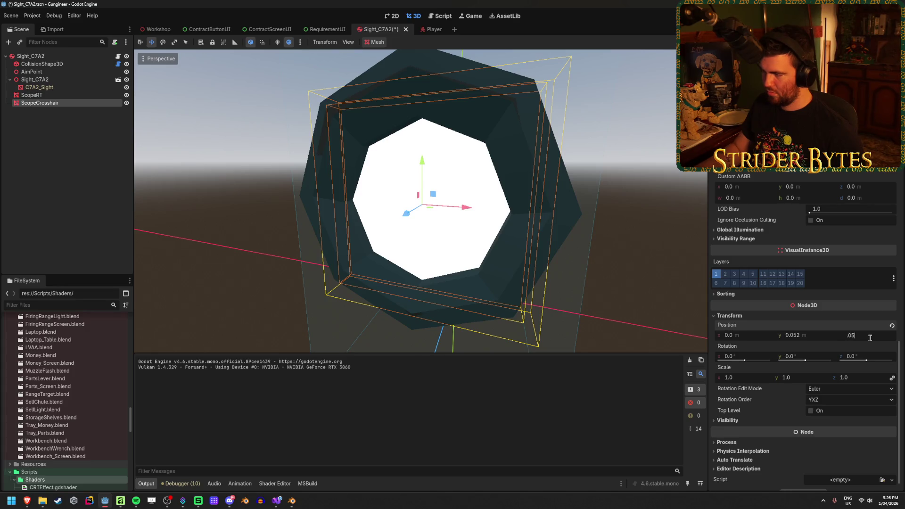
{"action": "type", "text": "0.051"}
{"action": "key", "text": "Return"}
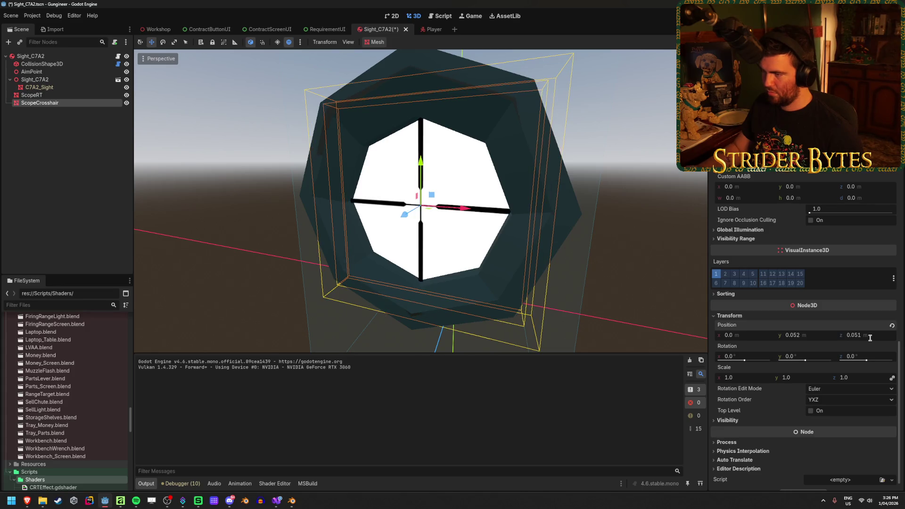
{"action": "left_click", "coordinate": [265, 200]}
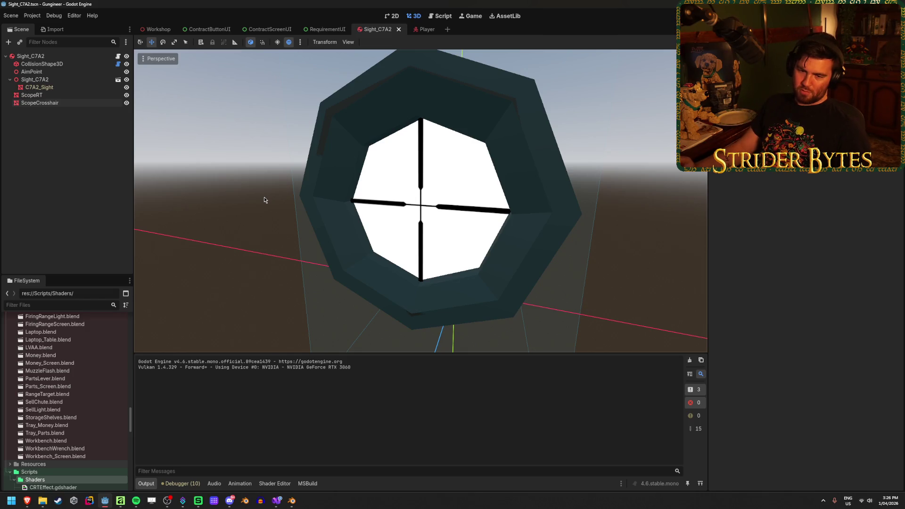
{"action": "scroll", "coordinate": [236, 213], "scroll_direction": "up", "scroll_amount": 5}
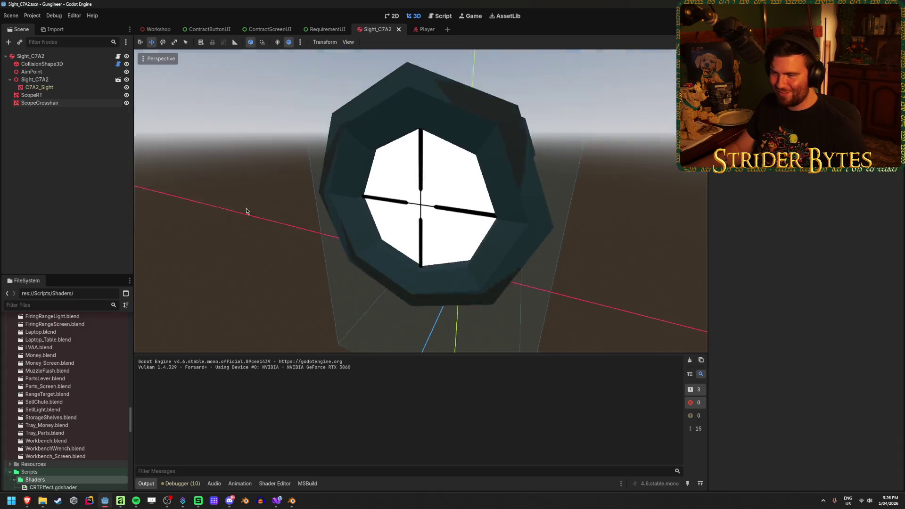
{"action": "scroll", "coordinate": [269, 222], "scroll_direction": "down", "scroll_amount": 10}
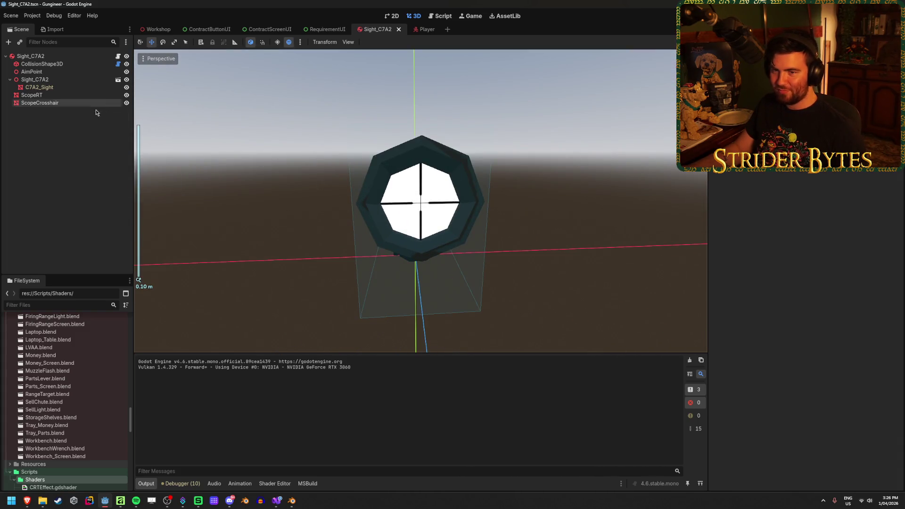
{"action": "left_click", "coordinate": [426, 29]}
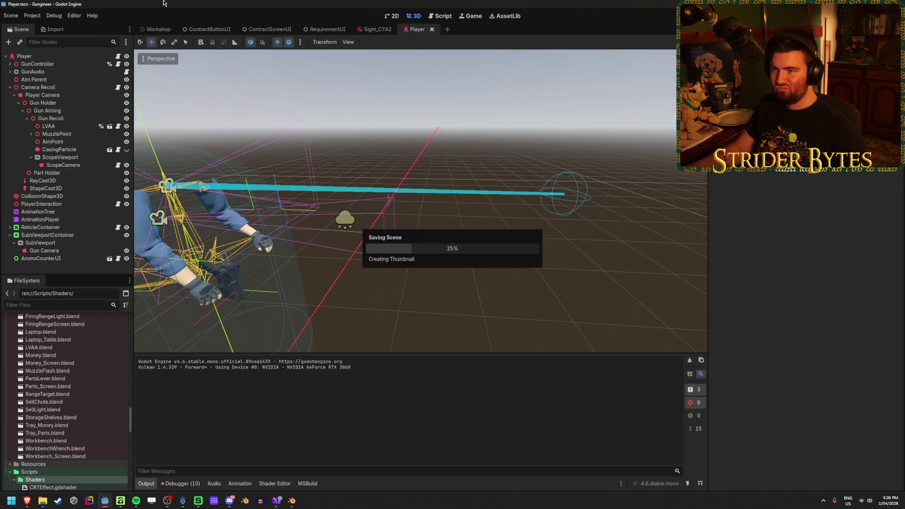
Switch to the Workshop scene and angle the 3D view down the firing range.
{"action": "key", "text": "ctrl+Tab"}
{"action": "mouse_move", "coordinate": [320, 134]}
{"action": "left_mouse_down"}
{"action": "mouse_move", "coordinate": [315, 99]}
{"action": "mouse_move", "coordinate": [137, 106]}
{"action": "left_mouse_up"}
{"action": "mouse_move", "coordinate": [478, 261]}
{"action": "left_mouse_down"}
{"action": "mouse_move", "coordinate": [392, 285]}
{"action": "mouse_move", "coordinate": [429, 277]}
{"action": "mouse_move", "coordinate": [349, 281]}
{"action": "mouse_move", "coordinate": [390, 295]}
{"action": "mouse_move", "coordinate": [577, 292]}
{"action": "mouse_move", "coordinate": [438, 310]}
{"action": "left_mouse_up"}
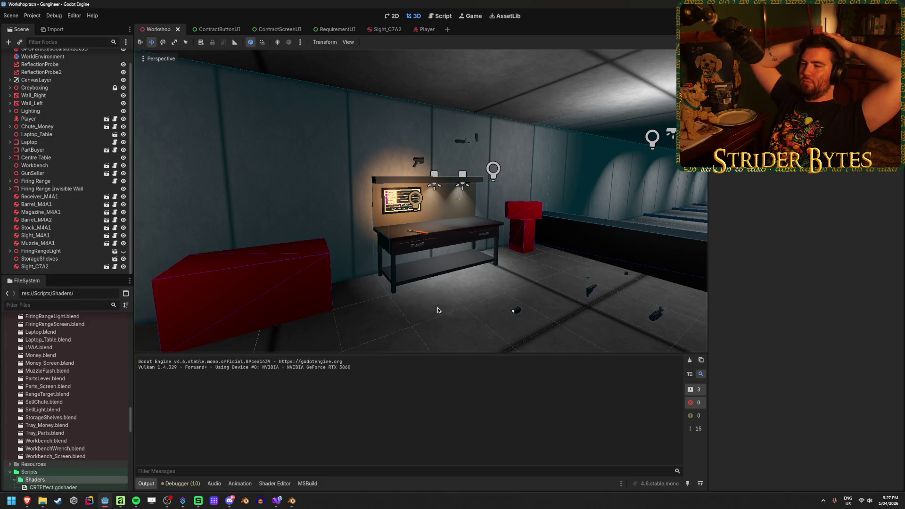
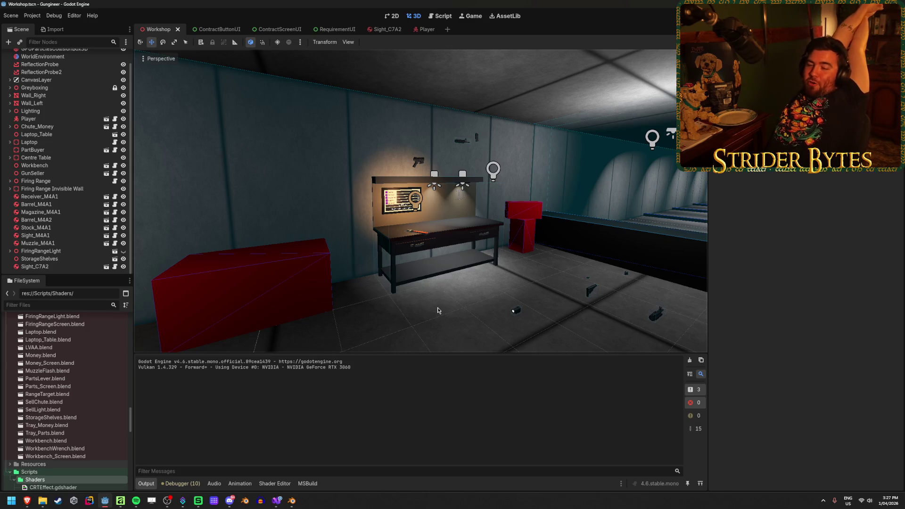
Fly around the Workshop scene past the firing range, workbench, storage shelves and parts wall.
{"action": "mouse_move", "coordinate": [437, 310]}
{"action": "left_mouse_down"}
{"action": "mouse_move", "coordinate": [669, 306]}
{"action": "mouse_move", "coordinate": [471, 307]}
{"action": "mouse_move", "coordinate": [603, 306]}
{"action": "left_mouse_up"}
{"action": "key", "text": "w"}
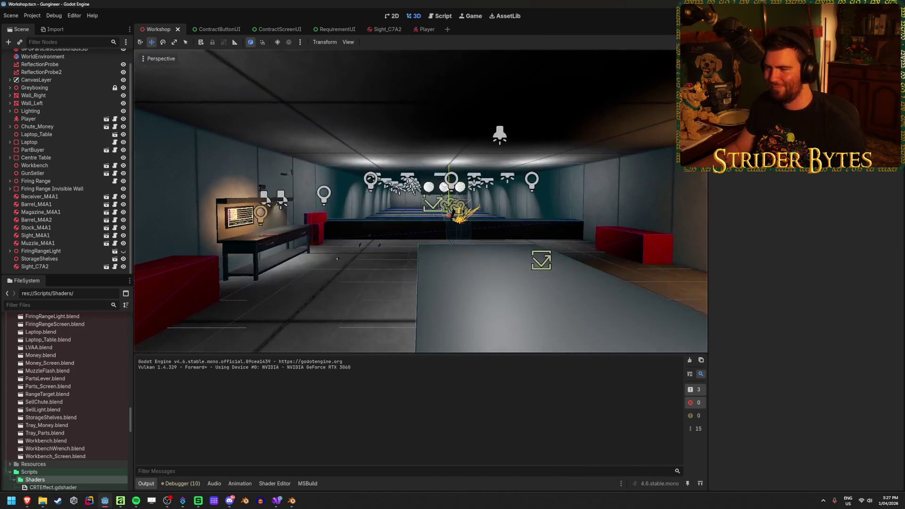
{"action": "key", "text": "w"}
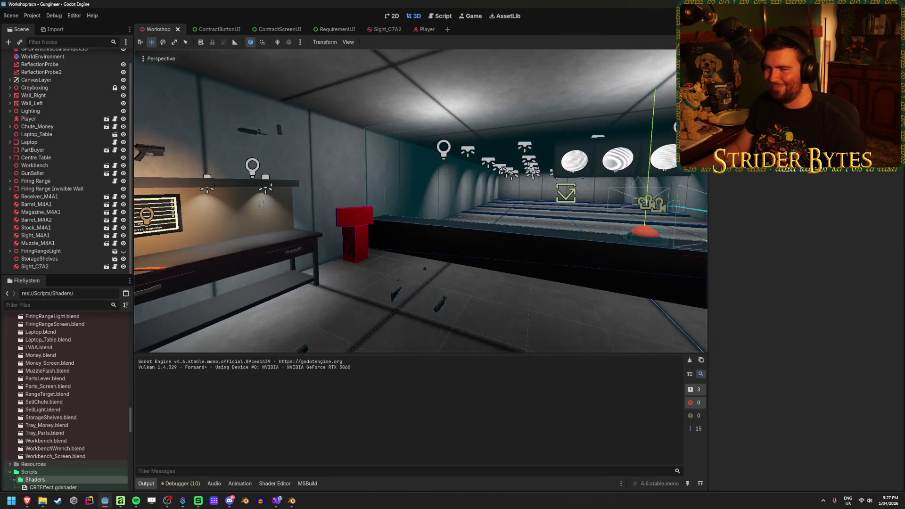
{"action": "left_click_drag", "start_coordinate": [472, 310], "coordinate": [438, 310]}
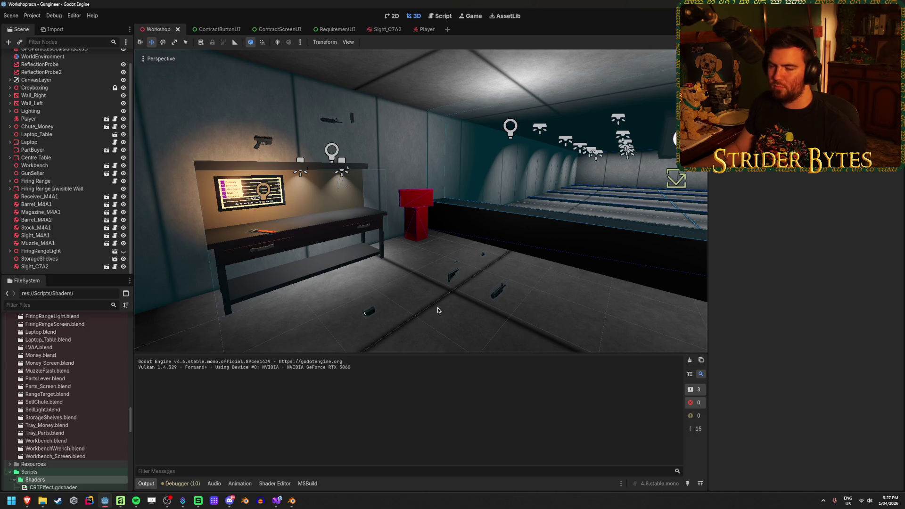
{"action": "left_click_drag", "start_coordinate": [437, 310], "coordinate": [243, 307]}
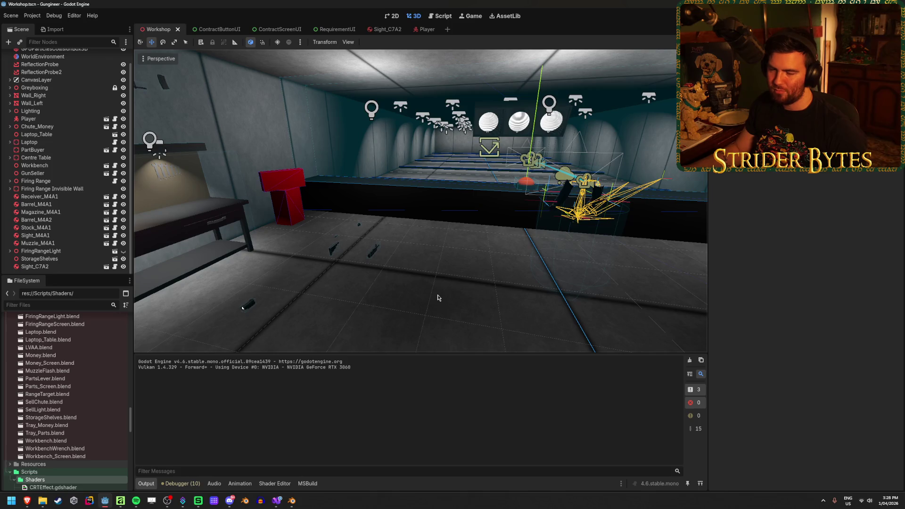
{"action": "mouse_move", "coordinate": [242, 308]}
{"action": "left_mouse_down"}
{"action": "mouse_move", "coordinate": [274, 304]}
{"action": "mouse_move", "coordinate": [246, 305]}
{"action": "left_mouse_up"}
{"action": "mouse_move", "coordinate": [437, 295]}
{"action": "left_mouse_down"}
{"action": "mouse_move", "coordinate": [387, 295]}
{"action": "mouse_move", "coordinate": [397, 295]}
{"action": "left_mouse_up"}
{"action": "key", "text": "Escape"}
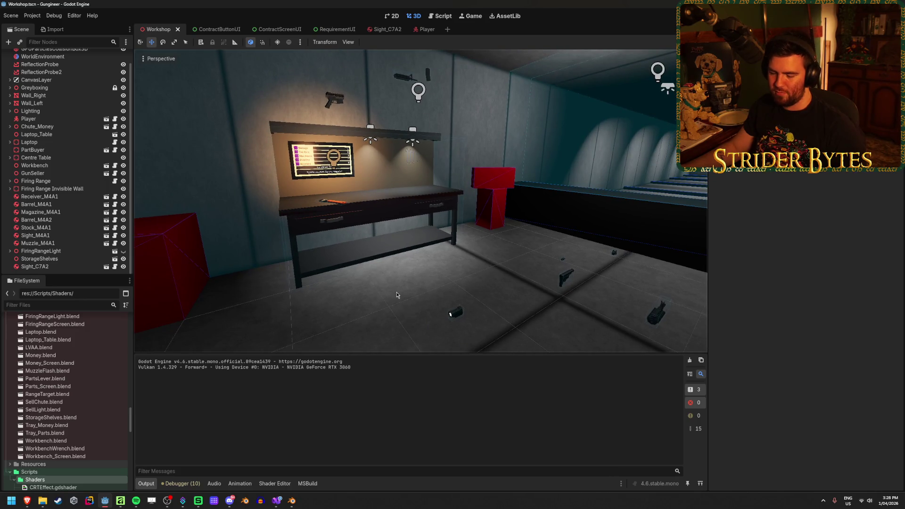
{"action": "mouse_move", "coordinate": [396, 295]}
{"action": "left_mouse_down"}
{"action": "mouse_move", "coordinate": [372, 295]}
{"action": "mouse_move", "coordinate": [408, 285]}
{"action": "mouse_move", "coordinate": [384, 286]}
{"action": "mouse_move", "coordinate": [403, 286]}
{"action": "mouse_move", "coordinate": [359, 308]}
{"action": "left_mouse_up"}
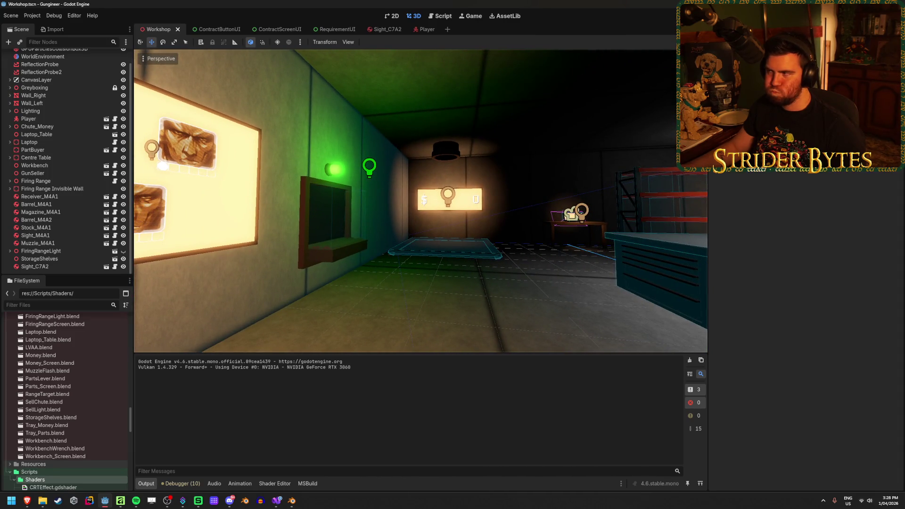
Build and run the .NET project with F5, then bring up the C7A2 rifle file in Blender.
{"action": "key", "text": "F5"}
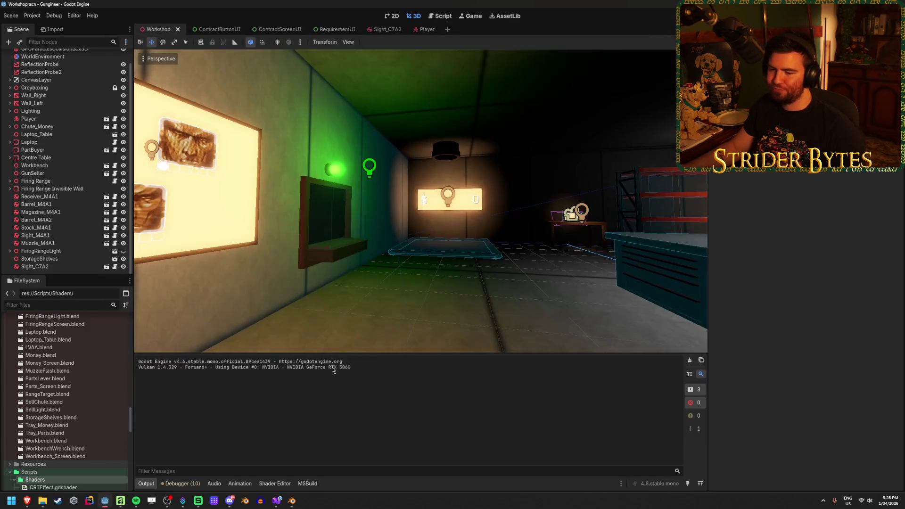
{"action": "scroll", "coordinate": [71, 408], "scroll_direction": "up", "scroll_amount": 10}
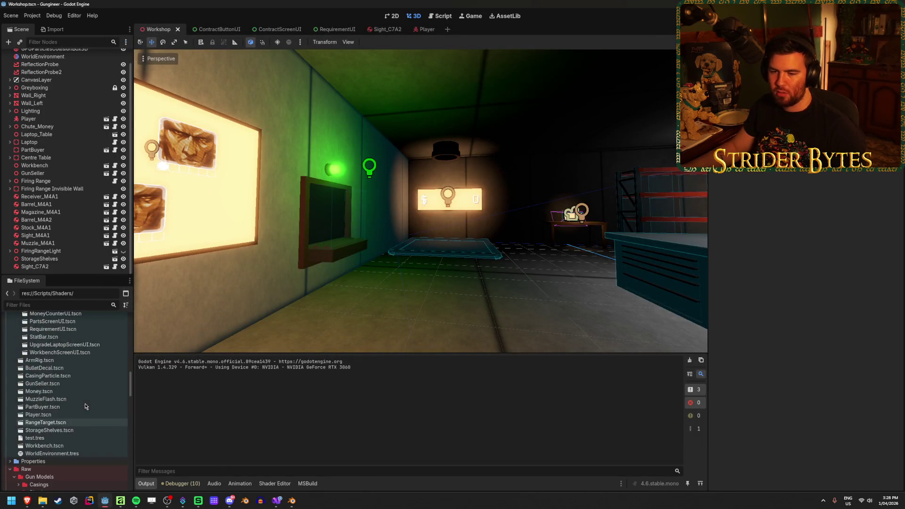
{"action": "mouse_move", "coordinate": [292, 501]}
{"action": "left_click", "coordinate": [328, 470]}
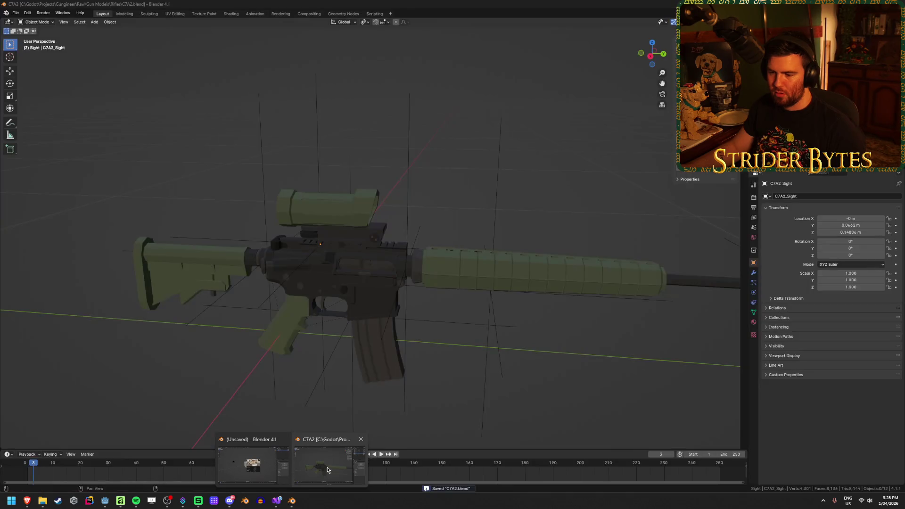
Dismiss the Blender welcome screen and quit the empty unsaved Blender window.
{"action": "scroll", "coordinate": [580, 339], "scroll_direction": "down", "scroll_amount": 2}
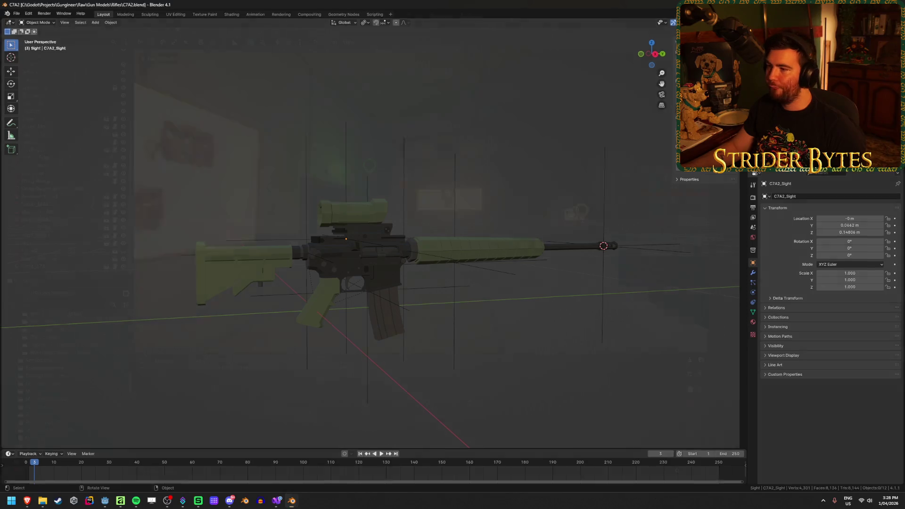
{"action": "key", "text": "alt+Tab"}
{"action": "left_click", "coordinate": [296, 504]}
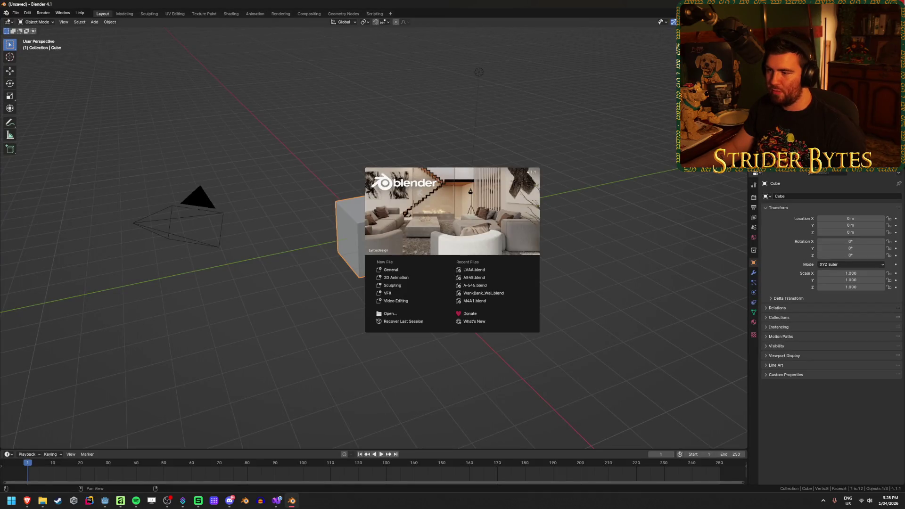
{"action": "left_click", "coordinate": [648, 147]}
{"action": "key", "text": "ctrl+q"}
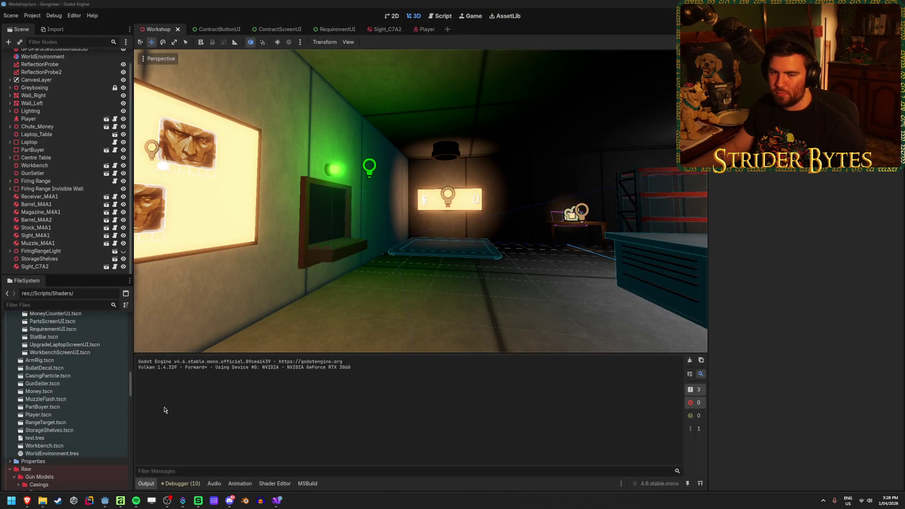
Find MDR.blend in Raw/Gun Models/Rifles and open it in Blender as an external program.
{"action": "scroll", "coordinate": [88, 411], "scroll_direction": "down", "scroll_amount": 3}
{"action": "scroll", "coordinate": [87, 411], "scroll_direction": "up", "scroll_amount": 4}
{"action": "scroll", "coordinate": [87, 411], "scroll_direction": "up", "scroll_amount": 5}
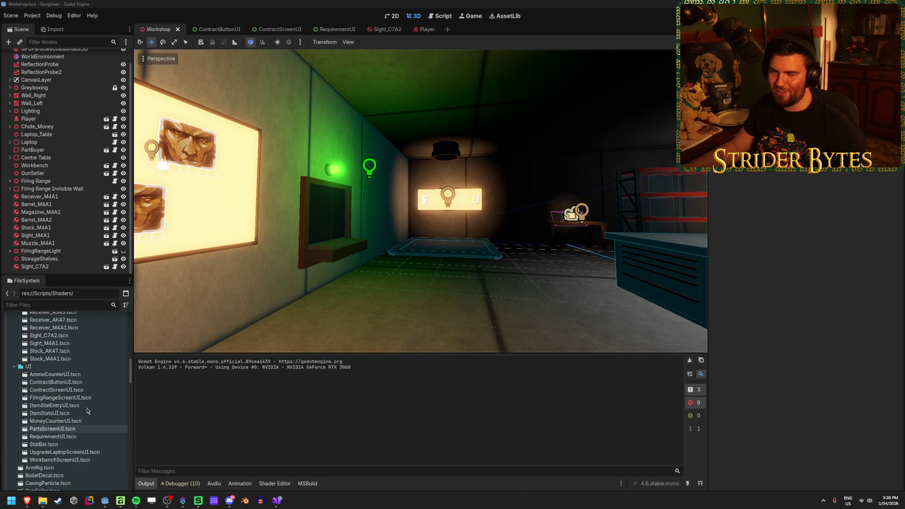
{"action": "scroll", "coordinate": [88, 411], "scroll_direction": "up", "scroll_amount": 10}
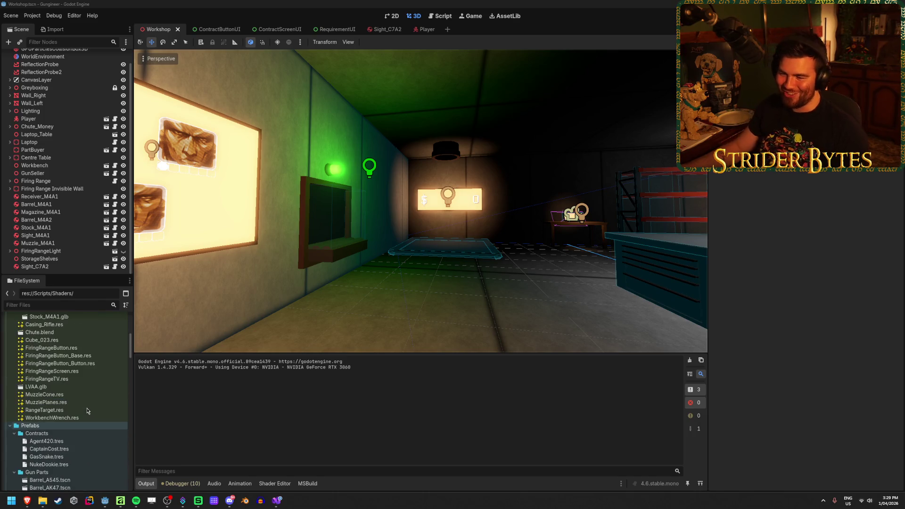
{"action": "scroll", "coordinate": [78, 398], "scroll_direction": "up", "scroll_amount": 8}
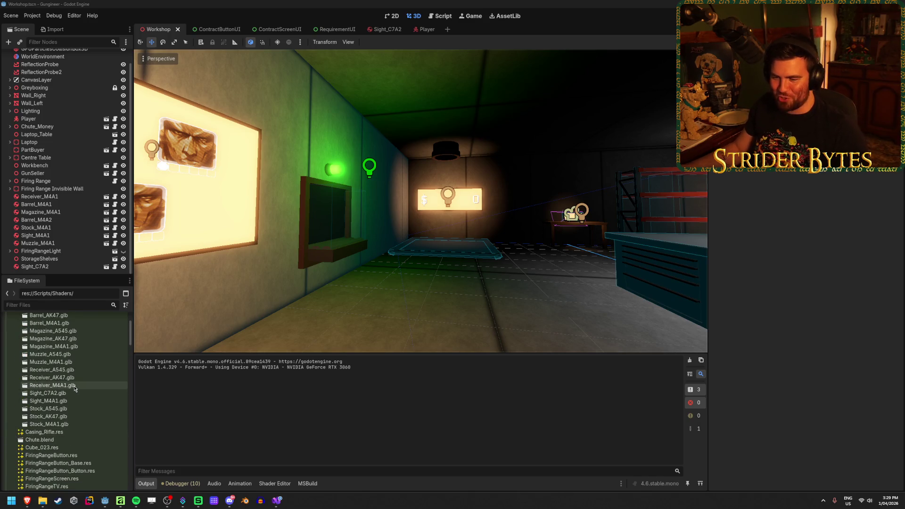
{"action": "scroll", "coordinate": [74, 389], "scroll_direction": "down", "scroll_amount": 15}
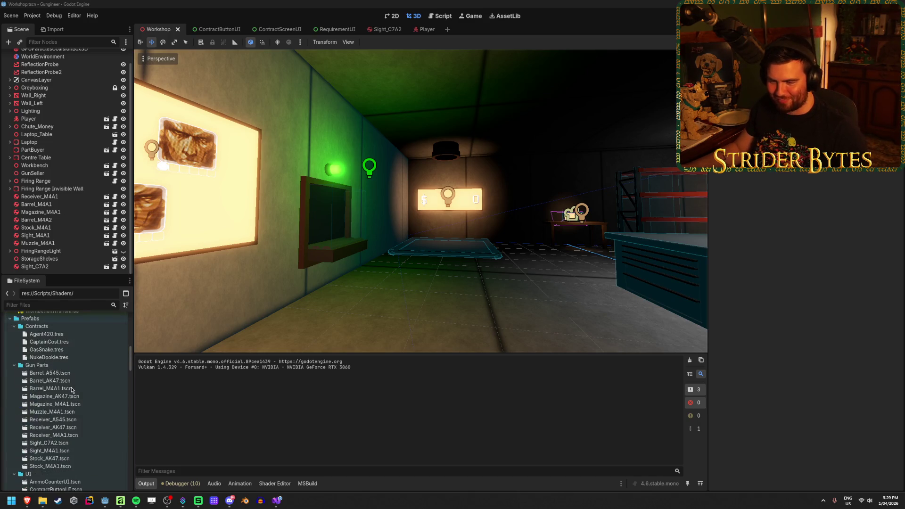
{"action": "scroll", "coordinate": [72, 390], "scroll_direction": "up", "scroll_amount": 8}
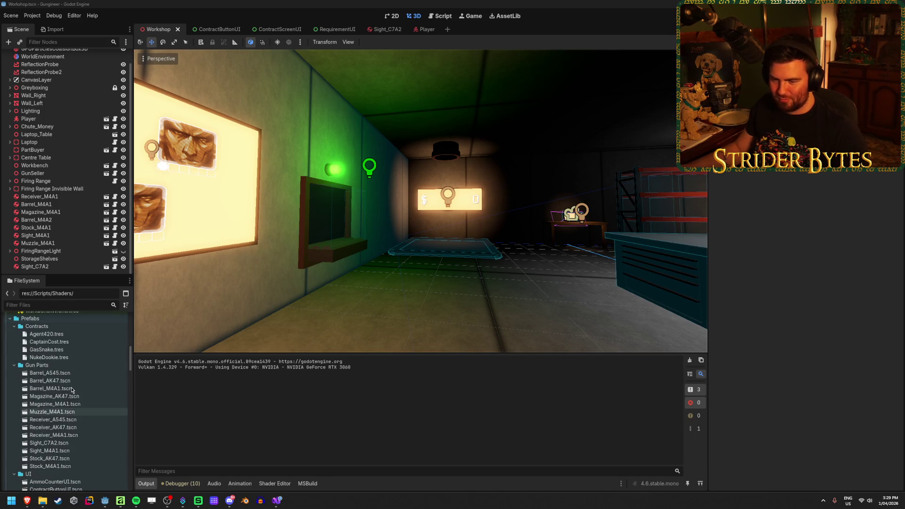
{"action": "left_click", "coordinate": [88, 404]}
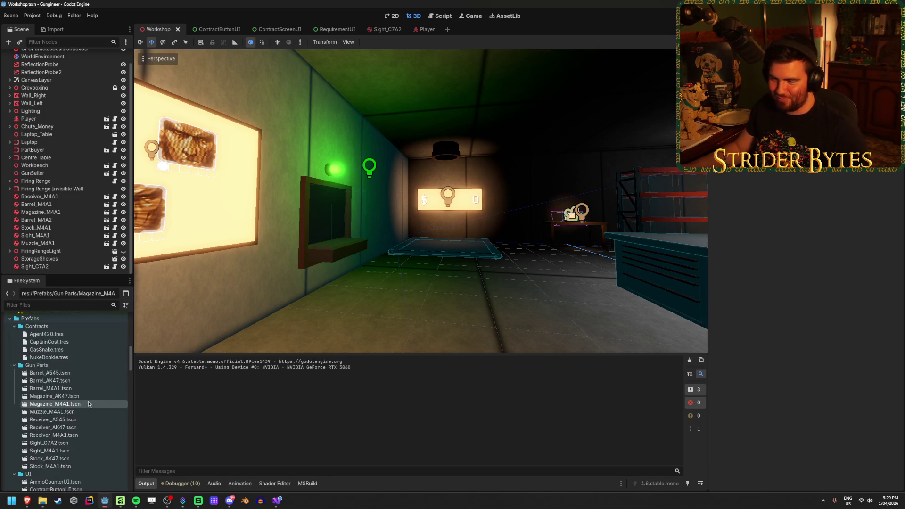
{"action": "scroll", "coordinate": [60, 423], "scroll_direction": "down", "scroll_amount": 10}
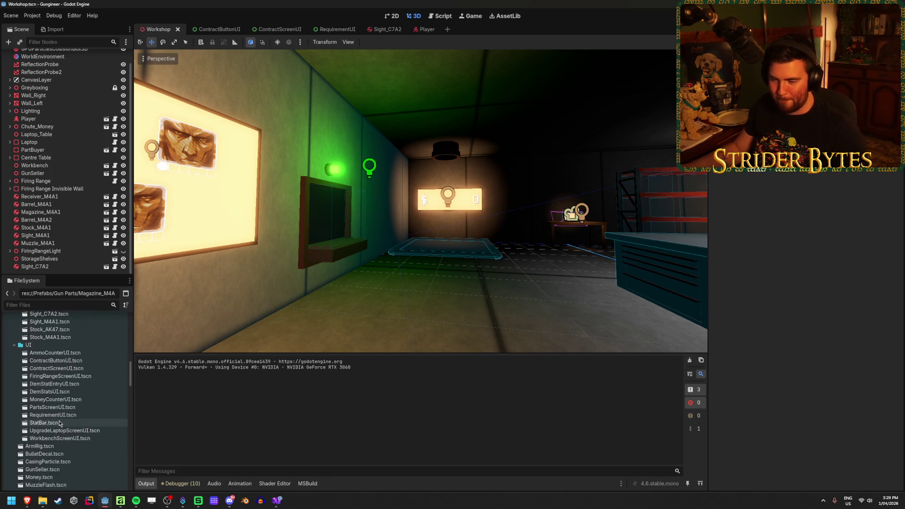
{"action": "scroll", "coordinate": [59, 424], "scroll_direction": "down", "scroll_amount": 7}
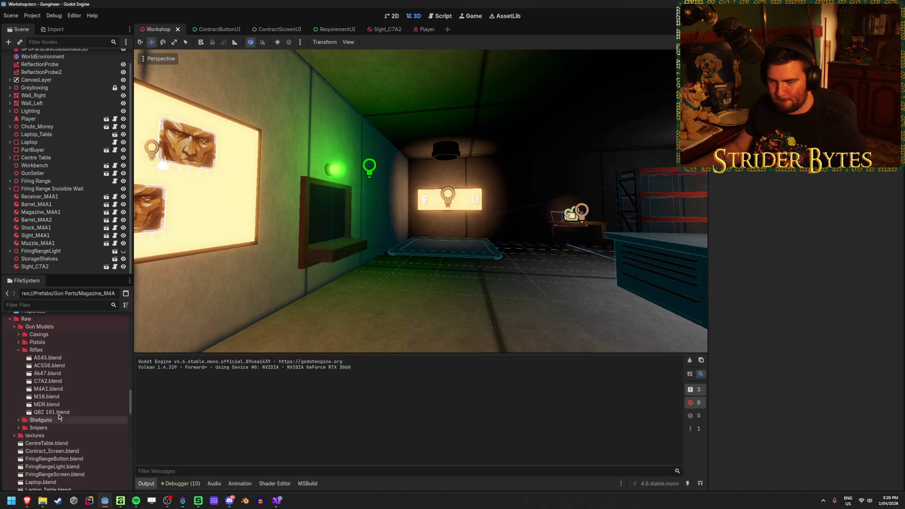
{"action": "right_click", "coordinate": [86, 405]}
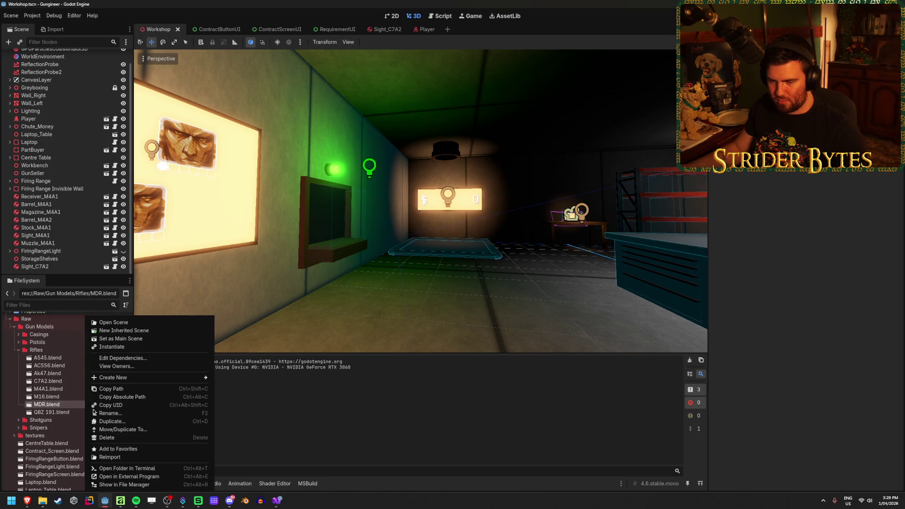
{"action": "left_click", "coordinate": [154, 475]}
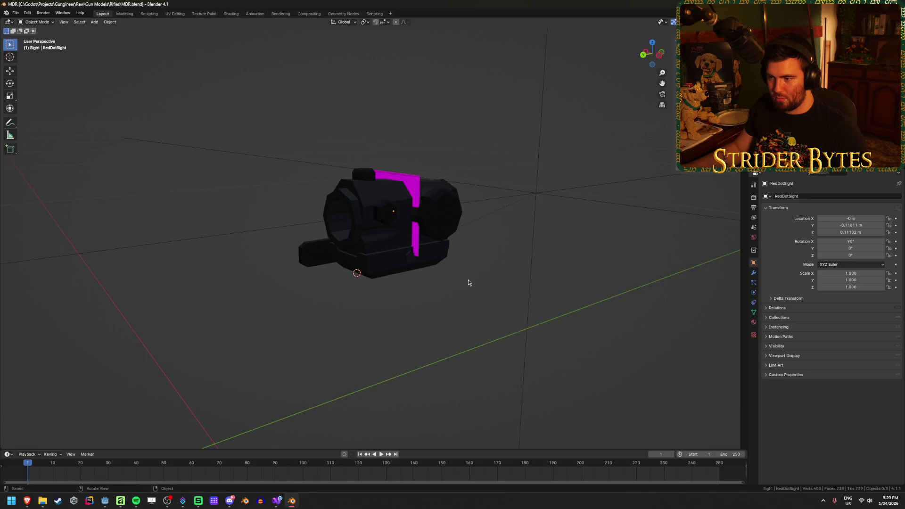
Orbit and zoom around the MDR's red-dot sight to inspect it from the side.
{"action": "mouse_move", "coordinate": [467, 281]}
{"action": "left_mouse_down"}
{"action": "mouse_move", "coordinate": [471, 290]}
{"action": "mouse_move", "coordinate": [441, 298]}
{"action": "mouse_move", "coordinate": [467, 297]}
{"action": "mouse_move", "coordinate": [454, 296]}
{"action": "left_mouse_up"}
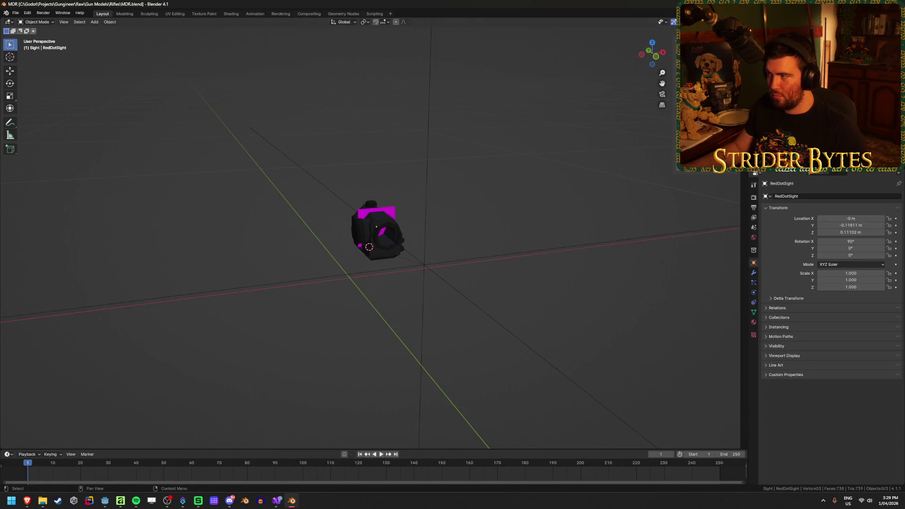
{"action": "mouse_move", "coordinate": [480, 197]}
{"action": "left_mouse_down"}
{"action": "mouse_move", "coordinate": [448, 184]}
{"action": "mouse_move", "coordinate": [326, 196]}
{"action": "mouse_move", "coordinate": [335, 217]}
{"action": "left_mouse_up"}
{"action": "scroll", "coordinate": [335, 216], "scroll_direction": "up", "scroll_amount": 5}
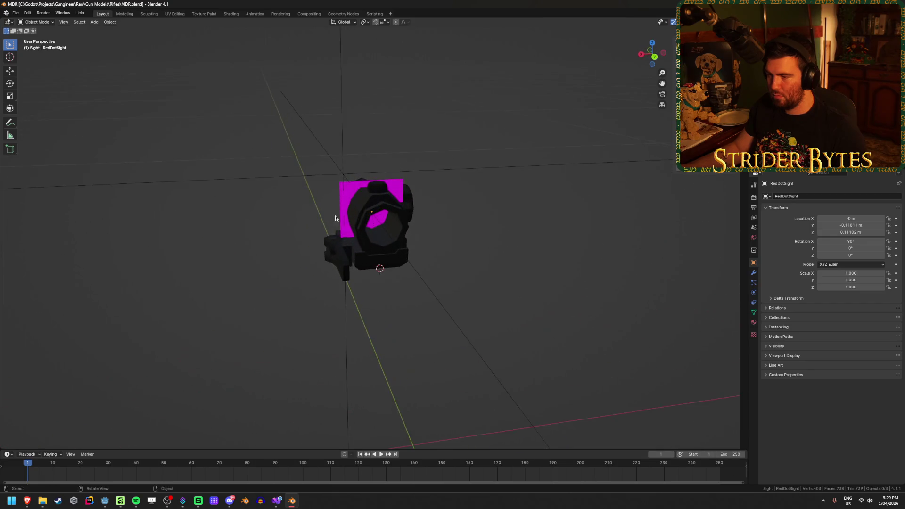
{"action": "scroll", "coordinate": [417, 213], "scroll_direction": "down", "scroll_amount": 3}
{"action": "left_click_drag", "start_coordinate": [417, 214], "coordinate": [308, 205]}
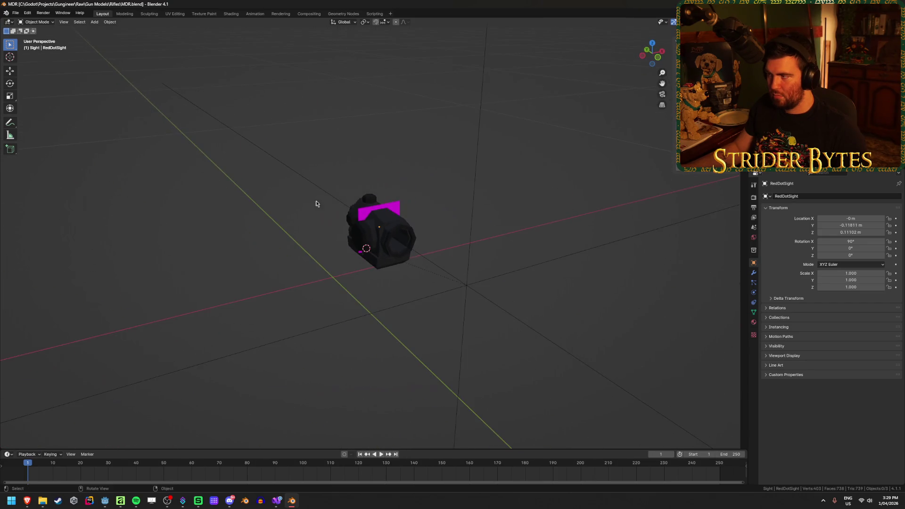
{"action": "scroll", "coordinate": [478, 155], "scroll_direction": "up", "scroll_amount": 3}
{"action": "mouse_move", "coordinate": [478, 155]}
{"action": "left_mouse_down"}
{"action": "mouse_move", "coordinate": [263, 219]}
{"action": "mouse_move", "coordinate": [207, 218]}
{"action": "mouse_move", "coordinate": [499, 196]}
{"action": "mouse_move", "coordinate": [489, 206]}
{"action": "left_mouse_up"}
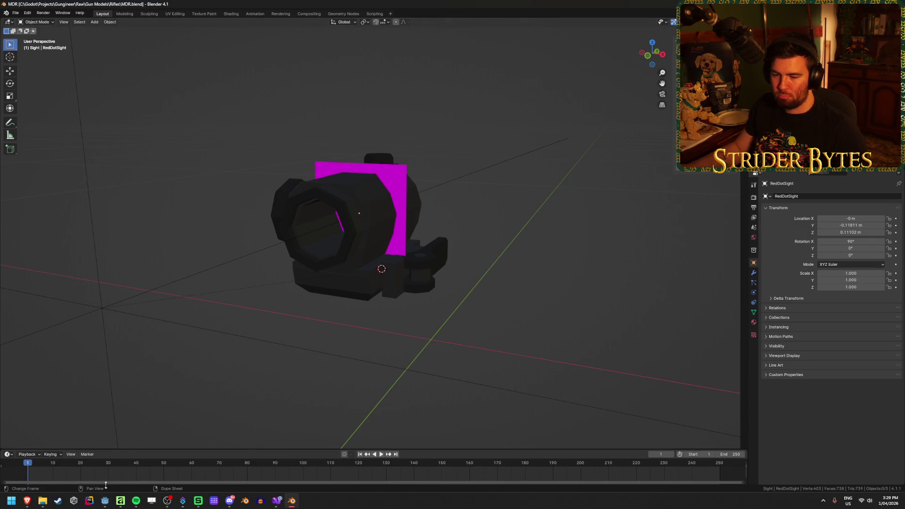
Open QBZ 191.blend from the Godot FileSystem dock in Blender.
{"action": "left_click", "coordinate": [104, 501]}
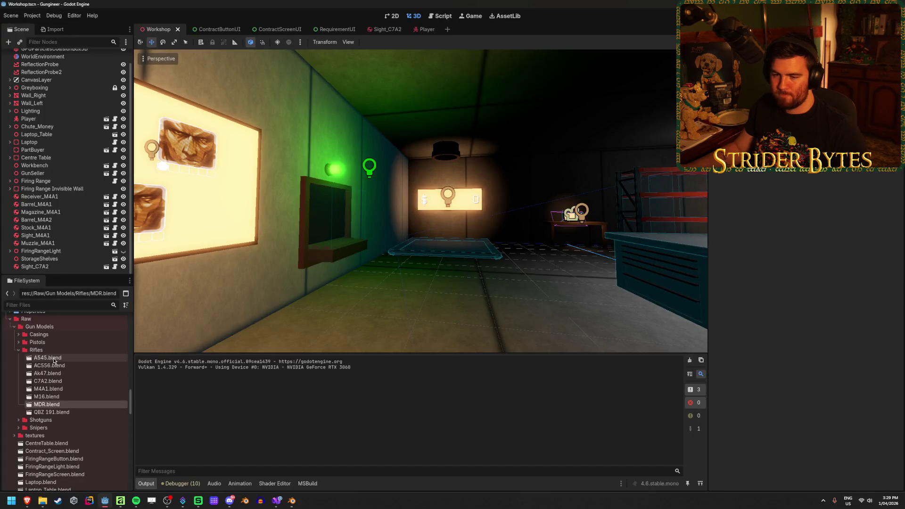
{"action": "left_click", "coordinate": [63, 413]}
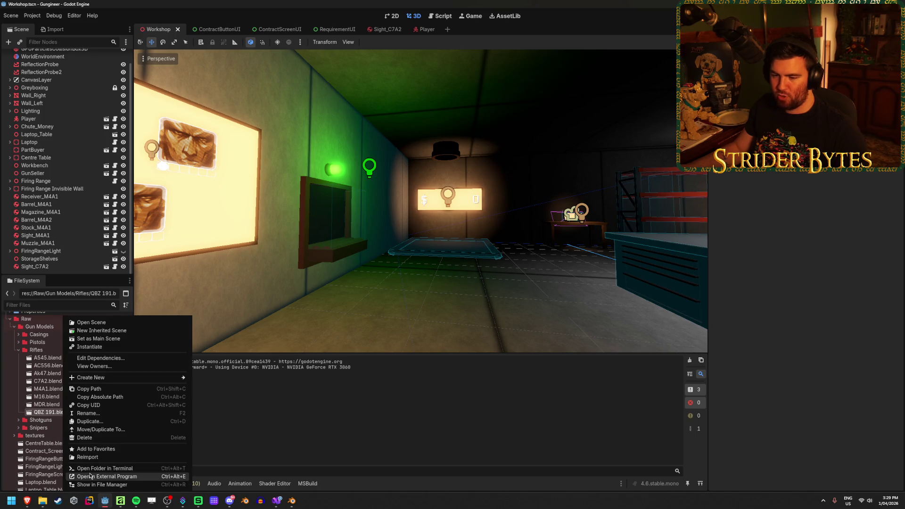
{"action": "left_click", "coordinate": [92, 477]}
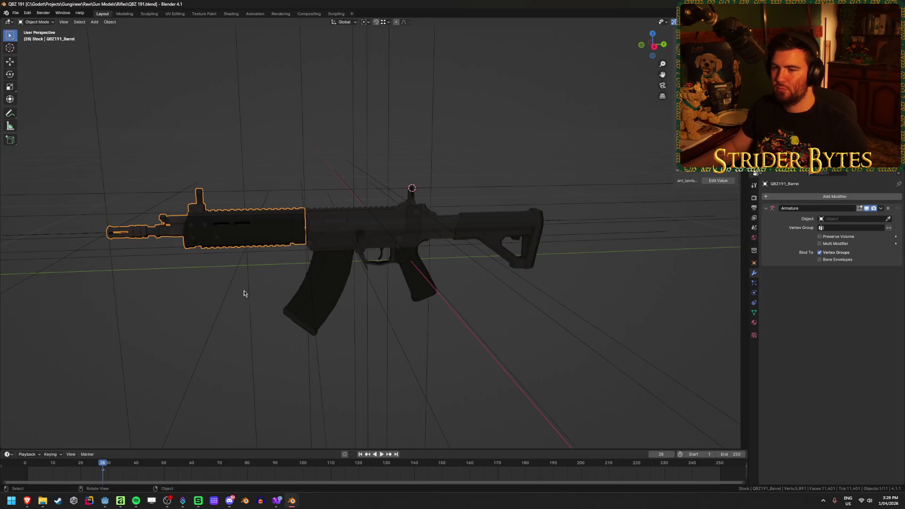
{"action": "left_click", "coordinate": [244, 293]}
Quit the QBZ 191 Blender window with Don't Save, returning to the Godot workshop.
{"action": "mouse_move", "coordinate": [242, 283]}
{"action": "left_mouse_down"}
{"action": "mouse_move", "coordinate": [354, 262]}
{"action": "mouse_move", "coordinate": [379, 271]}
{"action": "mouse_move", "coordinate": [382, 292]}
{"action": "mouse_move", "coordinate": [461, 277]}
{"action": "mouse_move", "coordinate": [538, 287]}
{"action": "left_mouse_up"}
{"action": "key", "text": "ctrl+q"}
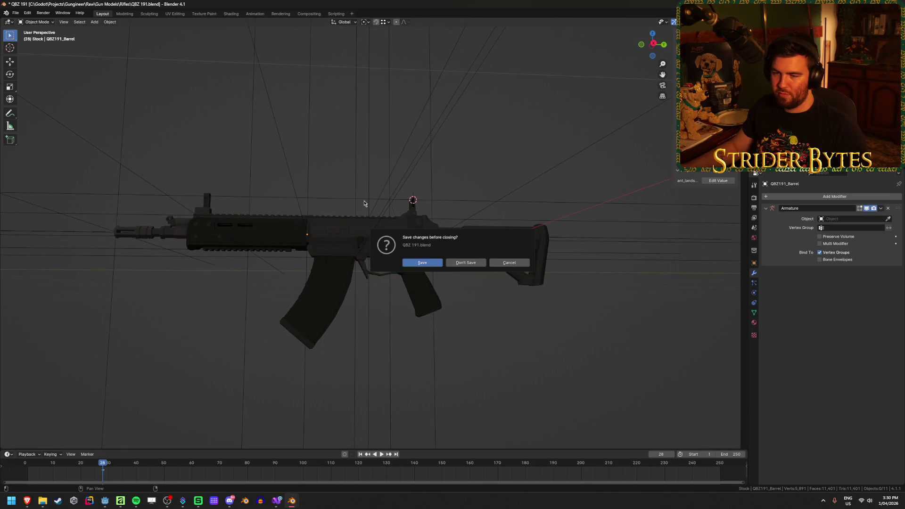
{"action": "left_click", "coordinate": [466, 262]}
{"action": "mouse_move", "coordinate": [481, 313]}
{"action": "left_mouse_down"}
{"action": "mouse_move", "coordinate": [386, 311]}
{"action": "mouse_move", "coordinate": [426, 307]}
{"action": "left_mouse_up"}
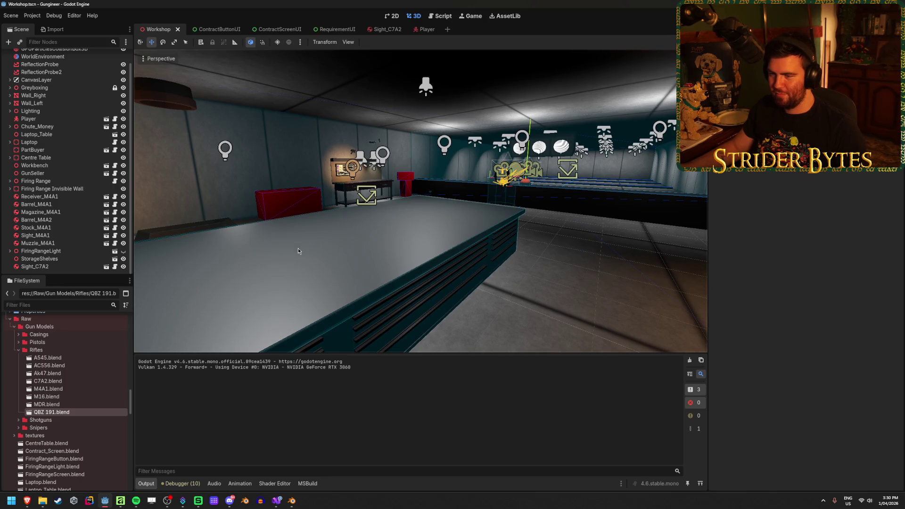
Turn the Godot view down the table, then bring the MDR.blend Blender window forward.
{"action": "mouse_move", "coordinate": [582, 310]}
{"action": "left_mouse_down"}
{"action": "mouse_move", "coordinate": [542, 306]}
{"action": "mouse_move", "coordinate": [570, 309]}
{"action": "left_mouse_up"}
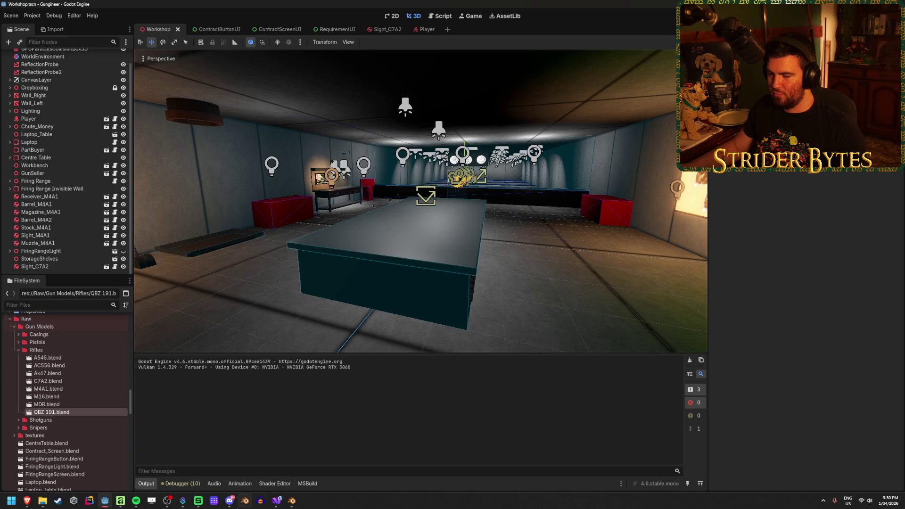
{"action": "mouse_move", "coordinate": [277, 501]}
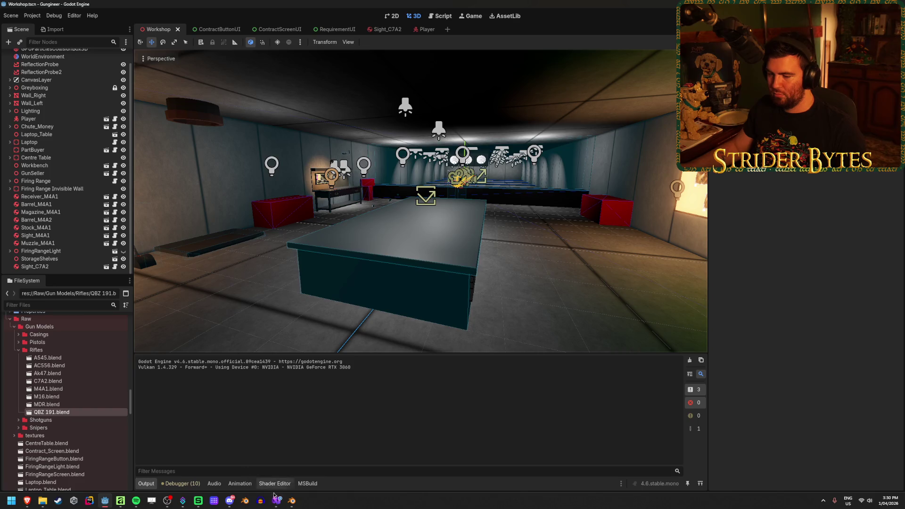
{"action": "left_click", "coordinate": [292, 501]}
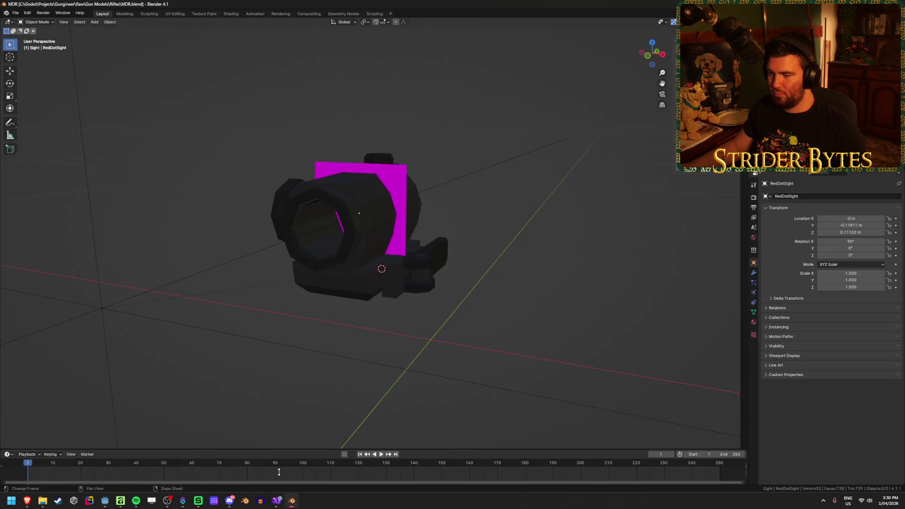
Start a new General scene and delete its default cube, camera and light.
{"action": "left_click", "coordinate": [15, 13]}
{"action": "mouse_move", "coordinate": [25, 23]}
{"action": "left_click", "coordinate": [101, 20]}
{"action": "key", "text": "a"}
{"action": "key", "text": "x"}
{"action": "left_click", "coordinate": [222, 324]}
Import the low-poly MDR .glb from Downloads via glTF 2.0.
{"action": "left_click", "coordinate": [16, 12]}
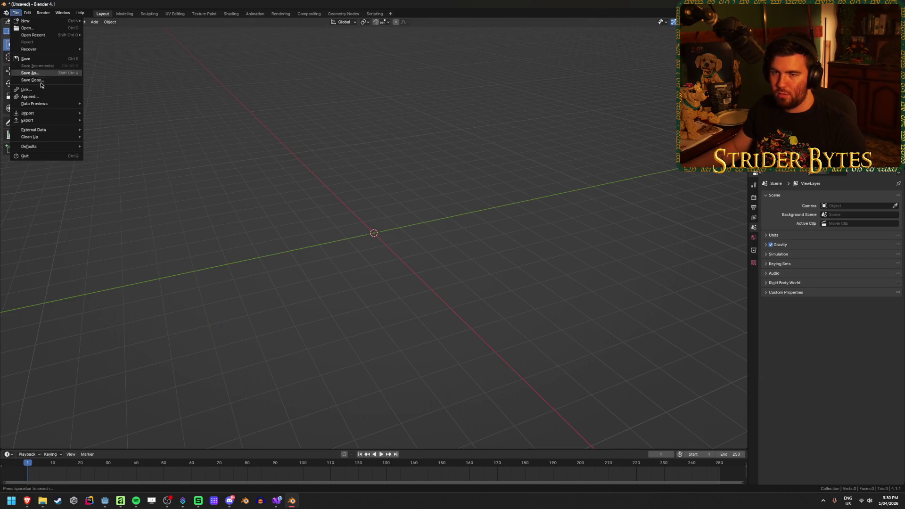
{"action": "mouse_move", "coordinate": [33, 116]}
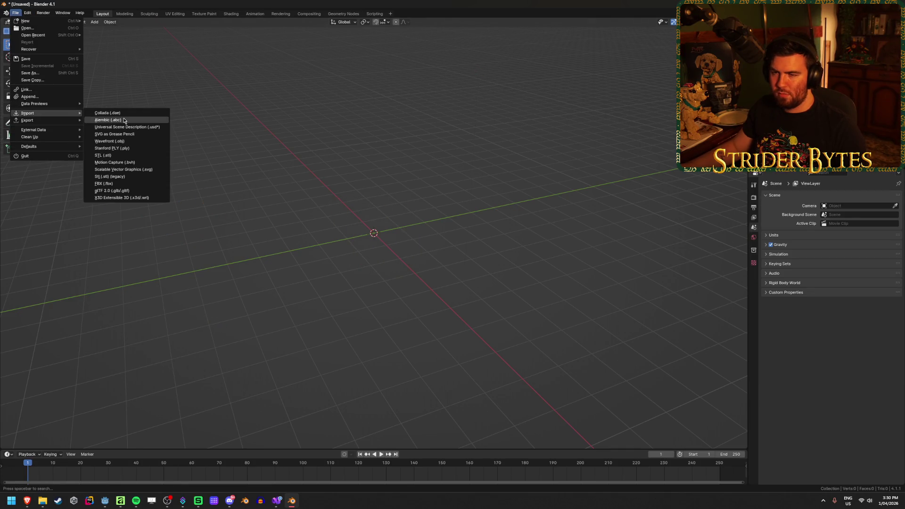
{"action": "left_click", "coordinate": [111, 190]}
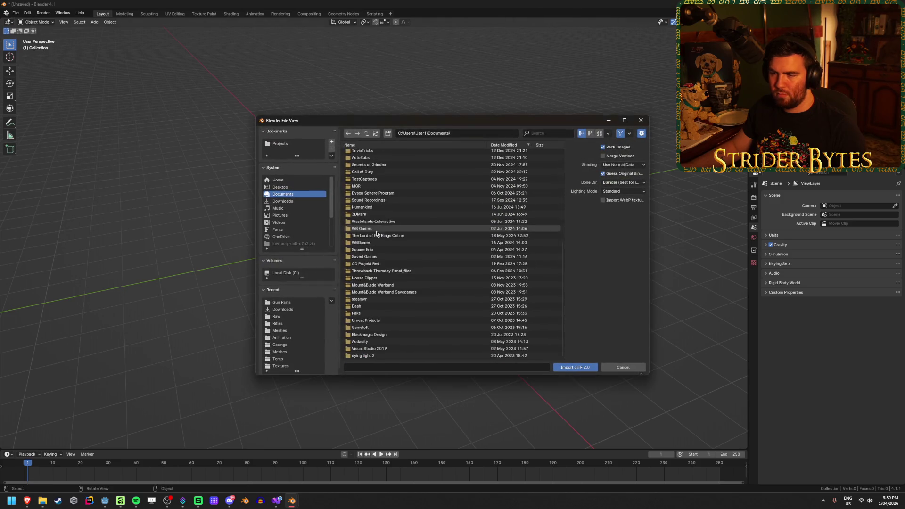
{"action": "left_click", "coordinate": [283, 201]}
{"action": "scroll", "coordinate": [399, 268], "scroll_direction": "down", "scroll_amount": 10}
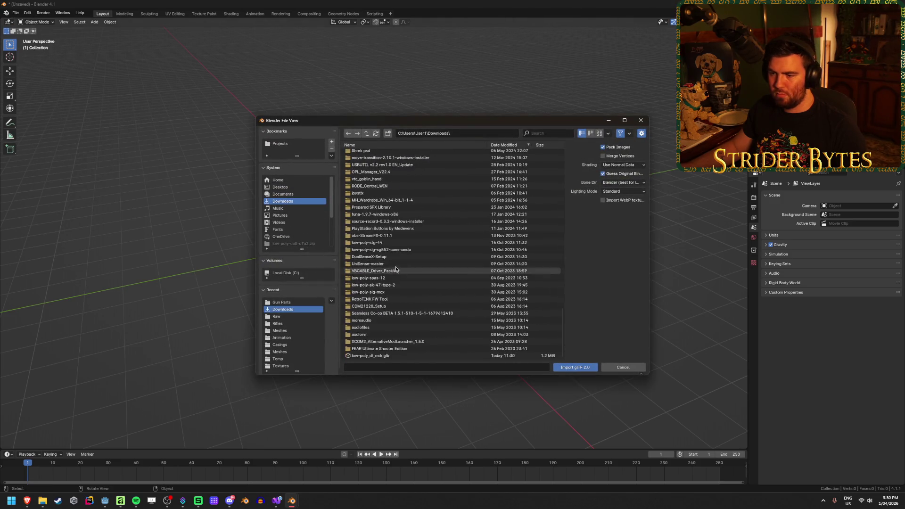
{"action": "left_click", "coordinate": [471, 357]}
{"action": "left_click", "coordinate": [570, 367]}
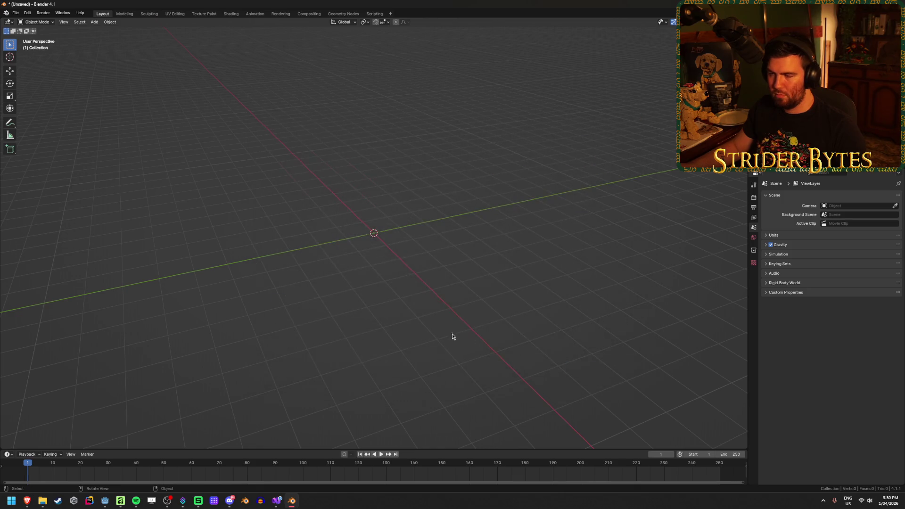
Delete the large grey enclosing mesh Object_4.
{"action": "scroll", "coordinate": [398, 303], "scroll_direction": "down", "scroll_amount": 8}
{"action": "scroll", "coordinate": [398, 303], "scroll_direction": "up", "scroll_amount": 4}
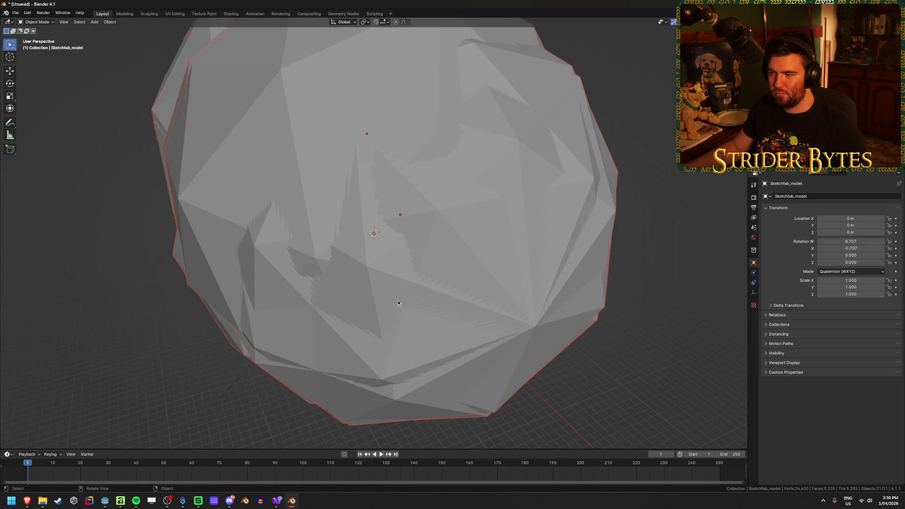
{"action": "left_click", "coordinate": [406, 223]}
{"action": "key", "text": "Delete"}
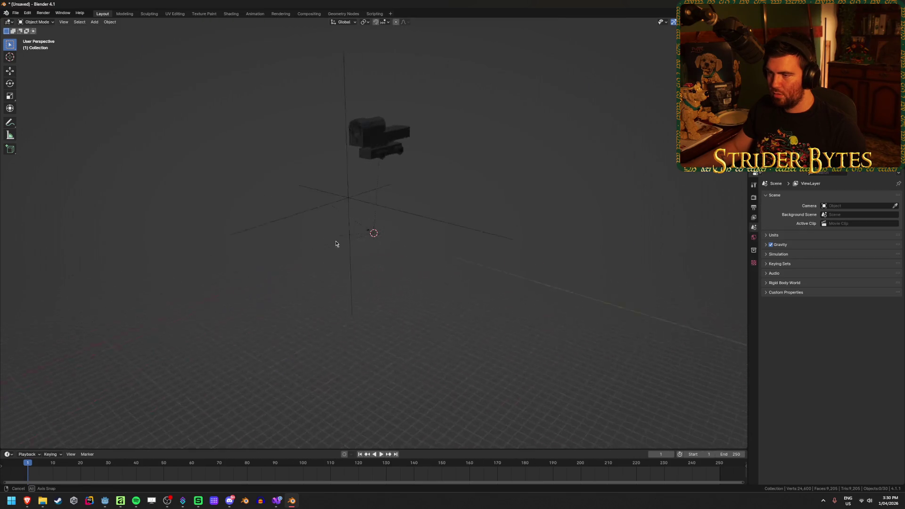
Select Cylinder_Material.007_0 and Object_28 and show the item position panel.
{"action": "scroll", "coordinate": [402, 270], "scroll_direction": "up", "scroll_amount": 5}
{"action": "scroll", "coordinate": [402, 270], "scroll_direction": "down", "scroll_amount": 2}
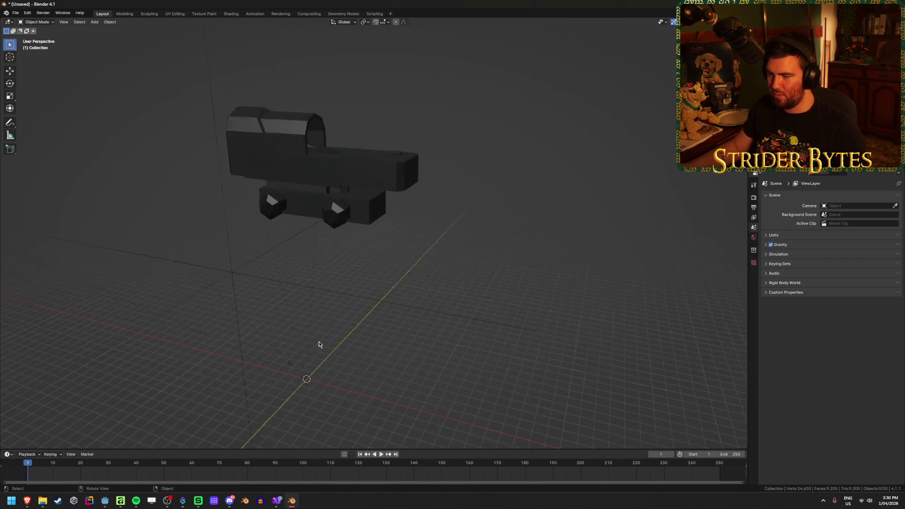
{"action": "scroll", "coordinate": [360, 315], "scroll_direction": "up", "scroll_amount": 5}
{"action": "left_click", "coordinate": [394, 69]}
{"action": "left_click", "coordinate": [394, 224]}
{"action": "left_click", "coordinate": [361, 300]}
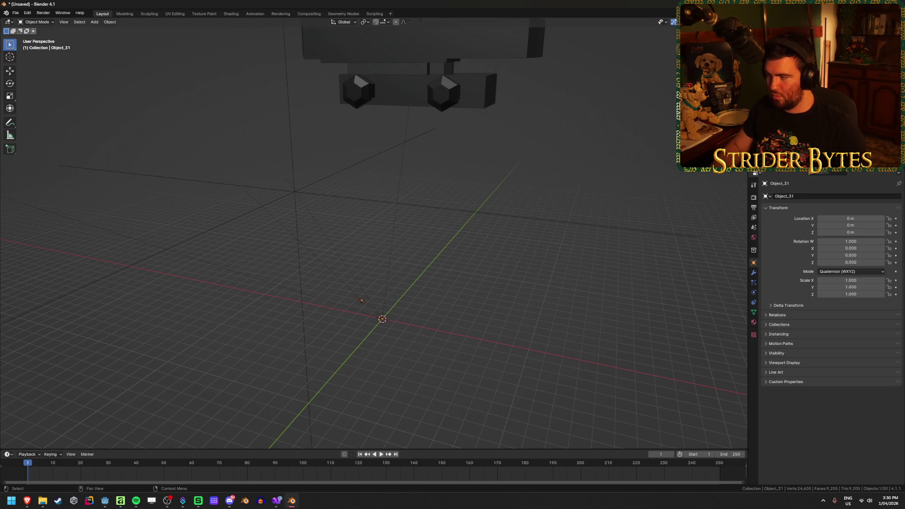
{"action": "key", "text": "n"}
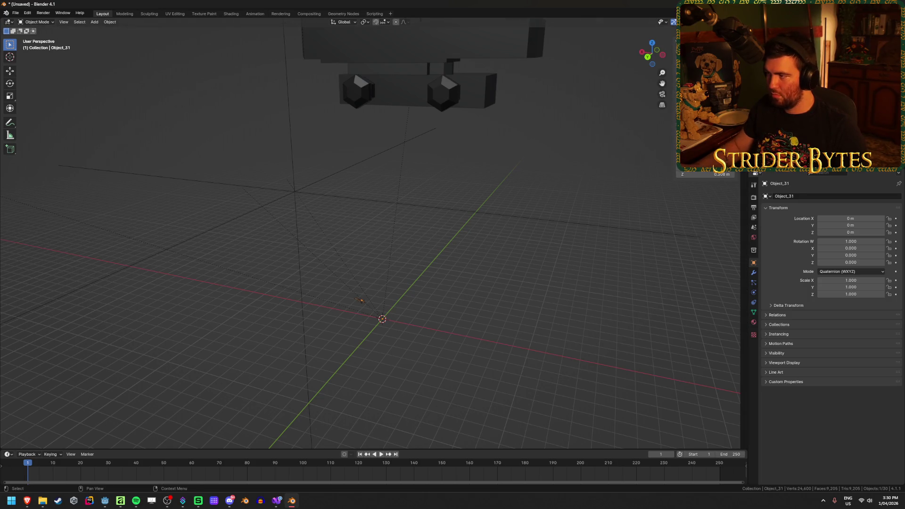
Cycle through the sight's overlapping parts (Object_38, Object_45, Lamp, Cylinder), then select all five parts.
{"action": "left_click", "coordinate": [361, 300]}
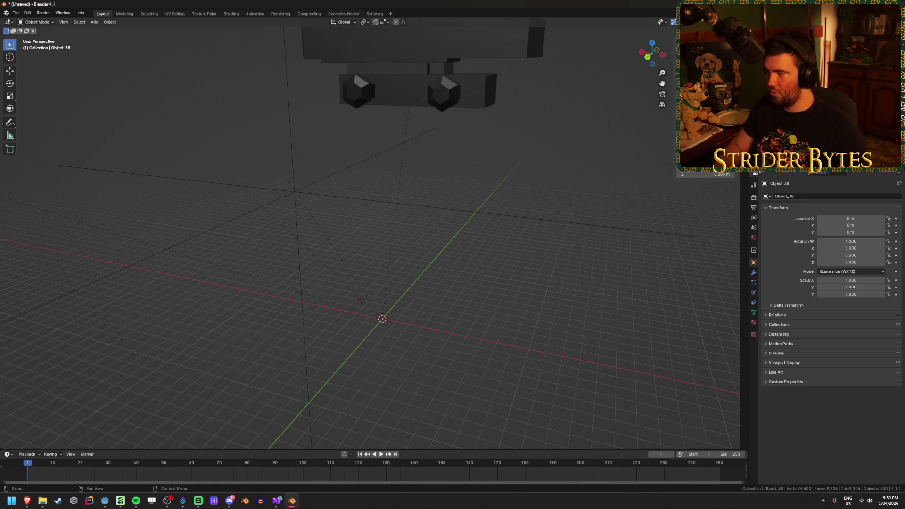
{"action": "left_click", "coordinate": [361, 300]}
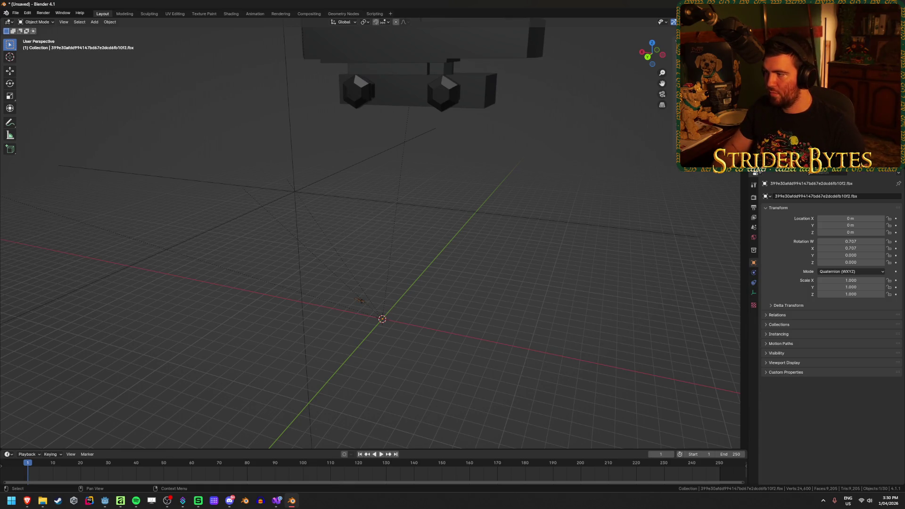
{"action": "left_click", "coordinate": [361, 301]}
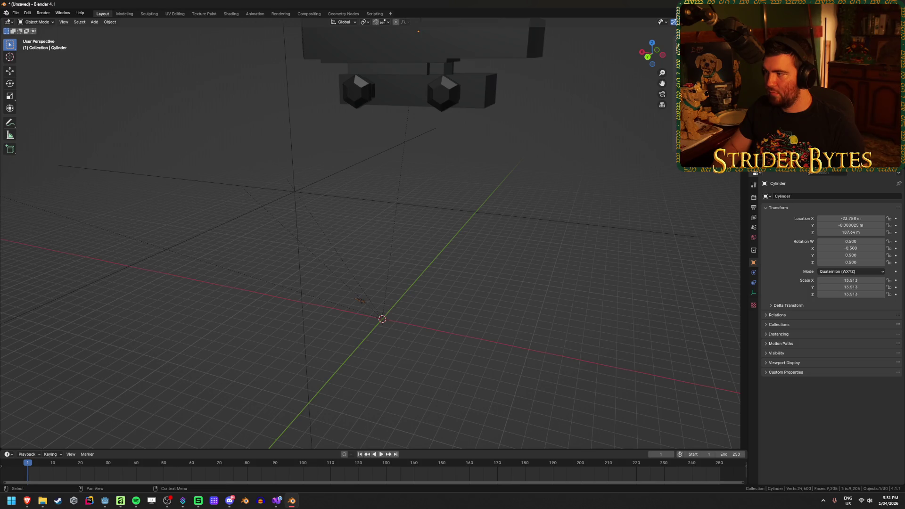
{"action": "left_click", "coordinate": [361, 301]}
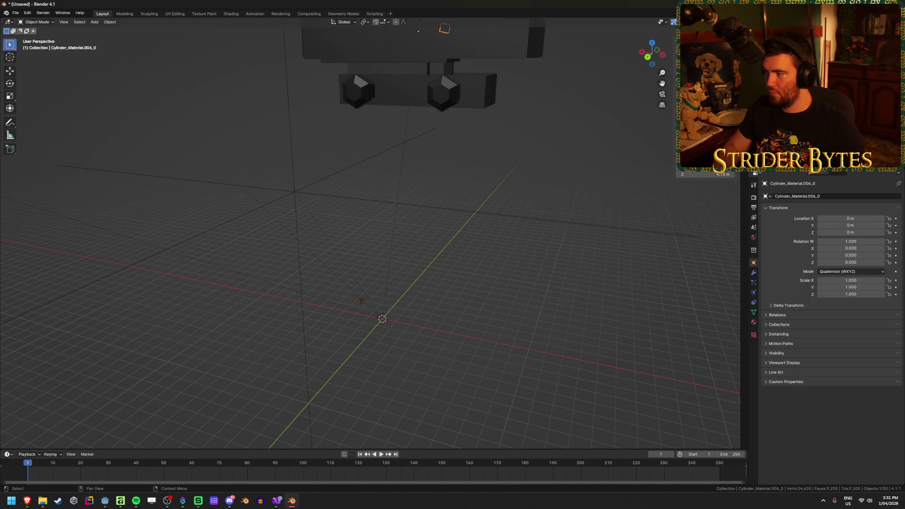
{"action": "left_click", "coordinate": [361, 300]}
{"action": "left_click", "coordinate": [361, 300]}
{"action": "left_click", "coordinate": [360, 301]}
{"action": "left_click", "coordinate": [361, 300]}
{"action": "left_click", "coordinate": [361, 301]}
{"action": "left_click", "coordinate": [360, 300]}
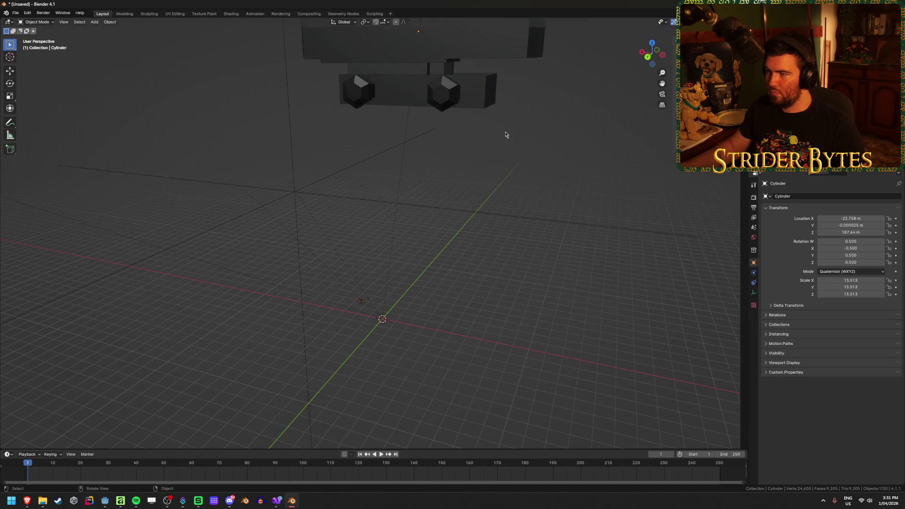
{"action": "scroll", "coordinate": [506, 135], "scroll_direction": "down", "scroll_amount": 4}
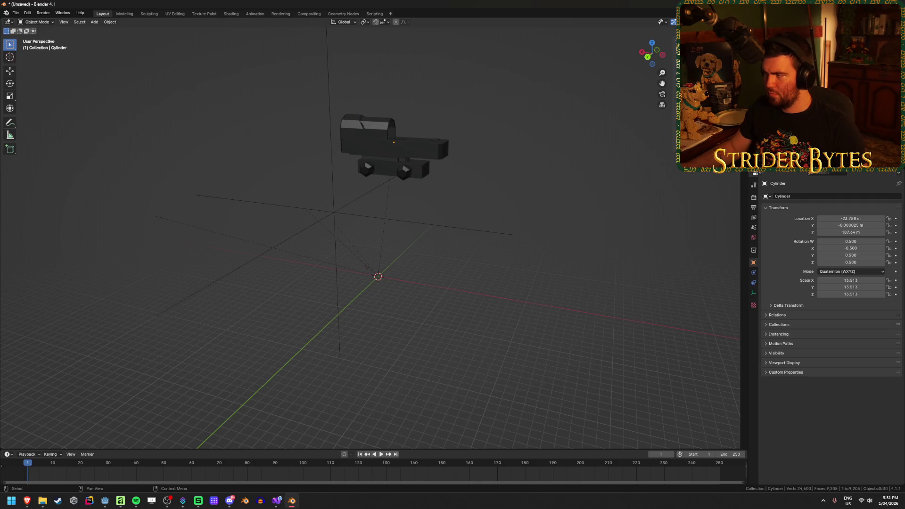
{"action": "left_click", "coordinate": [782, 94]}
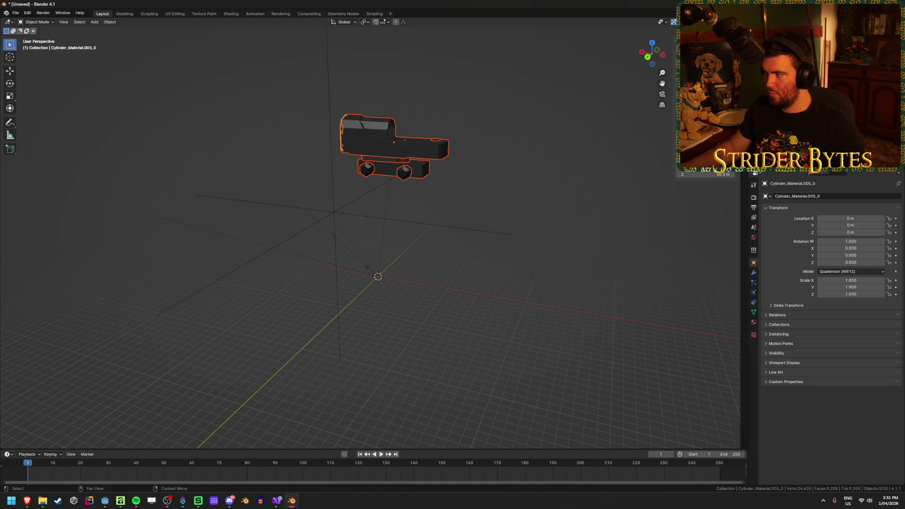
Clear Parent on the selected sight parts and orbit out to check them and the gun.
{"action": "key", "text": "alt+p"}
{"action": "left_click", "coordinate": [539, 215]}
{"action": "scroll", "coordinate": [341, 359], "scroll_direction": "up", "scroll_amount": 10}
{"action": "mouse_move", "coordinate": [450, 278]}
{"action": "left_mouse_down"}
{"action": "mouse_move", "coordinate": [310, 208]}
{"action": "mouse_move", "coordinate": [428, 228]}
{"action": "left_mouse_up"}
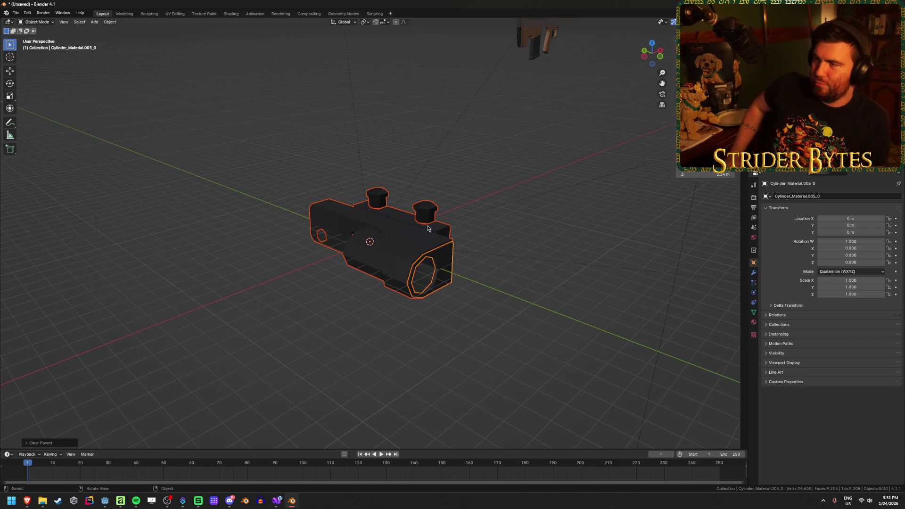
{"action": "scroll", "coordinate": [511, 194], "scroll_direction": "down", "scroll_amount": 3}
{"action": "left_click_drag", "start_coordinate": [511, 194], "coordinate": [608, 160]}
Delete the leftover Sketchfab_model parent object.
{"action": "left_click", "coordinate": [611, 160]}
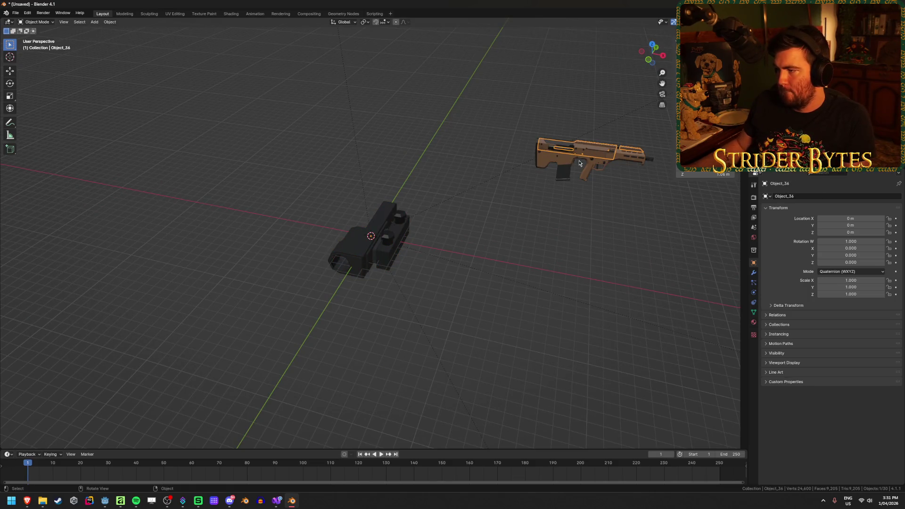
{"action": "left_click", "coordinate": [565, 178]}
{"action": "left_click", "coordinate": [589, 157]}
{"action": "left_click", "coordinate": [622, 226]}
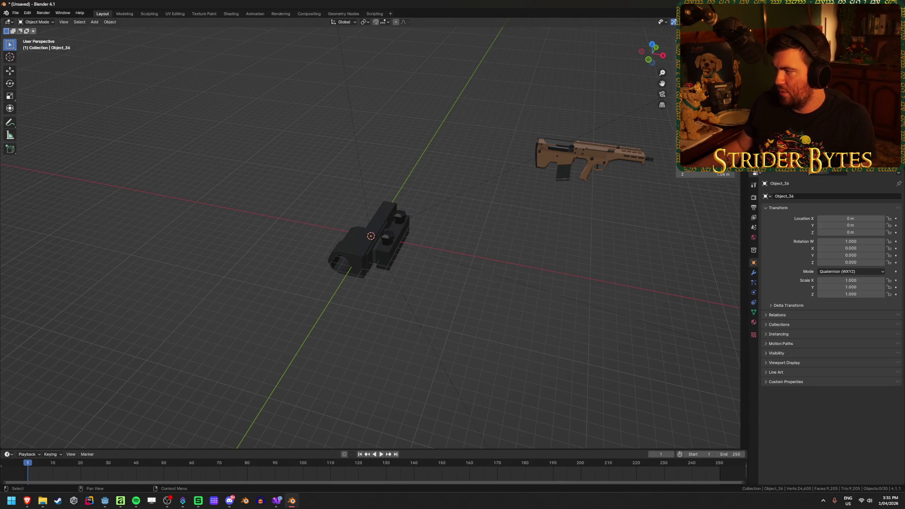
{"action": "left_click", "coordinate": [796, 45]}
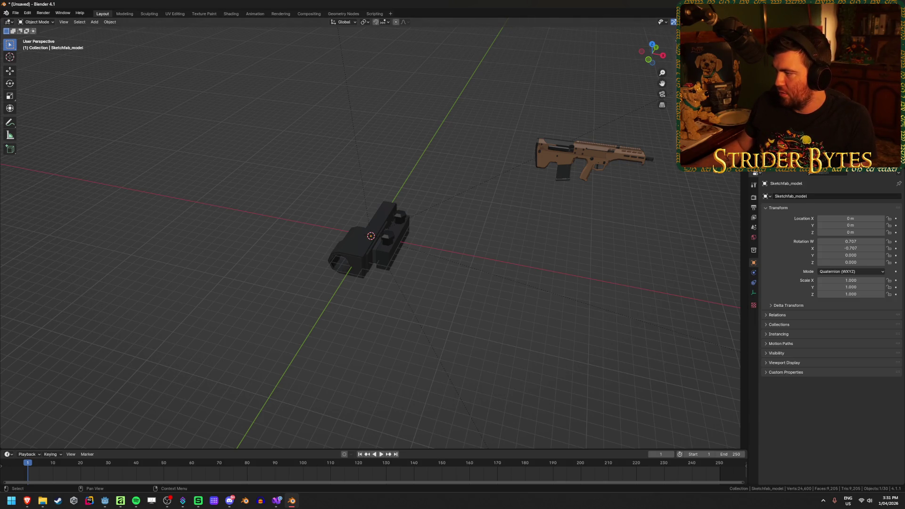
{"action": "left_click", "coordinate": [702, 170]}
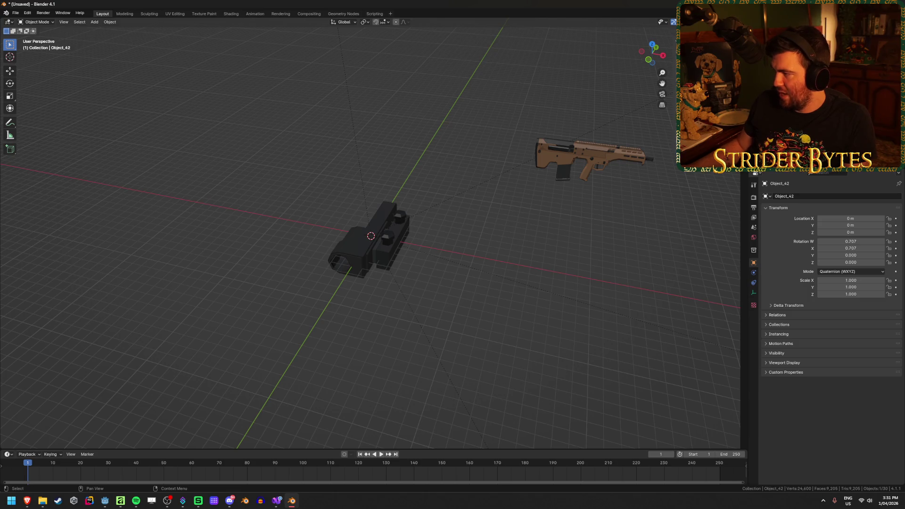
{"action": "left_click", "coordinate": [797, 45]}
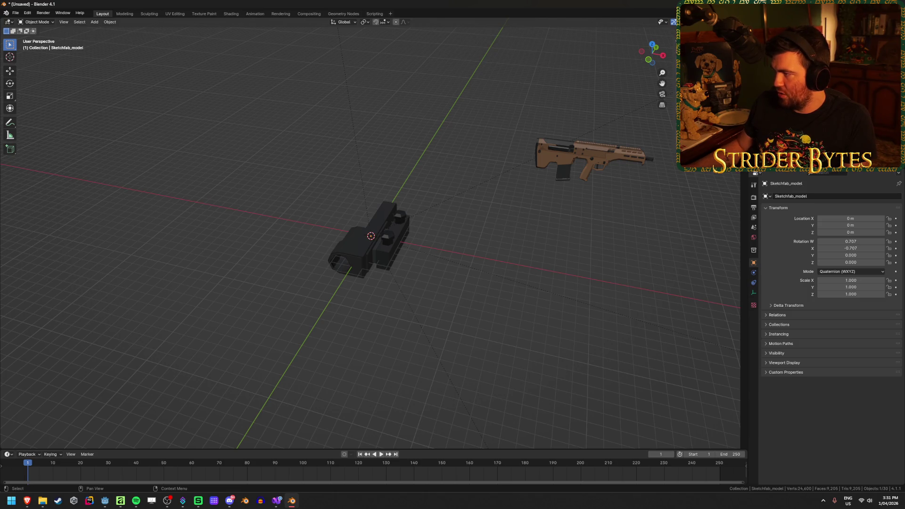
{"action": "key", "text": "Delete"}
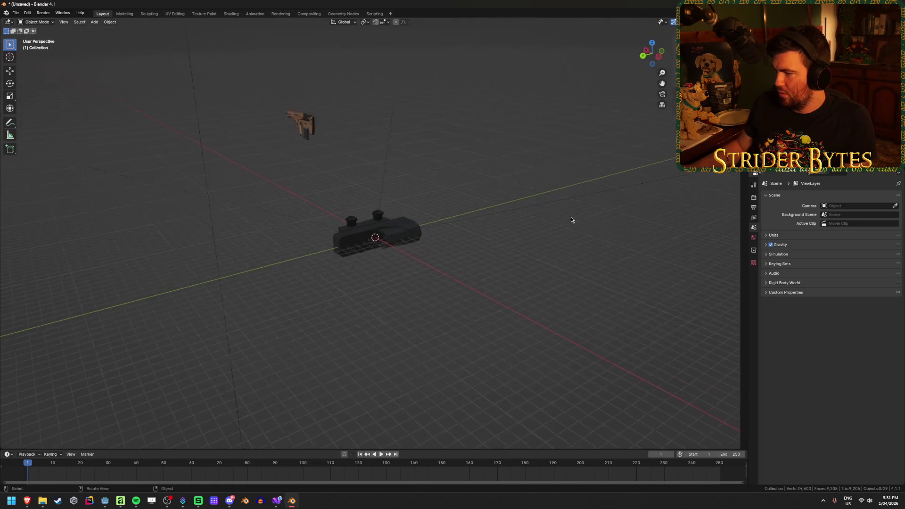
Delete the stray crossing-lines Object_26.
{"action": "scroll", "coordinate": [571, 217], "scroll_direction": "down", "scroll_amount": 5}
{"action": "mouse_move", "coordinate": [352, 238]}
{"action": "left_mouse_down"}
{"action": "mouse_move", "coordinate": [451, 206]}
{"action": "mouse_move", "coordinate": [421, 240]}
{"action": "left_mouse_up"}
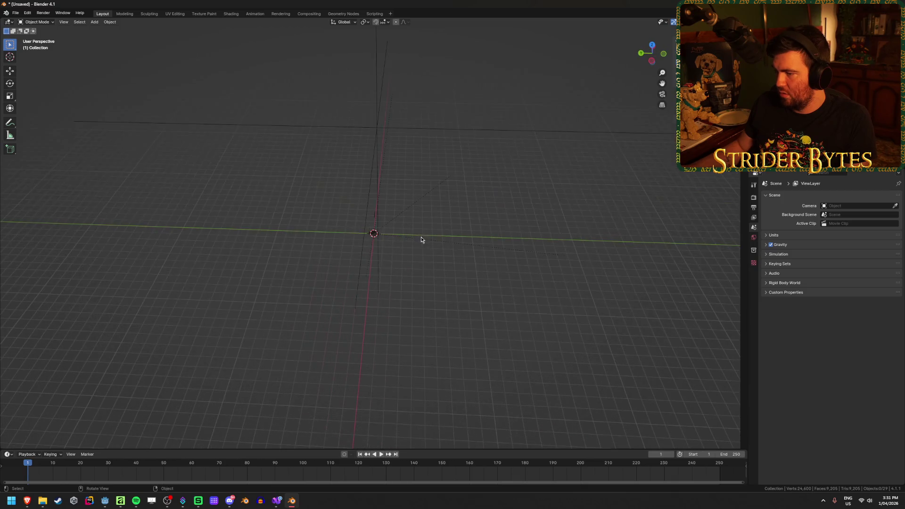
{"action": "left_click", "coordinate": [379, 129]}
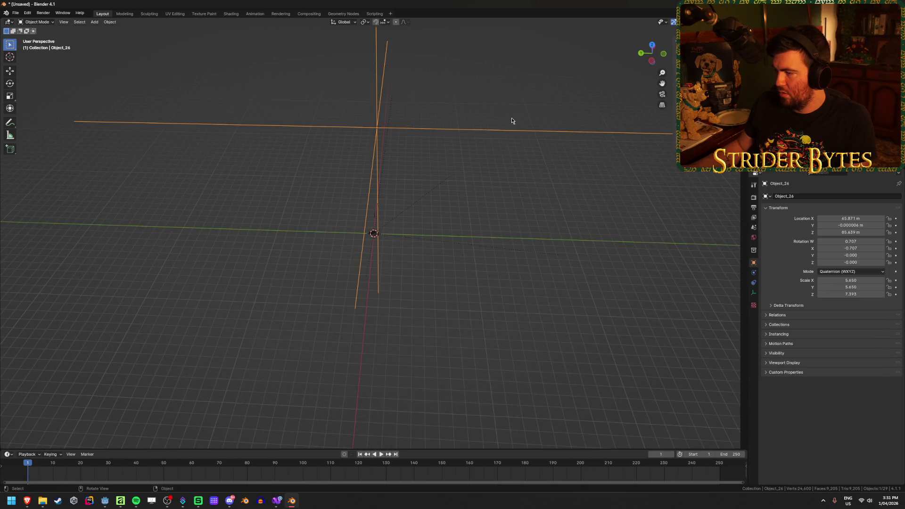
{"action": "key", "text": "Delete"}
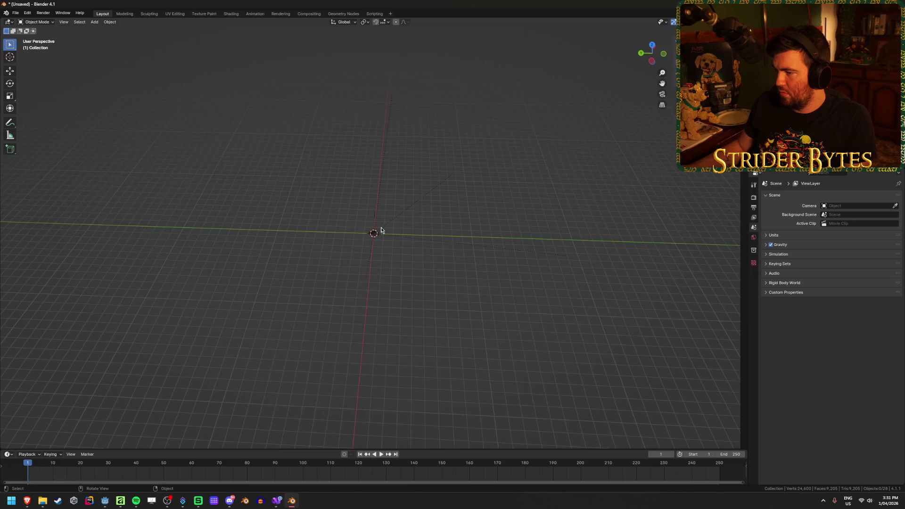
Cycle through the sight block's overlapping parts, switch to wireframe, and box-select all of them.
{"action": "left_click", "coordinate": [374, 238]}
{"action": "left_click", "coordinate": [381, 85]}
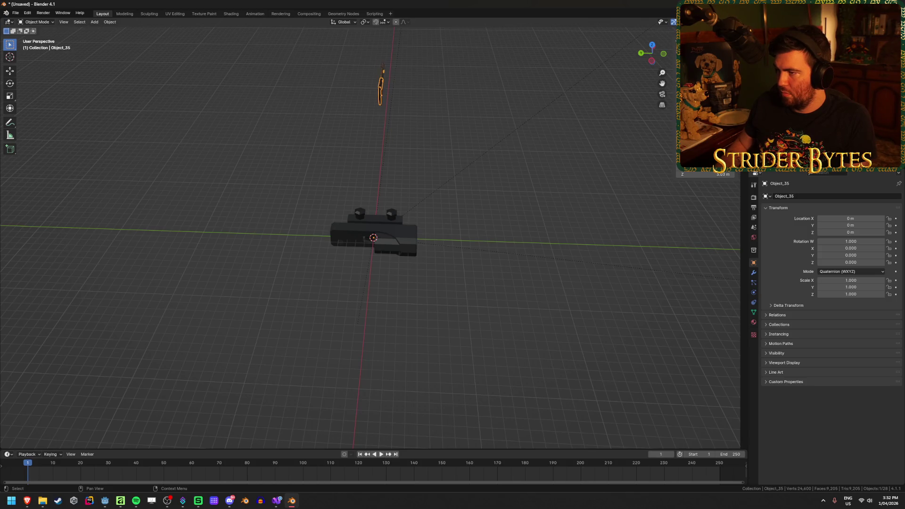
{"action": "left_click", "coordinate": [374, 238]}
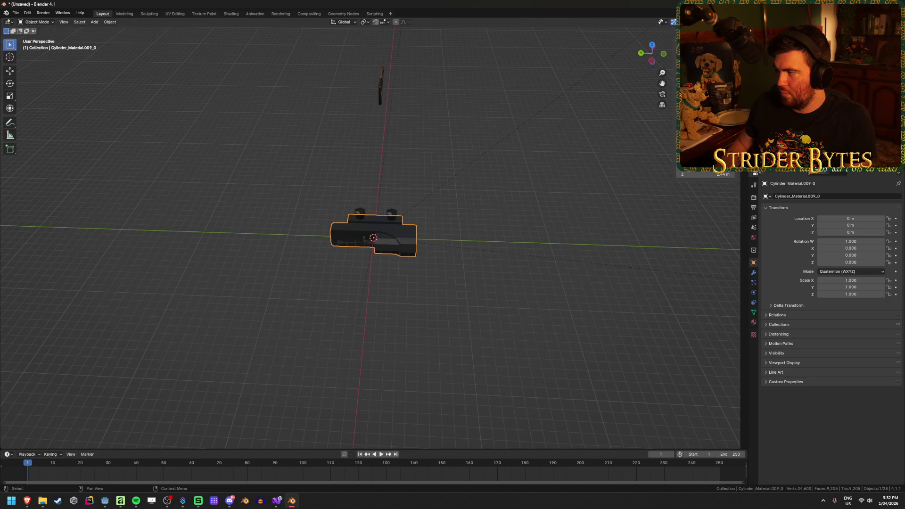
{"action": "left_click", "coordinate": [375, 238]}
{"action": "left_click", "coordinate": [374, 238]}
{"action": "left_click", "coordinate": [375, 238]}
{"action": "left_click", "coordinate": [375, 238]}
{"action": "left_click", "coordinate": [522, 309]}
{"action": "key", "text": "shift+z"}
{"action": "left_click_drag", "start_coordinate": [319, 192], "coordinate": [515, 303]}
Cancel the move so the selected parts stay at the origin, viewing the sight level.
{"action": "key", "text": "g"}
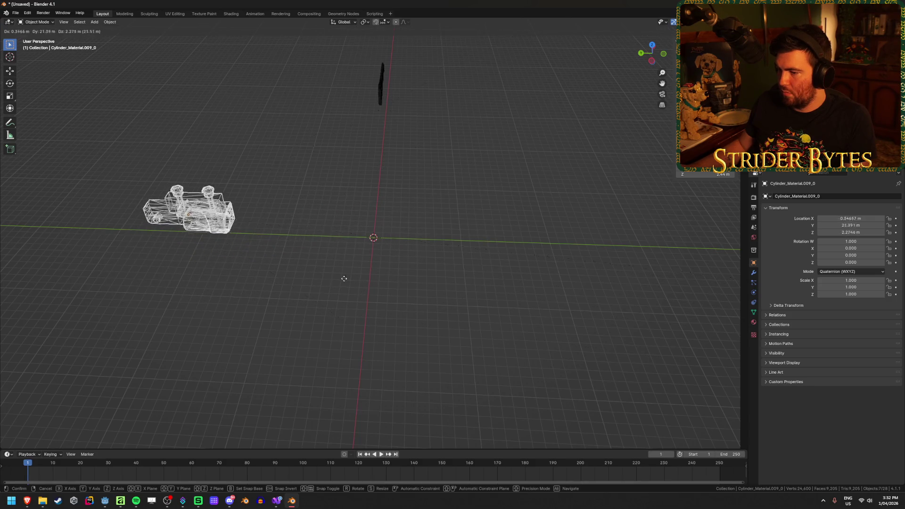
{"action": "right_click", "coordinate": [338, 278]}
{"action": "scroll", "coordinate": [444, 293], "scroll_direction": "down", "scroll_amount": 6}
{"action": "scroll", "coordinate": [443, 295], "scroll_direction": "up", "scroll_amount": 15}
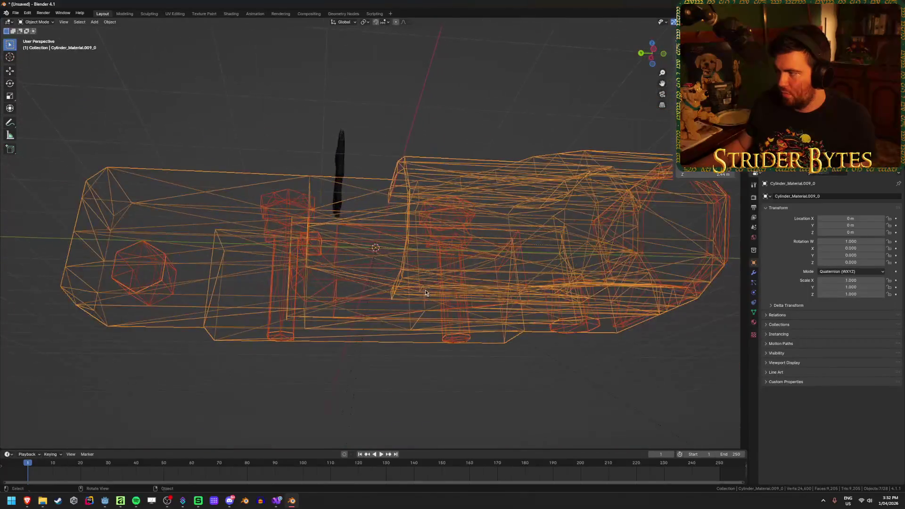
{"action": "left_click_drag", "start_coordinate": [425, 292], "coordinate": [425, 273]}
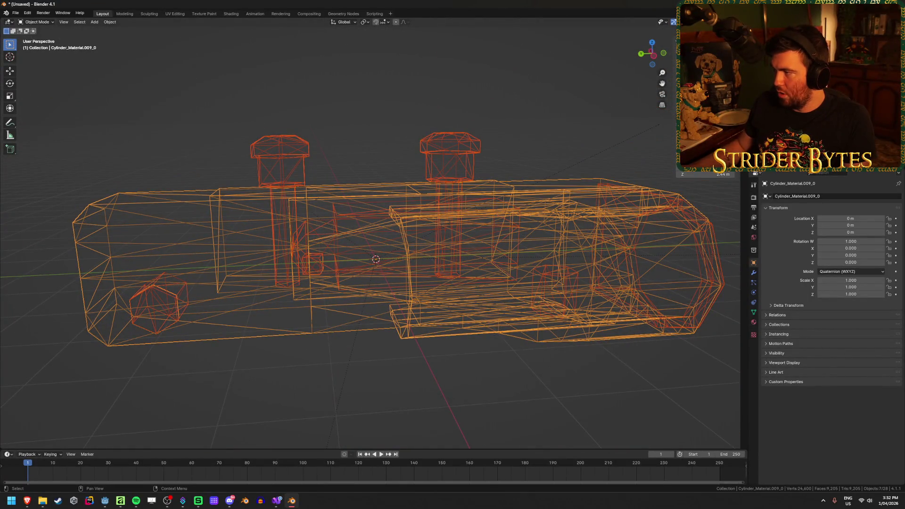
Delete the RootNode empty, two unneeded parts, the Cylinder and the Cylinder_Material.007_0 parts.
{"action": "left_click", "coordinate": [782, 57]}
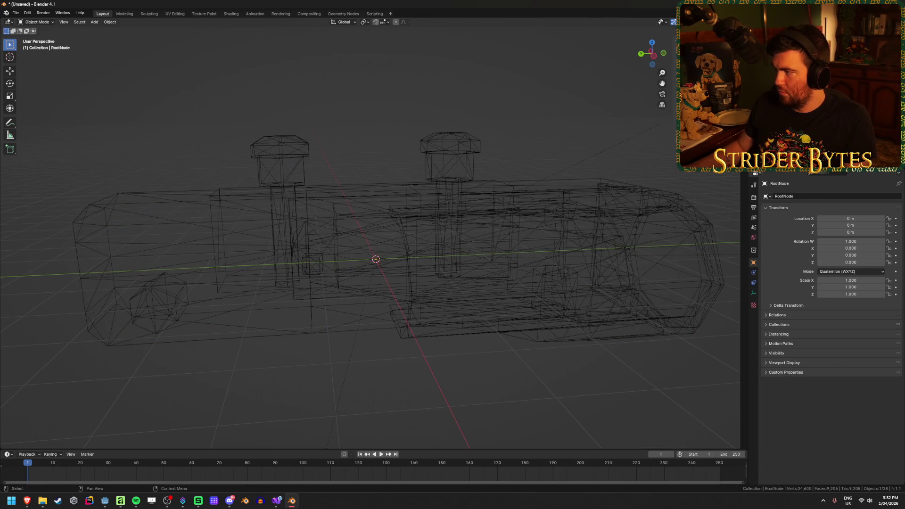
{"action": "key", "text": "Delete"}
{"action": "left_click", "coordinate": [782, 57]}
{"action": "key", "text": "Delete"}
{"action": "left_click", "coordinate": [783, 57]}
{"action": "key", "text": "Delete"}
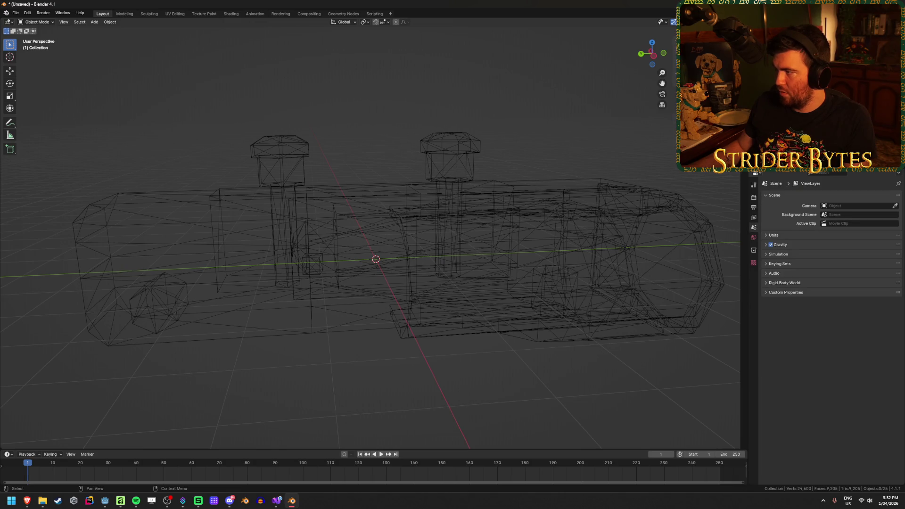
{"action": "left_click", "coordinate": [782, 57]}
{"action": "key", "text": "Delete"}
{"action": "key", "text": "Down"}
{"action": "key", "text": "Down"}
{"action": "key", "text": "Down"}
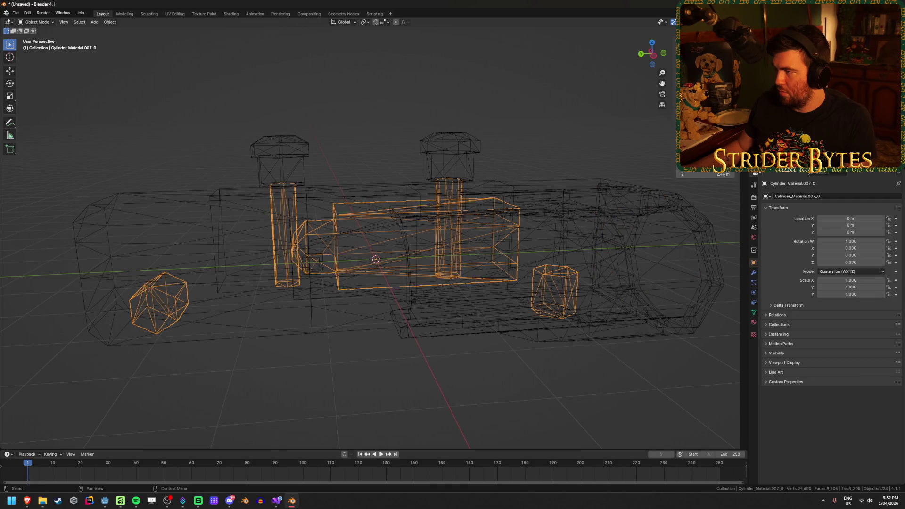
{"action": "key", "text": "Delete"}
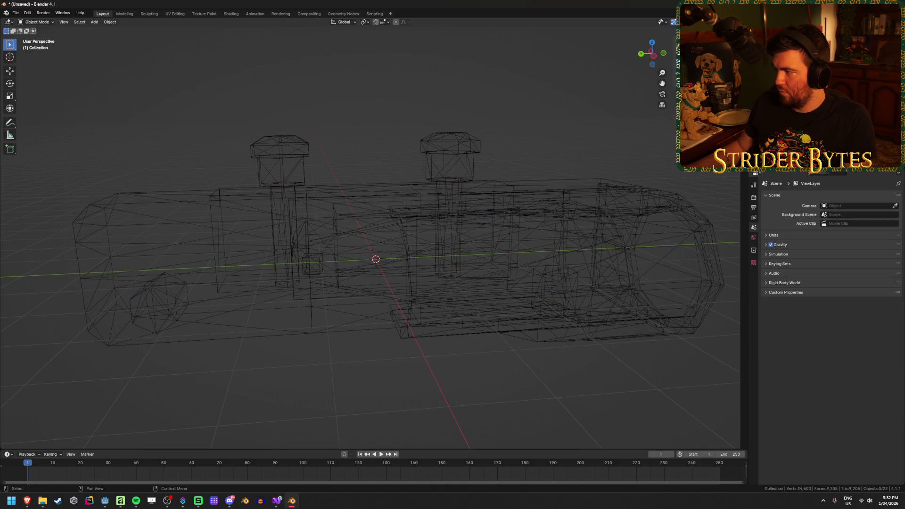
Delete Object_42 and the remaining leftover objects, then bring up the save dialog.
{"action": "key", "text": "Down"}
{"action": "scroll", "coordinate": [558, 202], "scroll_direction": "down", "scroll_amount": 8}
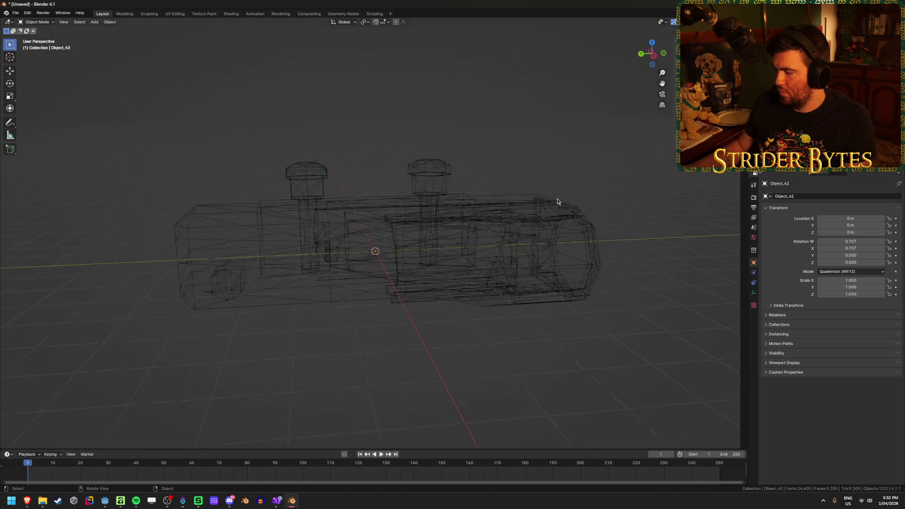
{"action": "left_click_drag", "start_coordinate": [448, 191], "coordinate": [424, 194]}
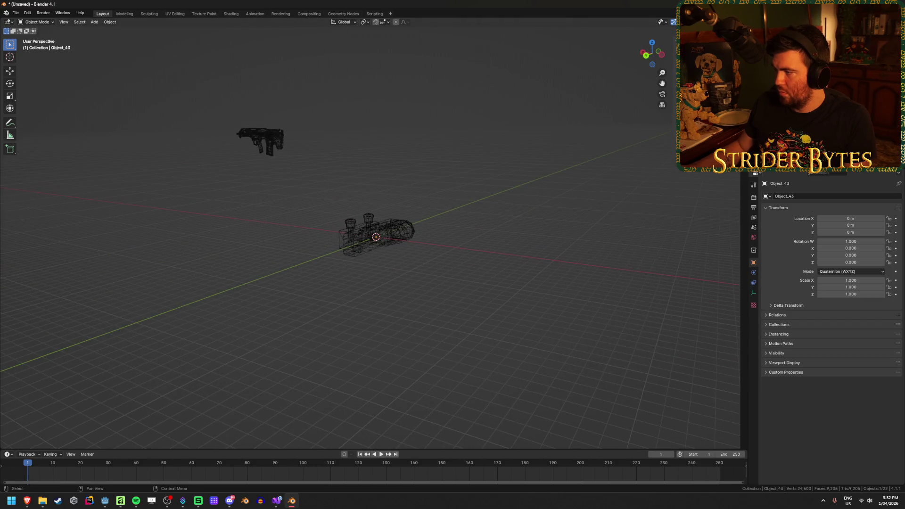
{"action": "key", "text": "Delete"}
{"action": "key", "text": "Down"}
{"action": "key", "text": "Delete"}
{"action": "key", "text": "Down"}
{"action": "key", "text": "Delete"}
{"action": "key", "text": "ctrl+s"}
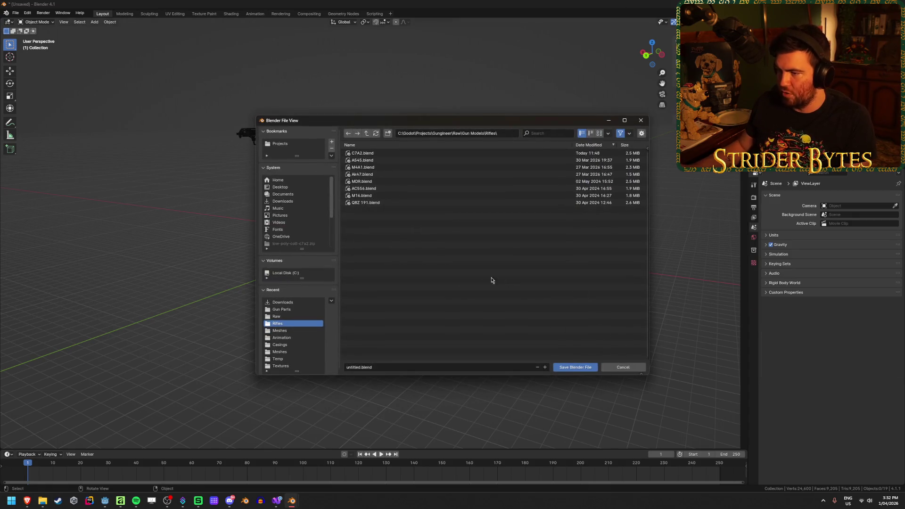
{"action": "left_click", "coordinate": [375, 382]}
{"action": "mouse_move", "coordinate": [27, 499]}
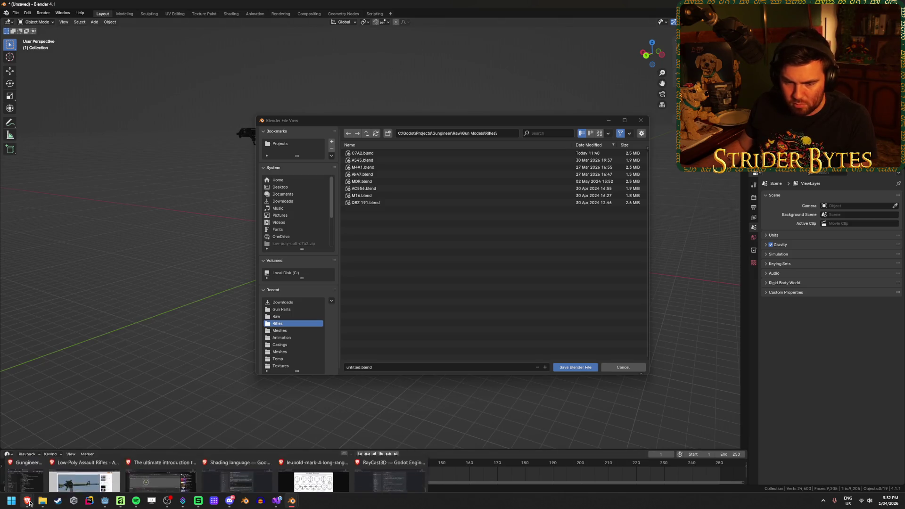
{"action": "mouse_move", "coordinate": [421, 465]}
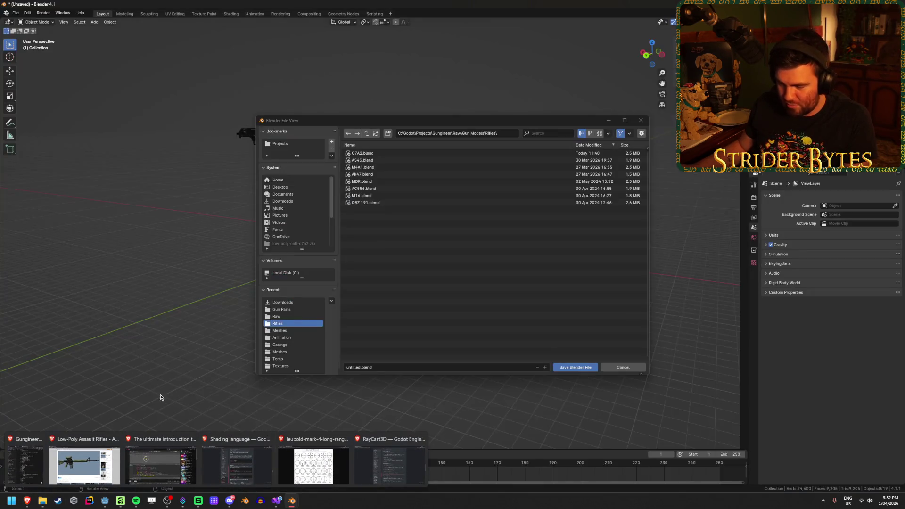
{"action": "left_click", "coordinate": [42, 464]}
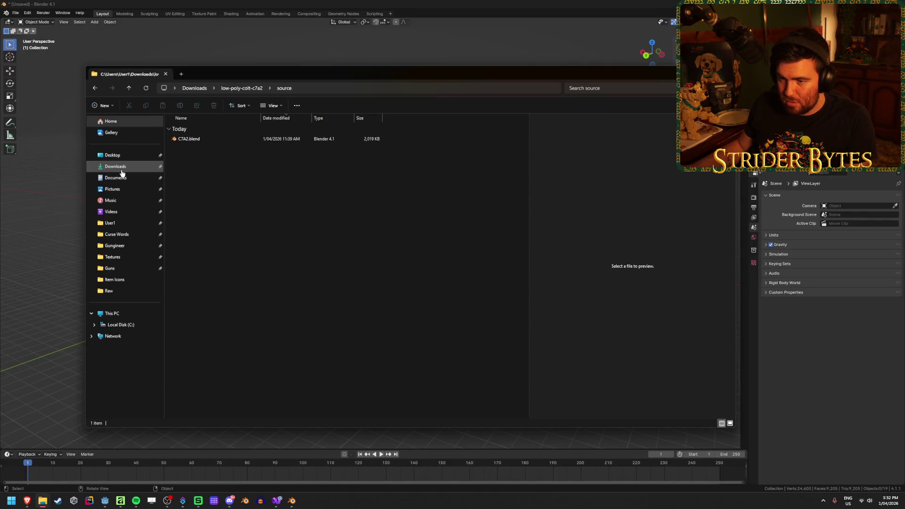
{"action": "left_click", "coordinate": [118, 168]}
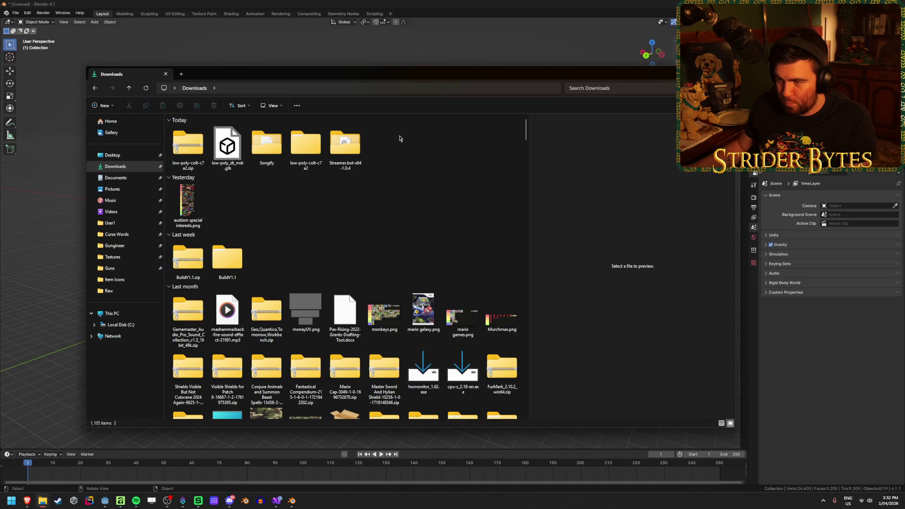
{"action": "left_click", "coordinate": [228, 141]}
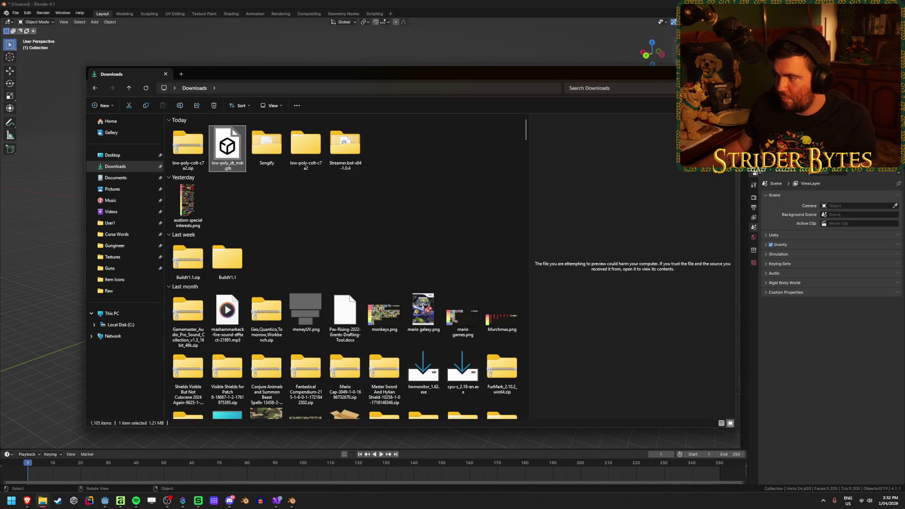
{"action": "key", "text": "alt+Tab"}
{"action": "key", "text": "ctrl+s"}
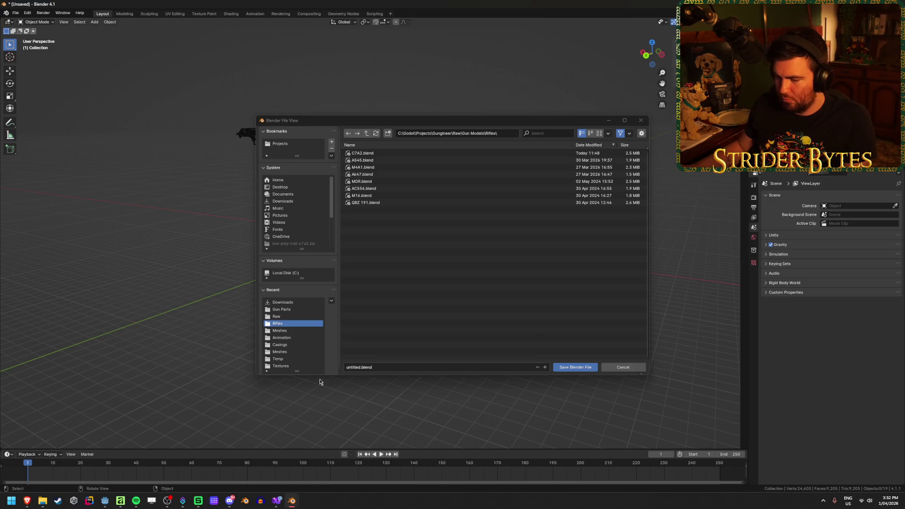
Save the cleaned scene as DT MDR.blend in the Rifles folder, then switch to Brave.
{"action": "left_click", "coordinate": [352, 367]}
{"action": "left_click", "coordinate": [360, 367]}
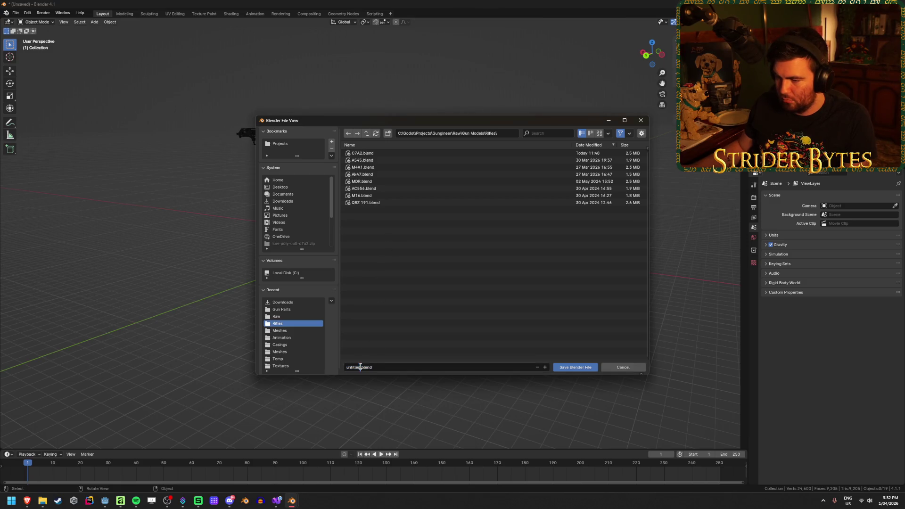
{"action": "type", "text": "DT MDR"}
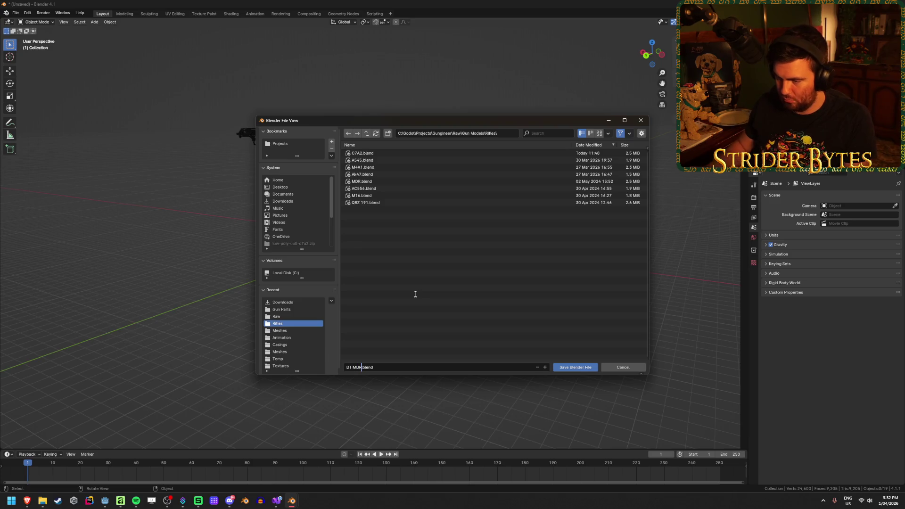
{"action": "left_click", "coordinate": [415, 294]}
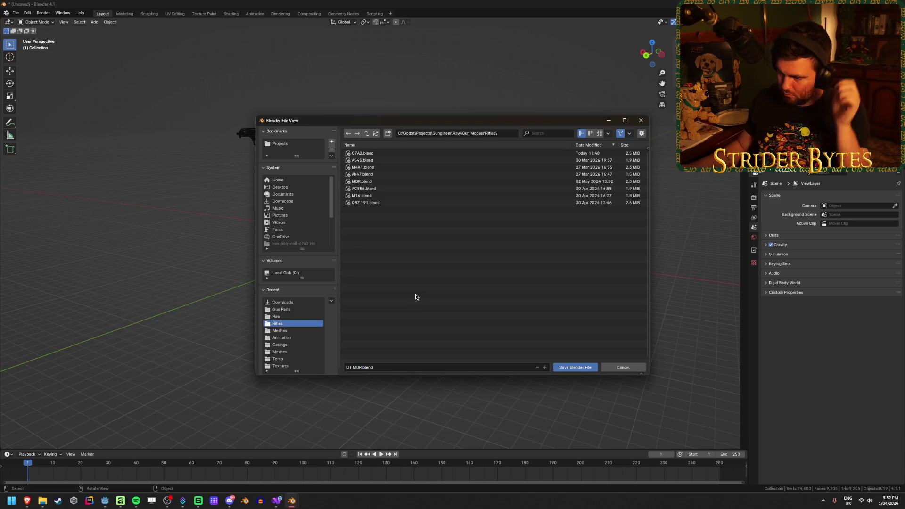
{"action": "left_click", "coordinate": [575, 367]}
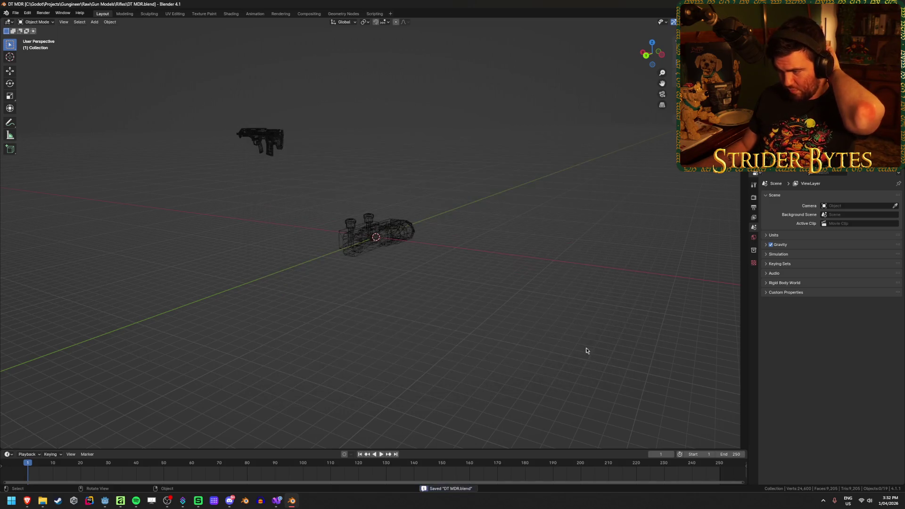
{"action": "key", "text": "alt+Tab"}
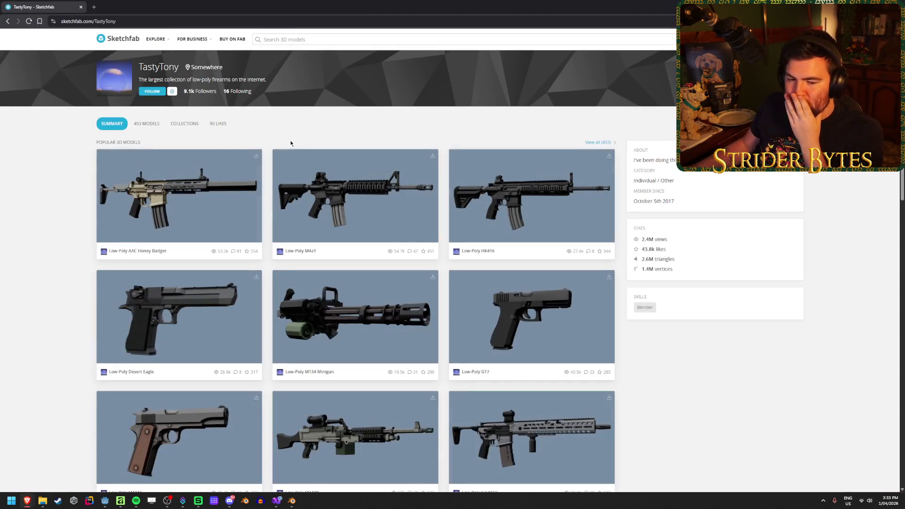
Open the creator's collections and load the full Low-Poly Assault Rifles list.
{"action": "left_click", "coordinate": [196, 128]}
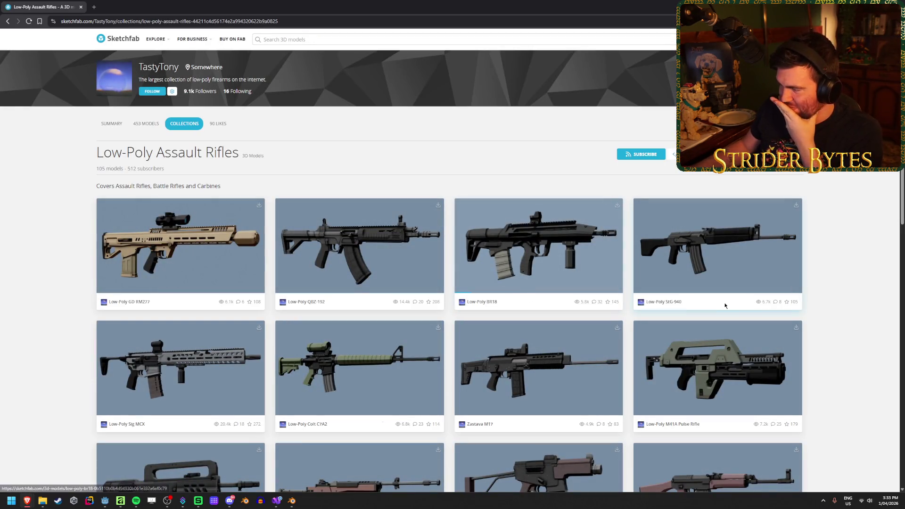
{"action": "scroll", "coordinate": [820, 284], "scroll_direction": "down", "scroll_amount": 15}
{"action": "scroll", "coordinate": [820, 283], "scroll_direction": "down", "scroll_amount": 15}
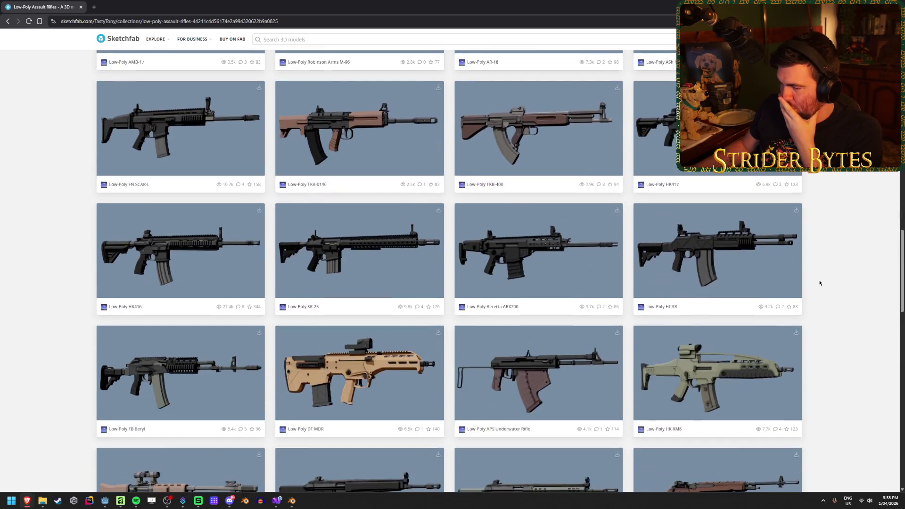
{"action": "scroll", "coordinate": [819, 284], "scroll_direction": "down", "scroll_amount": 2}
{"action": "scroll", "coordinate": [349, 269], "scroll_direction": "down", "scroll_amount": 7}
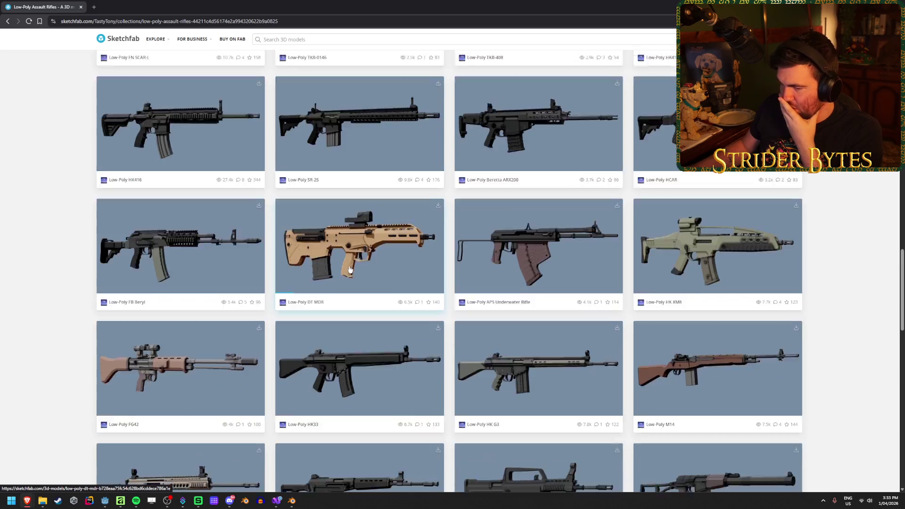
{"action": "scroll", "coordinate": [349, 269], "scroll_direction": "down", "scroll_amount": 10}
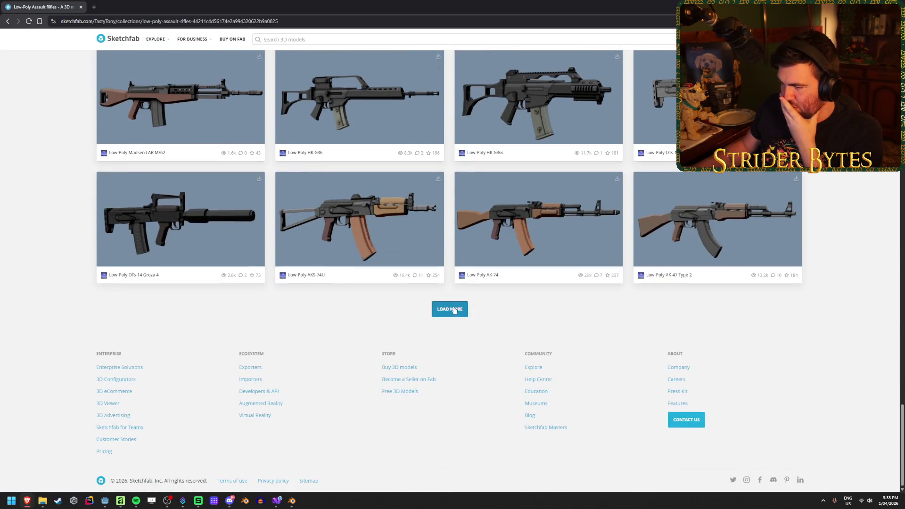
{"action": "left_click", "coordinate": [449, 307]}
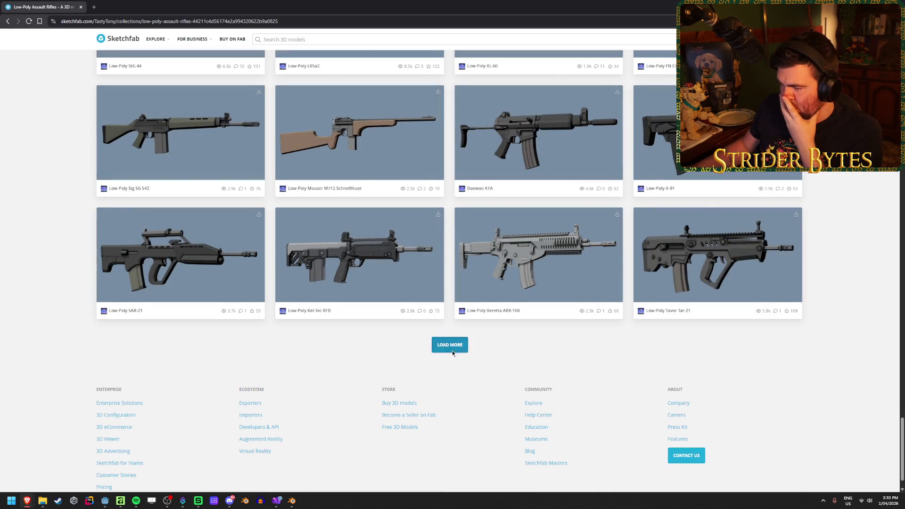
{"action": "left_click", "coordinate": [451, 350]}
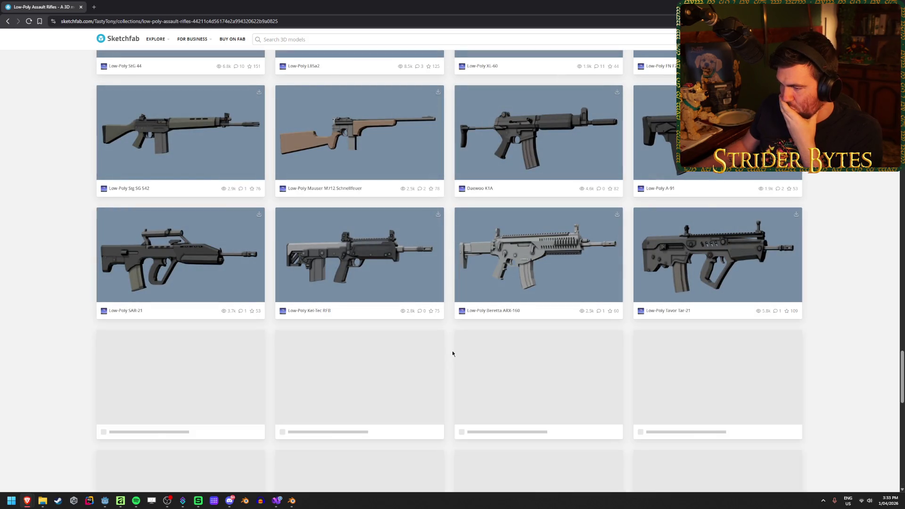
{"action": "scroll", "coordinate": [450, 354], "scroll_direction": "down", "scroll_amount": 8}
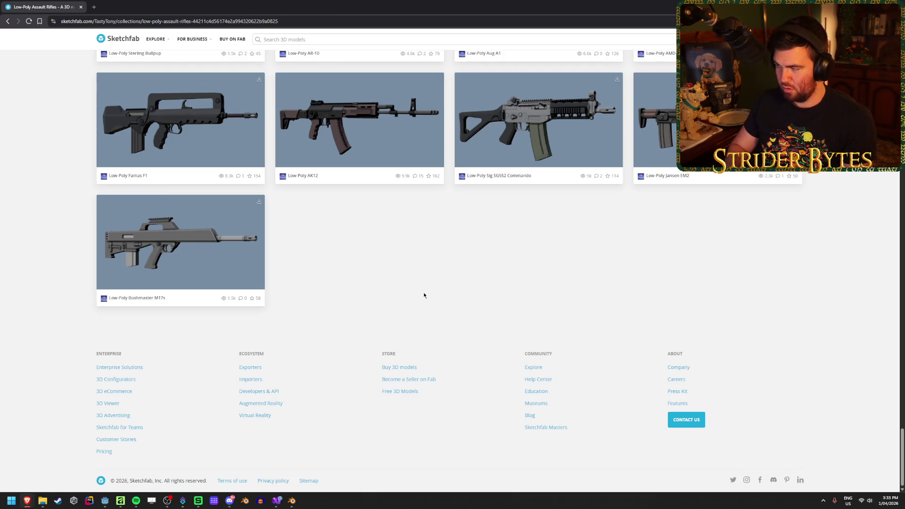
Search the page for 'mdr' to find the Low-Poly DT MDR models, then return to Blender.
{"action": "type", "text": "mdr"}
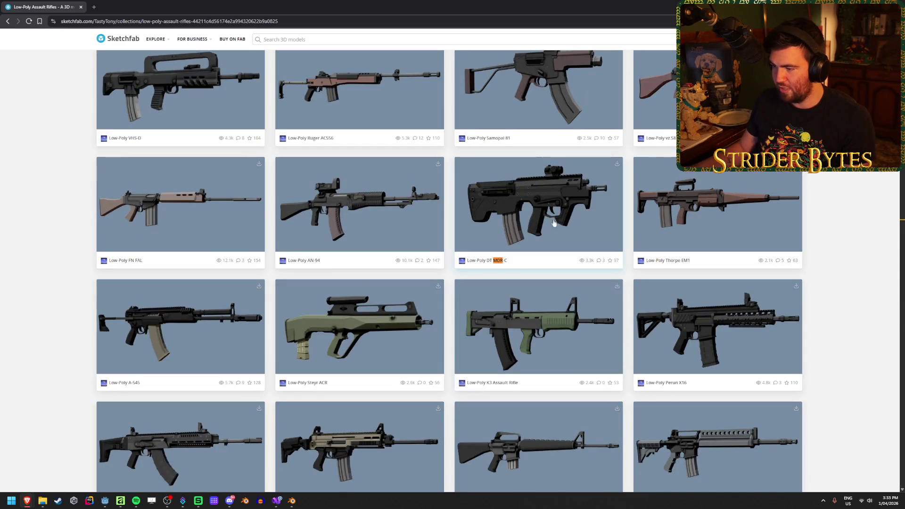
{"action": "key", "text": "Return"}
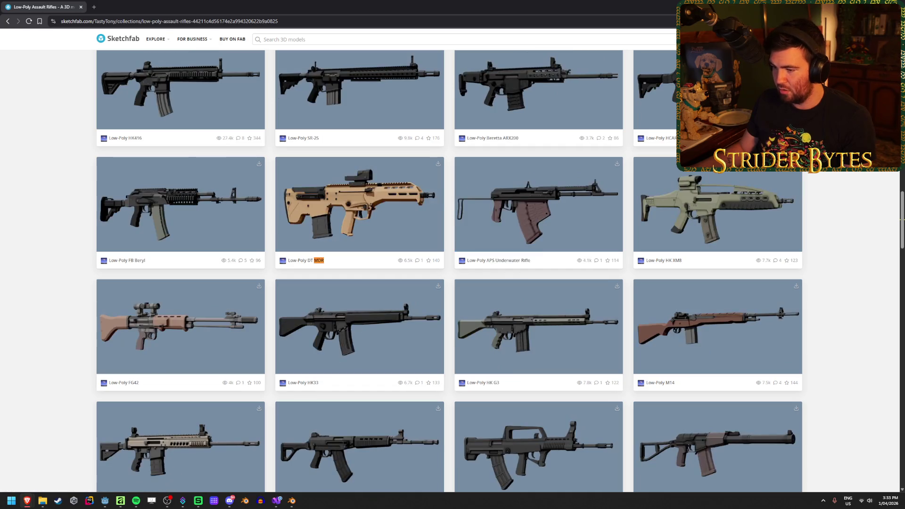
{"action": "key", "text": "Return"}
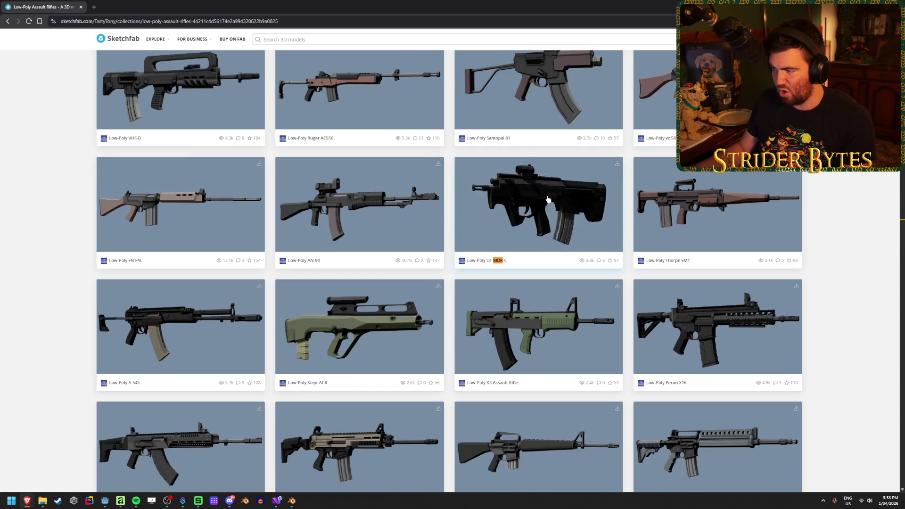
{"action": "key", "text": "Return"}
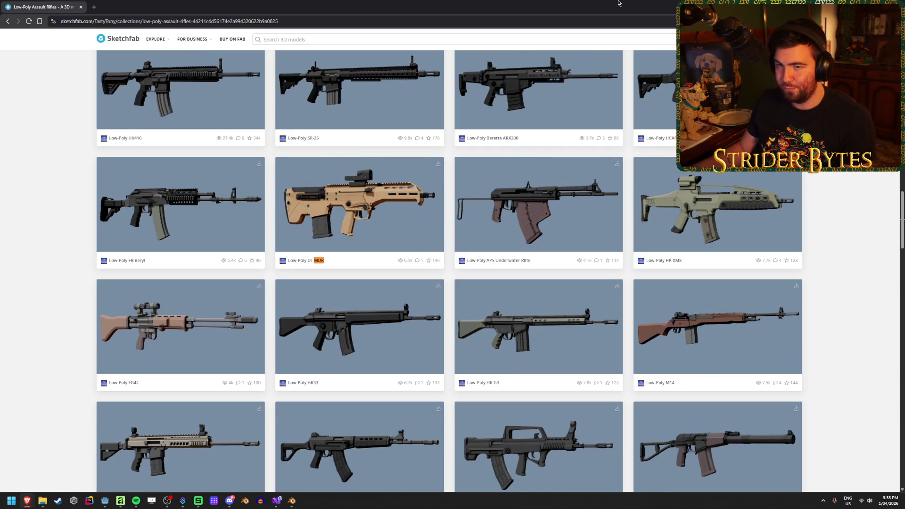
{"action": "key", "text": "alt+Tab"}
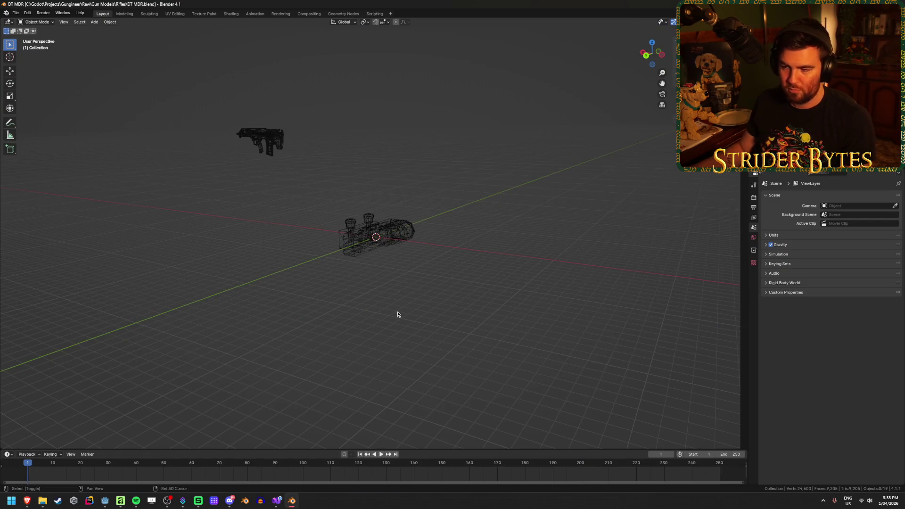
Select all of the sight's parts, including Cylinder_Material.008_0, using see-through shading.
{"action": "key", "text": "shift+z"}
{"action": "left_click", "coordinate": [386, 243]}
{"action": "scroll", "coordinate": [384, 313], "scroll_direction": "up", "scroll_amount": 3}
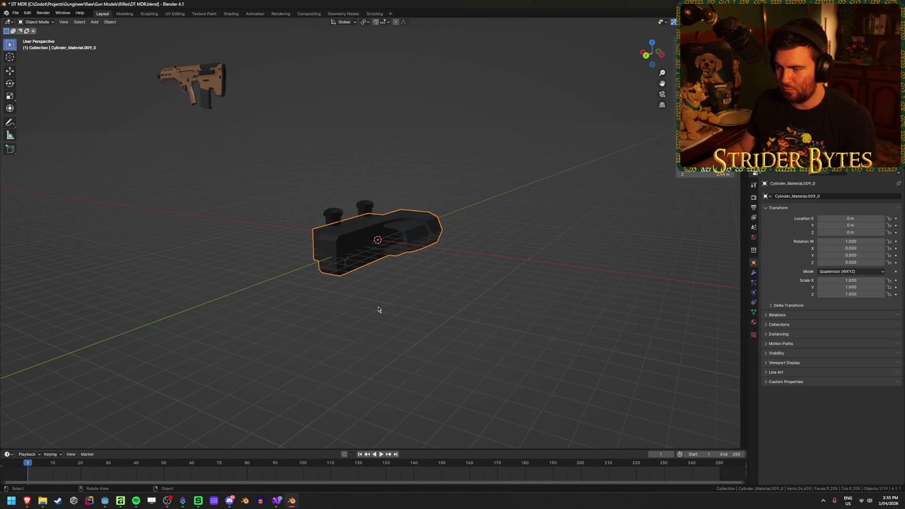
{"action": "scroll", "coordinate": [378, 309], "scroll_direction": "down", "scroll_amount": 3}
{"action": "scroll", "coordinate": [439, 306], "scroll_direction": "up", "scroll_amount": 3}
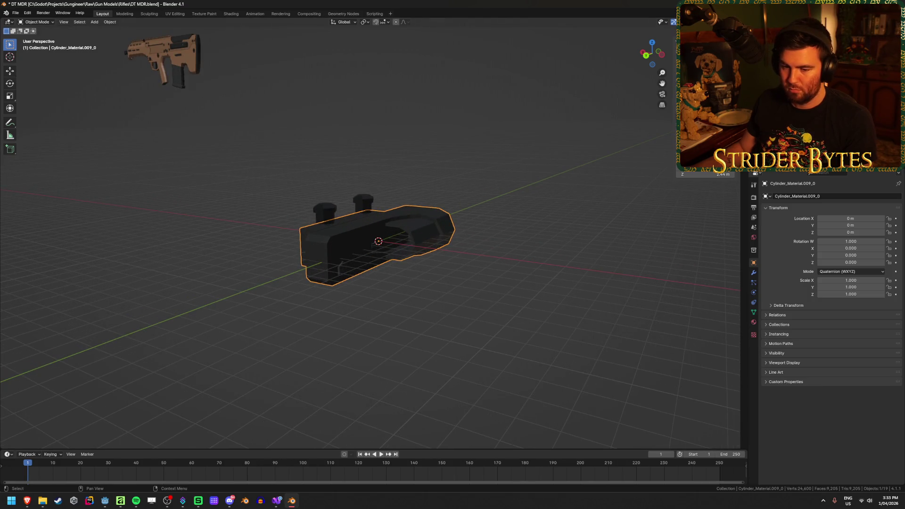
{"action": "mouse_move", "coordinate": [448, 310]}
{"action": "left_mouse_down"}
{"action": "mouse_move", "coordinate": [522, 271]}
{"action": "mouse_move", "coordinate": [390, 319]}
{"action": "left_mouse_up"}
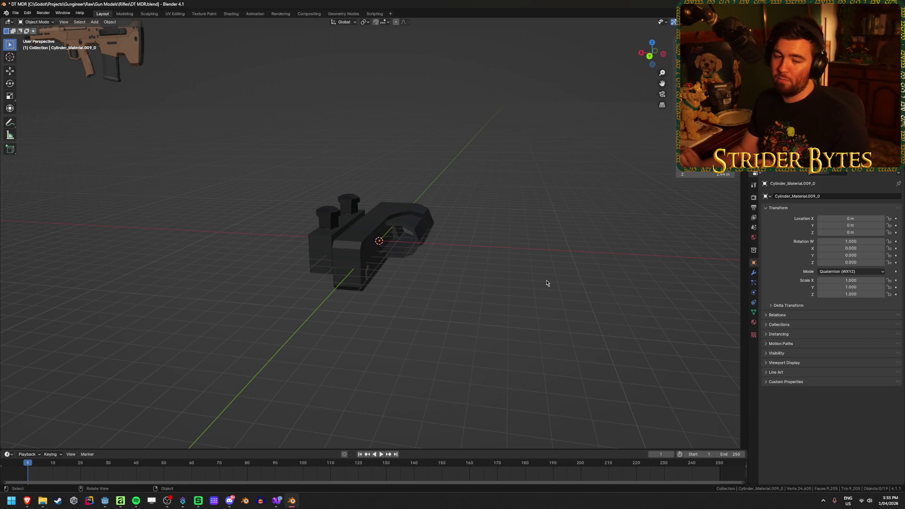
{"action": "left_click", "coordinate": [330, 216]}
{"action": "scroll", "coordinate": [499, 357], "scroll_direction": "down", "scroll_amount": 4}
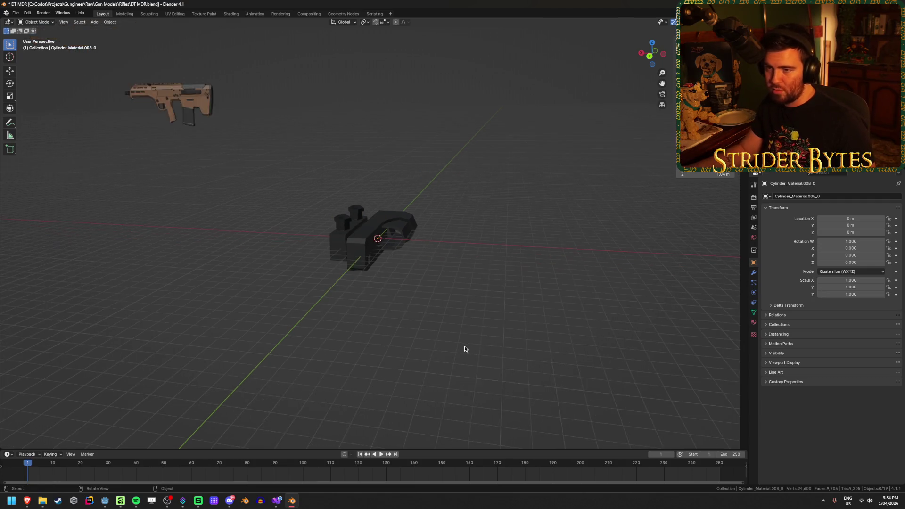
{"action": "scroll", "coordinate": [479, 325], "scroll_direction": "up", "scroll_amount": 3}
{"action": "key", "text": "alt+z"}
{"action": "left_click_drag", "start_coordinate": [547, 366], "coordinate": [283, 156]}
{"action": "key", "text": "shift+z"}
{"action": "mouse_move", "coordinate": [554, 258]}
{"action": "left_mouse_down"}
{"action": "mouse_move", "coordinate": [505, 279]}
{"action": "mouse_move", "coordinate": [543, 245]}
{"action": "left_mouse_up"}
Rotate the sight 90° around Y and 180° around Z so its mounts face down.
{"action": "key", "text": "r"}
{"action": "key", "text": "z"}
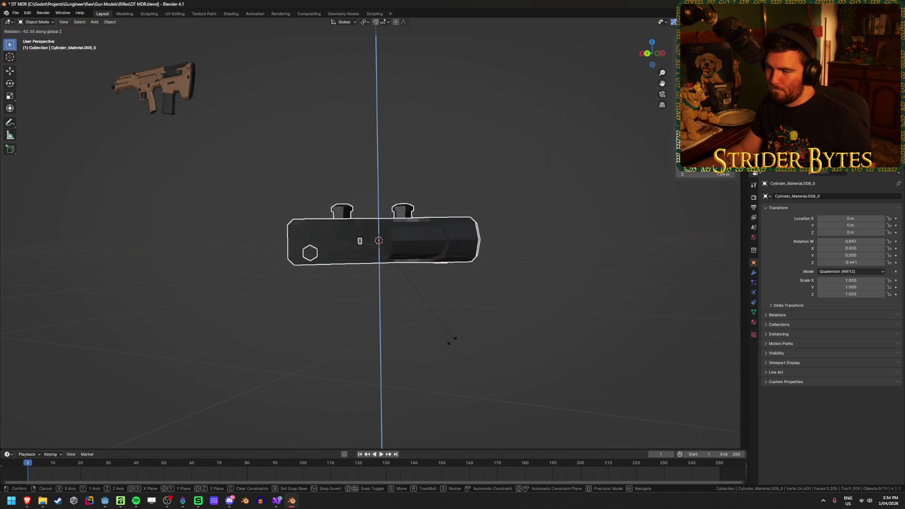
{"action": "key", "text": "Escape"}
{"action": "mouse_move", "coordinate": [484, 300]}
{"action": "left_mouse_down"}
{"action": "mouse_move", "coordinate": [489, 324]}
{"action": "mouse_move", "coordinate": [473, 340]}
{"action": "mouse_move", "coordinate": [427, 337]}
{"action": "left_mouse_up"}
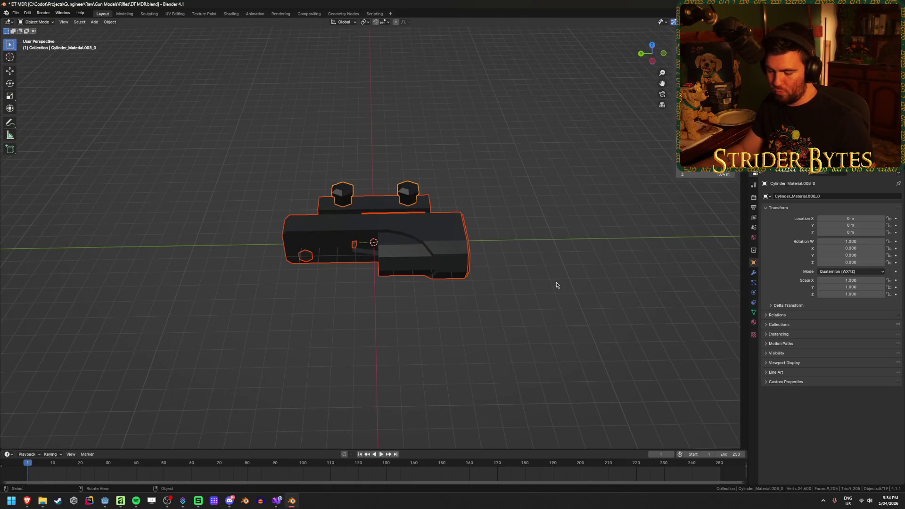
{"action": "key", "text": "r"}
{"action": "key", "text": "x"}
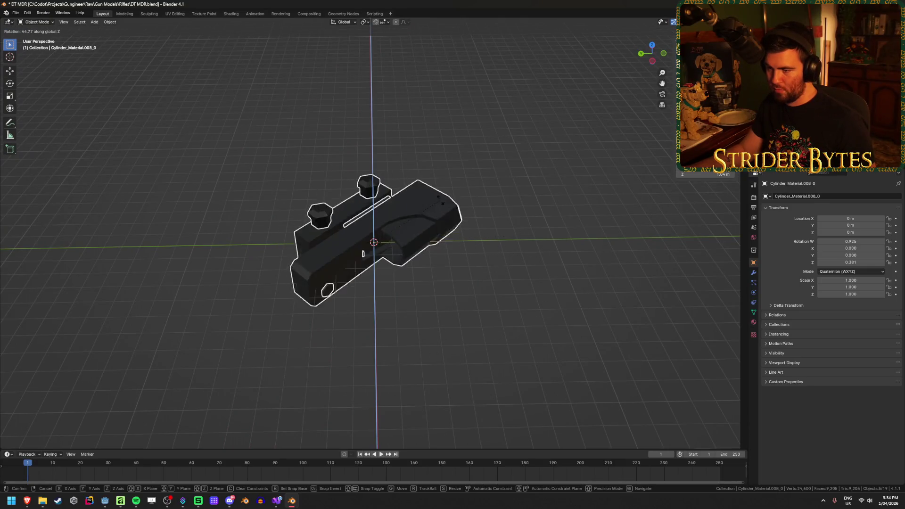
{"action": "key", "text": "y"}
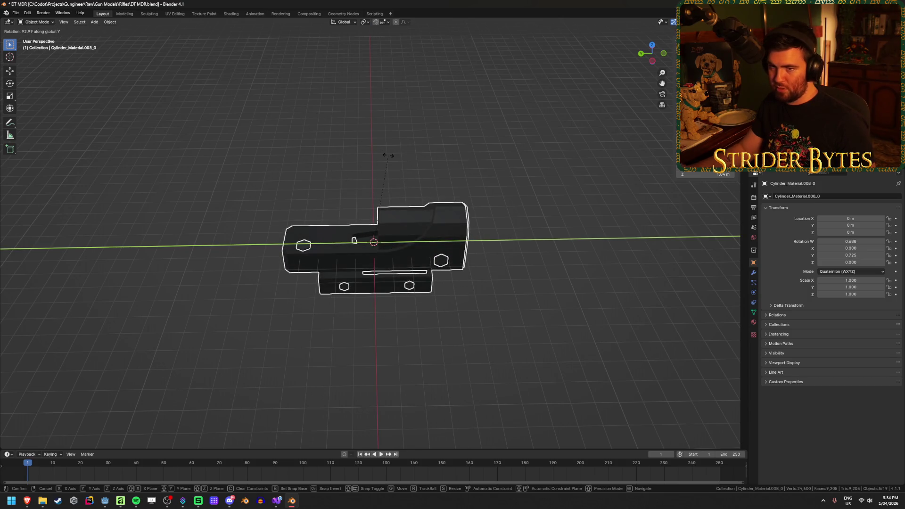
{"action": "key", "text": "Return"}
{"action": "type", "text": "rz"}
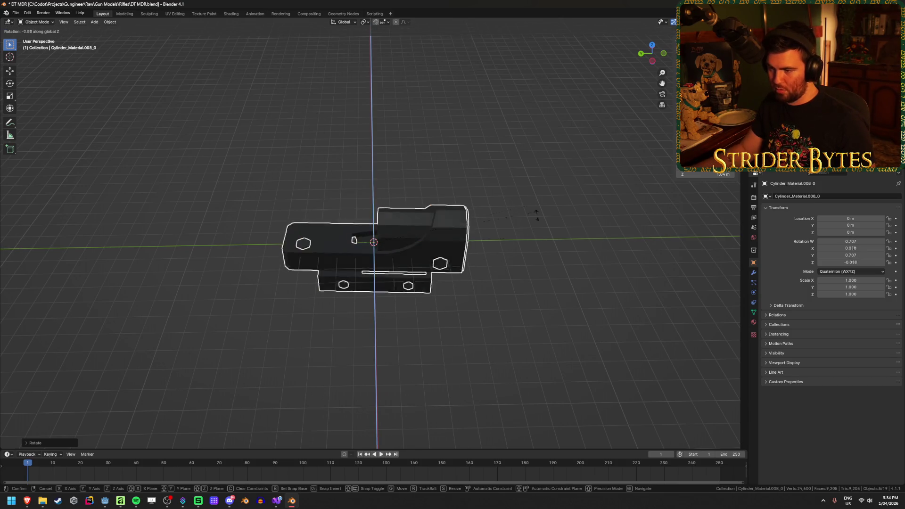
{"action": "type", "text": "180"}
{"action": "key", "text": "Return"}
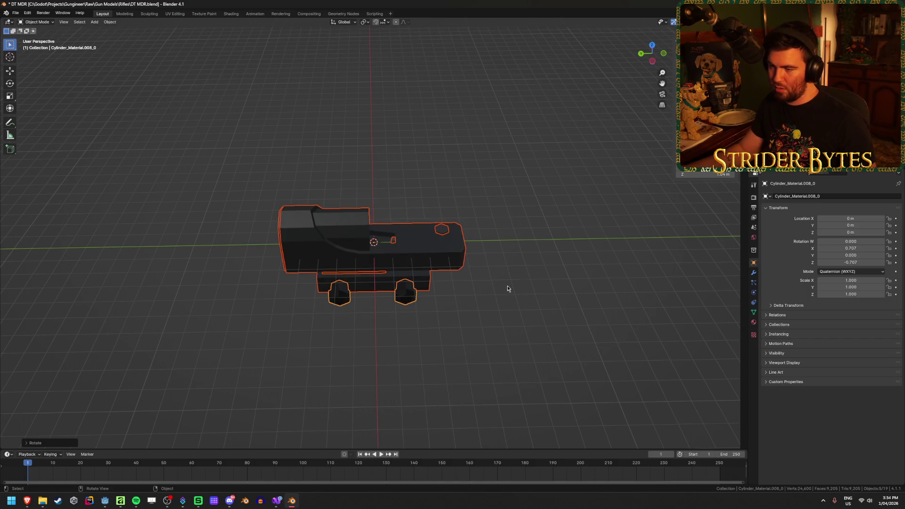
Deselect the sight and select the rifle reference model.
{"action": "left_click", "coordinate": [544, 281]}
{"action": "scroll", "coordinate": [557, 243], "scroll_direction": "down", "scroll_amount": 4}
{"action": "mouse_move", "coordinate": [558, 242]}
{"action": "left_mouse_down"}
{"action": "mouse_move", "coordinate": [474, 165]}
{"action": "mouse_move", "coordinate": [219, 180]}
{"action": "left_mouse_up"}
{"action": "left_click", "coordinate": [286, 126]}
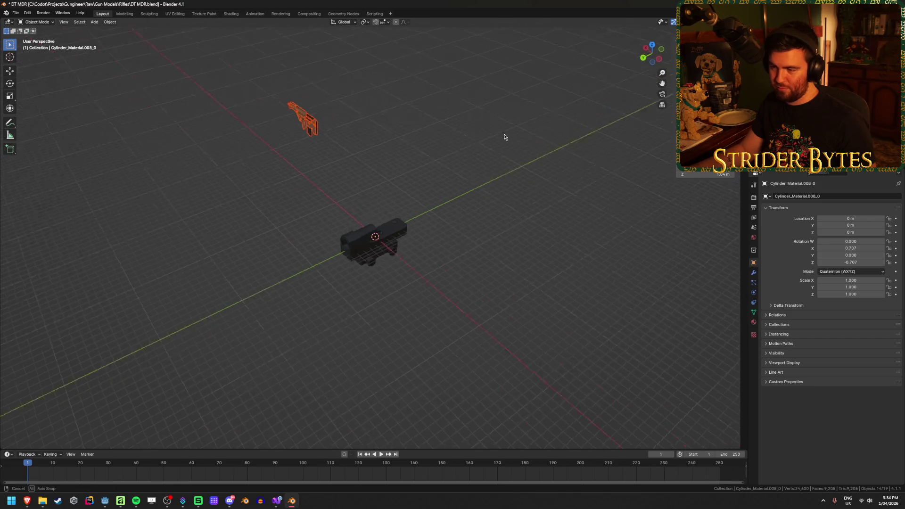
Snap the selected rifle to the 3D cursor with Selection to Cursor.
{"action": "left_click_drag", "start_coordinate": [507, 138], "coordinate": [410, 156]}
{"action": "right_click", "coordinate": [539, 234]}
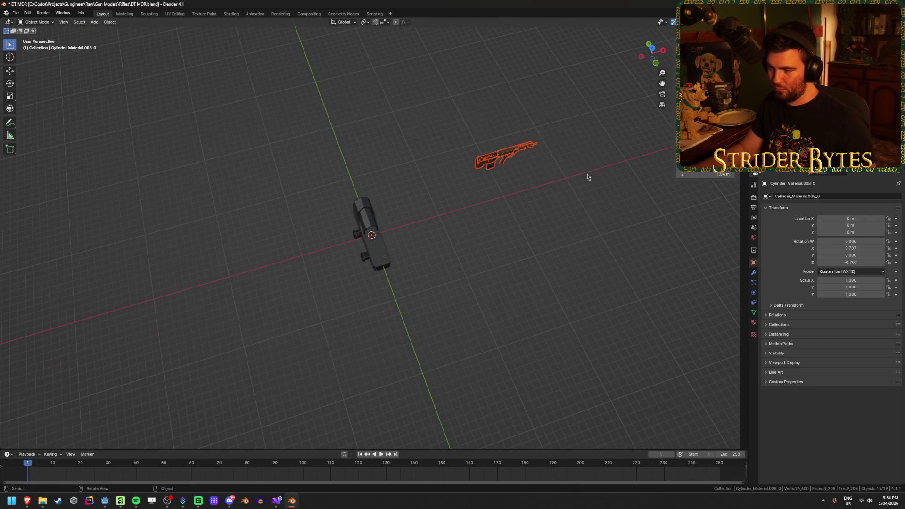
{"action": "key", "text": "shift+s"}
{"action": "left_click", "coordinate": [541, 178]}
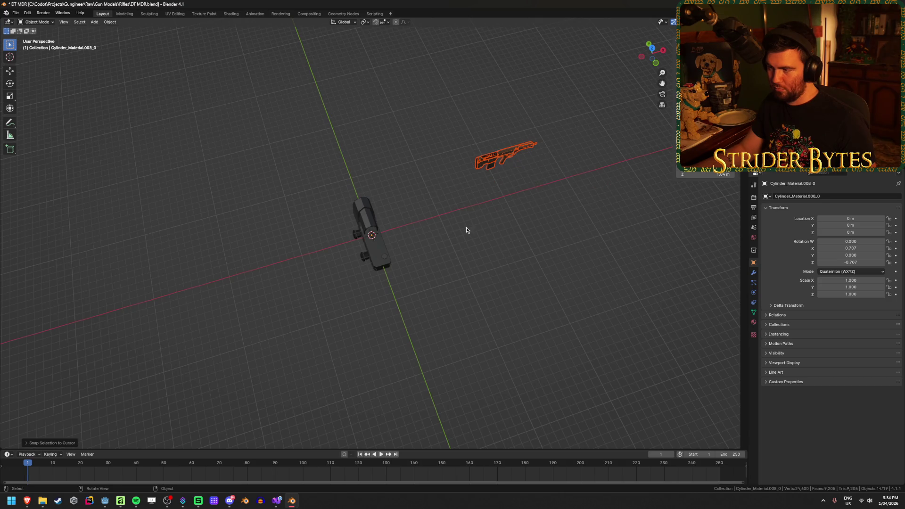
{"action": "key", "text": "shift+s"}
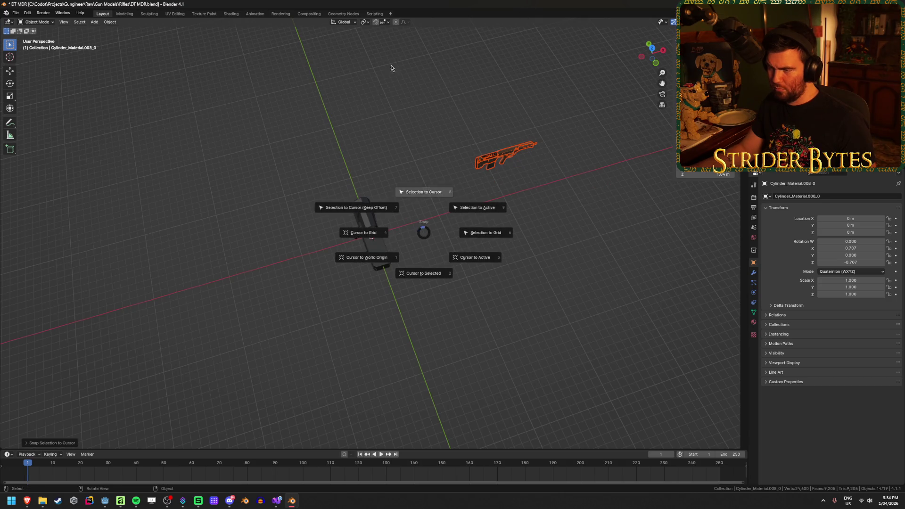
{"action": "left_click", "coordinate": [382, 70]}
In Edit Mode, select the whole rifle mesh and move it to the origin.
{"action": "key", "text": "Tab"}
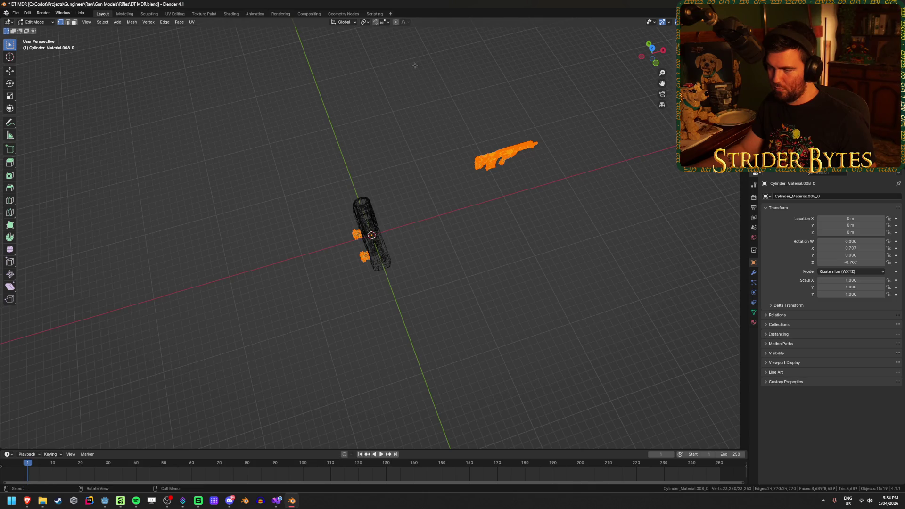
{"action": "key", "text": "alt+z"}
{"action": "left_click_drag", "start_coordinate": [414, 77], "coordinate": [589, 197]}
{"action": "key", "text": "KP_1"}
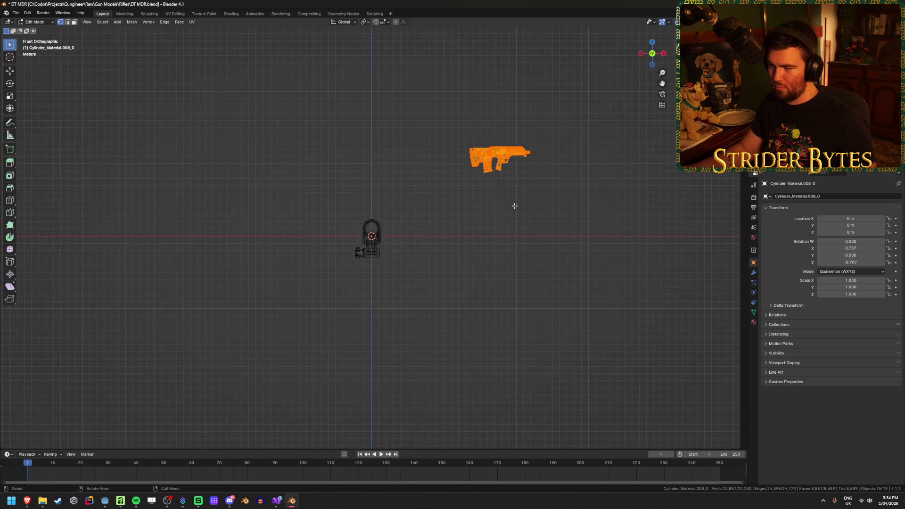
{"action": "key", "text": "g"}
{"action": "left_click", "coordinate": [399, 275]}
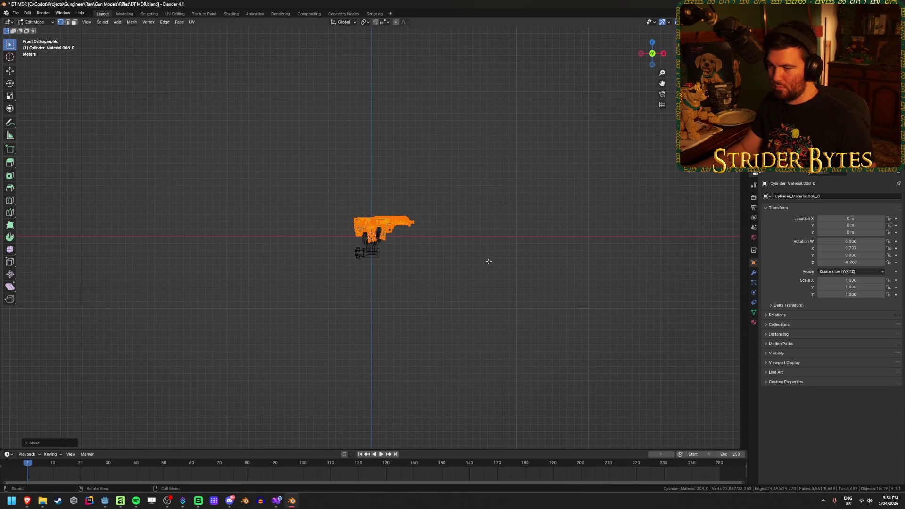
Rotate the rifle mesh 90° around Z.
{"action": "scroll", "coordinate": [487, 293], "scroll_direction": "up", "scroll_amount": 5}
{"action": "left_click_drag", "start_coordinate": [539, 289], "coordinate": [491, 271]}
{"action": "key", "text": "r"}
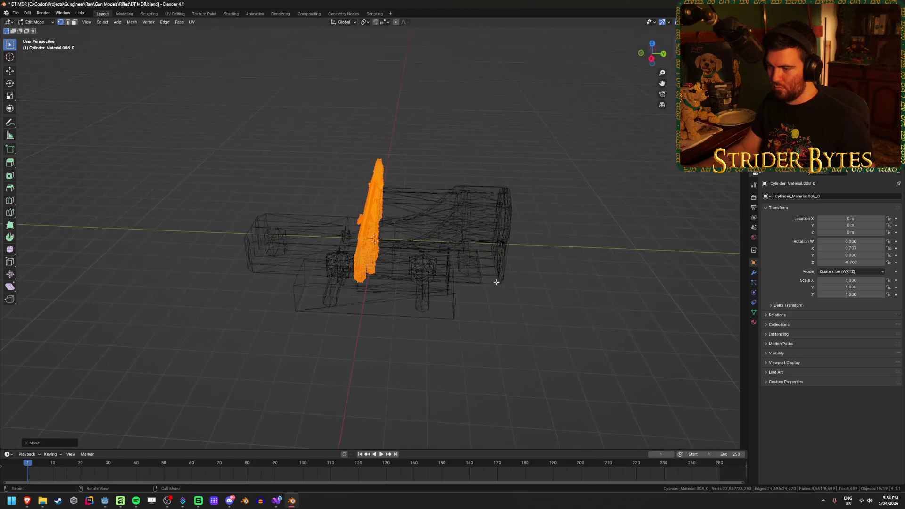
{"action": "key", "text": "z"}
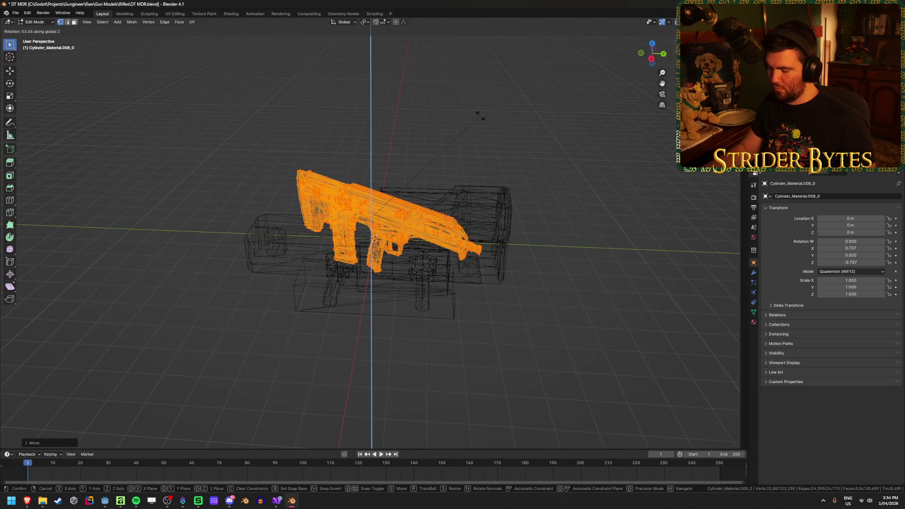
{"action": "type", "text": "90"}
{"action": "key", "text": "Return"}
In Right Ortho view, move the rifle mesh up over the sight and leave Edit Mode.
{"action": "key", "text": "KP_3"}
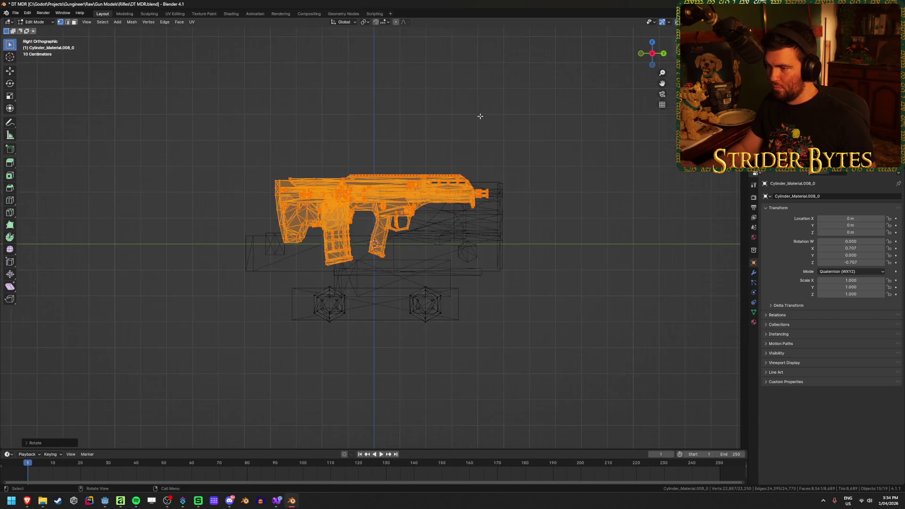
{"action": "scroll", "coordinate": [518, 270], "scroll_direction": "up", "scroll_amount": 2}
{"action": "key", "text": "g"}
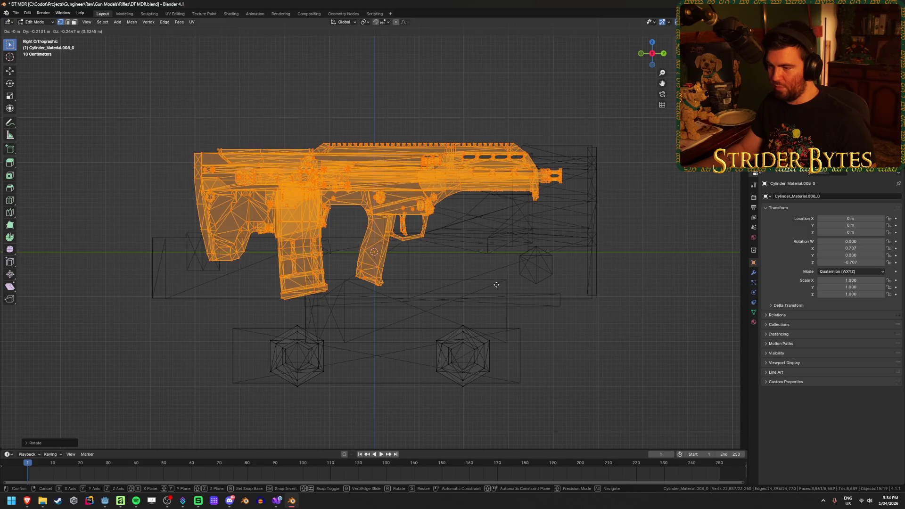
{"action": "left_click", "coordinate": [612, 301]}
{"action": "key", "text": "alt+a"}
{"action": "left_click_drag", "start_coordinate": [613, 301], "coordinate": [550, 313]}
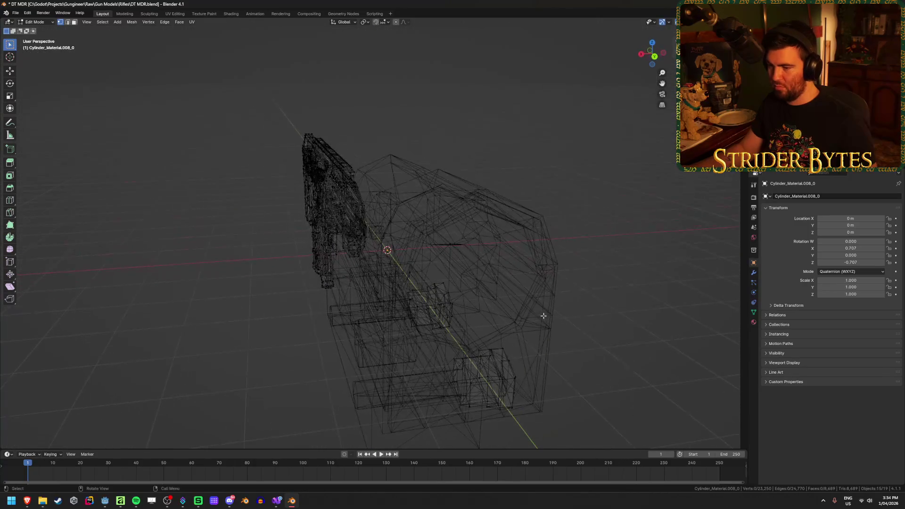
{"action": "key", "text": "Tab"}
{"action": "key", "text": "alt+a"}
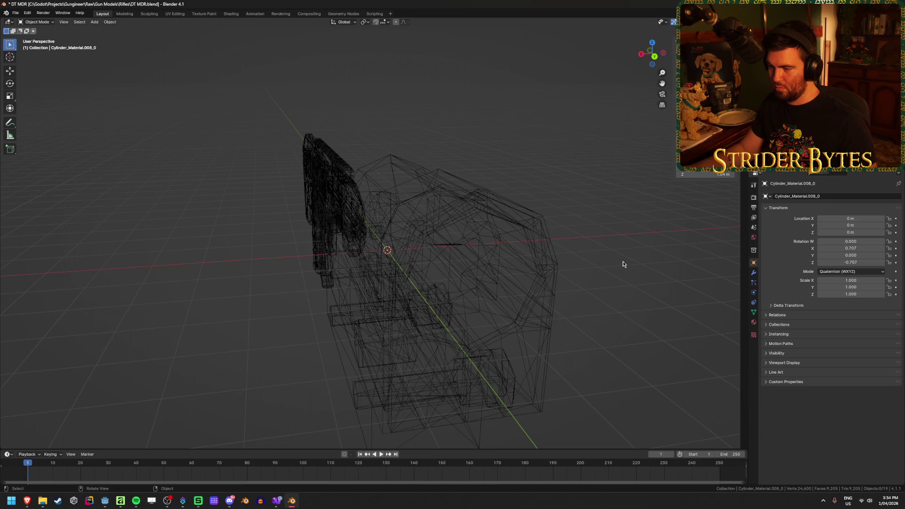
Switch to solid shading, try selecting the rifle's parts, then clear the selection.
{"action": "mouse_move", "coordinate": [218, 126]}
{"action": "left_mouse_down"}
{"action": "mouse_move", "coordinate": [218, 162]}
{"action": "mouse_move", "coordinate": [237, 153]}
{"action": "mouse_move", "coordinate": [534, 216]}
{"action": "left_mouse_up"}
{"action": "key", "text": "shift+z"}
{"action": "key", "text": "shift+z"}
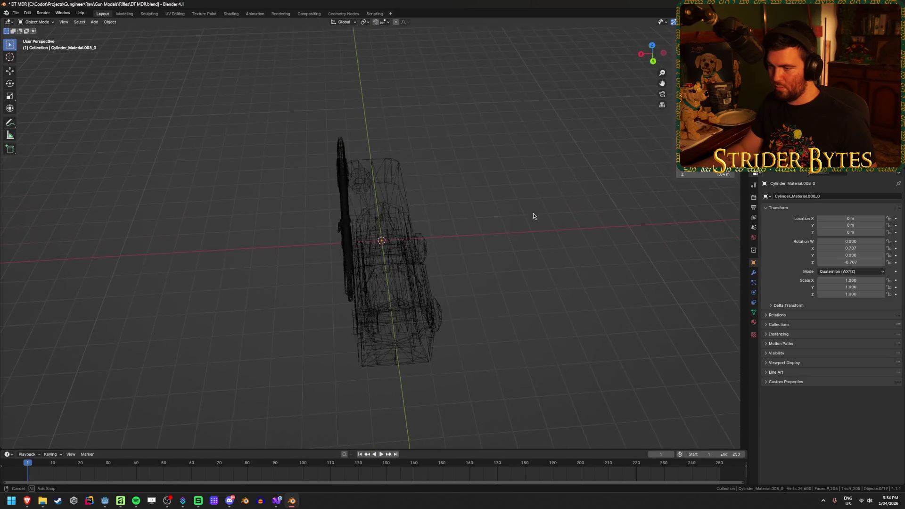
{"action": "left_click_drag", "start_coordinate": [272, 88], "coordinate": [354, 310]}
{"action": "left_click_drag", "start_coordinate": [520, 404], "coordinate": [230, 99], "text": "ctrl"}
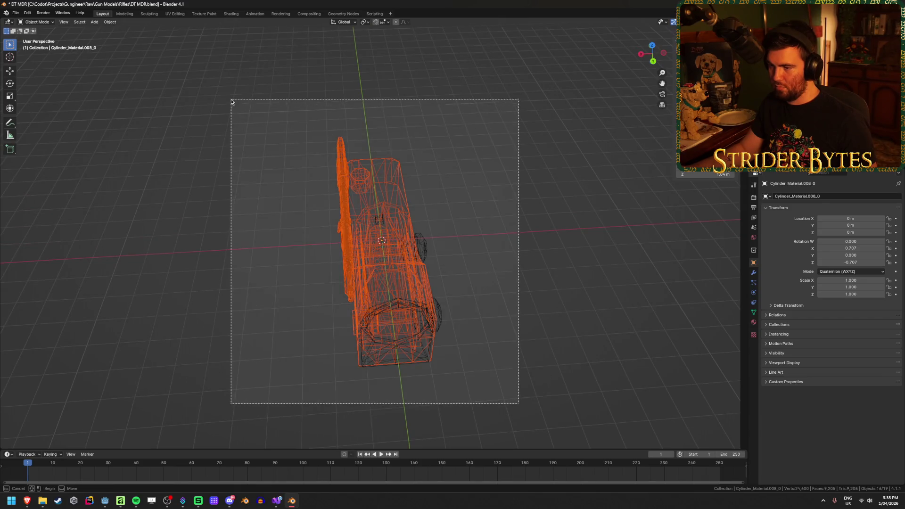
{"action": "scroll", "coordinate": [480, 174], "scroll_direction": "down", "scroll_amount": 3}
{"action": "key", "text": "a"}
{"action": "key", "text": "alt+a"}
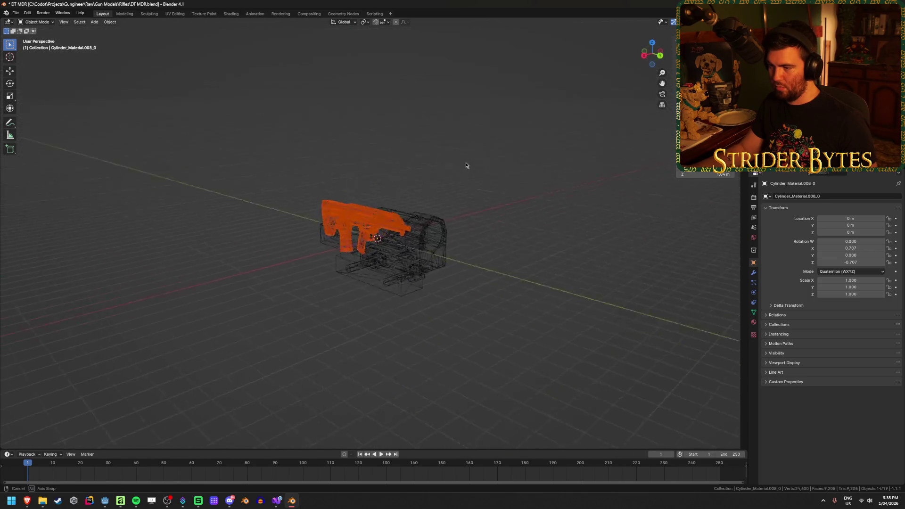
In Edit Mode, select the rifle mesh without the hex bolts and slide it along X to centre.
{"action": "key", "text": "Tab"}
{"action": "scroll", "coordinate": [520, 173], "scroll_direction": "up", "scroll_amount": 4}
{"action": "key", "text": "a"}
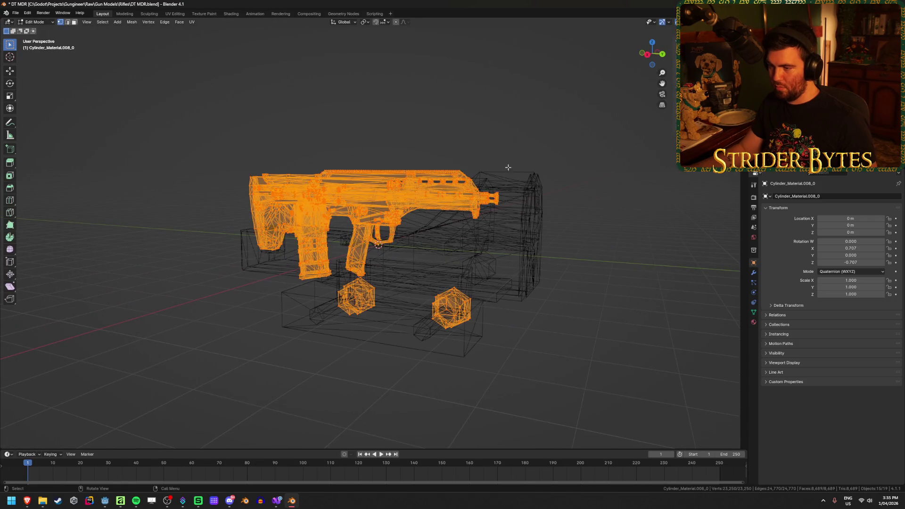
{"action": "mouse_move", "coordinate": [519, 372]}
{"action": "left_mouse_down"}
{"action": "mouse_move", "coordinate": [429, 290]}
{"action": "mouse_move", "coordinate": [362, 343]}
{"action": "left_mouse_up"}
{"action": "left_click_drag", "start_coordinate": [522, 271], "coordinate": [520, 272]}
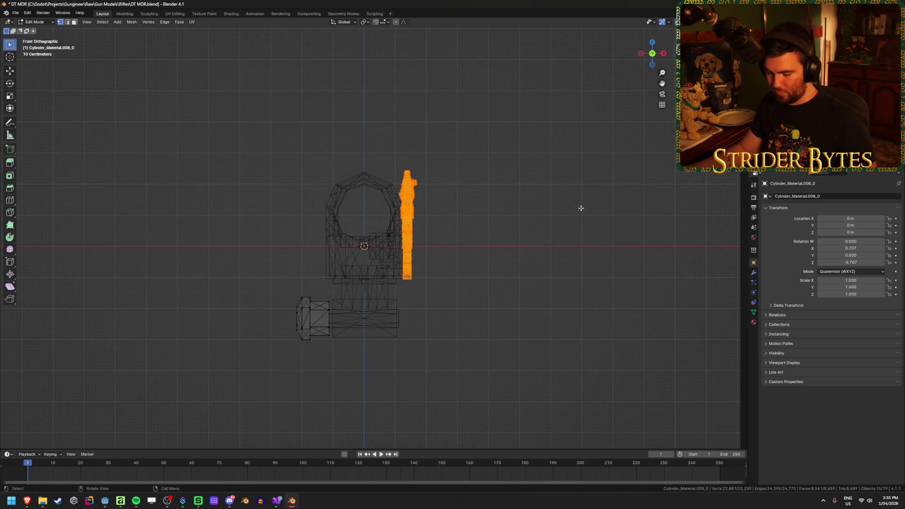
{"action": "key", "text": "g"}
{"action": "key", "text": "x"}
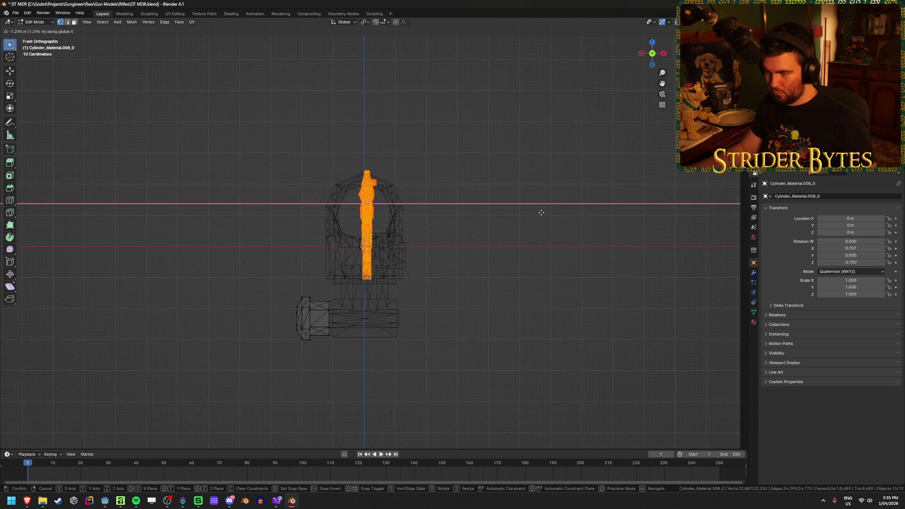
{"action": "left_click", "coordinate": [539, 213]}
Deselect the mesh, return to Object Mode and select the sight object.
{"action": "left_click_drag", "start_coordinate": [551, 211], "coordinate": [479, 228]}
{"action": "scroll", "coordinate": [479, 228], "scroll_direction": "up", "scroll_amount": 3}
{"action": "left_click", "coordinate": [473, 260]}
{"action": "mouse_move", "coordinate": [472, 261]}
{"action": "left_mouse_down"}
{"action": "mouse_move", "coordinate": [364, 263]}
{"action": "mouse_move", "coordinate": [397, 270]}
{"action": "mouse_move", "coordinate": [494, 260]}
{"action": "left_mouse_up"}
{"action": "key", "text": "shift+z"}
{"action": "scroll", "coordinate": [494, 260], "scroll_direction": "down", "scroll_amount": 4}
{"action": "key", "text": "Tab"}
{"action": "left_click", "coordinate": [432, 304]}
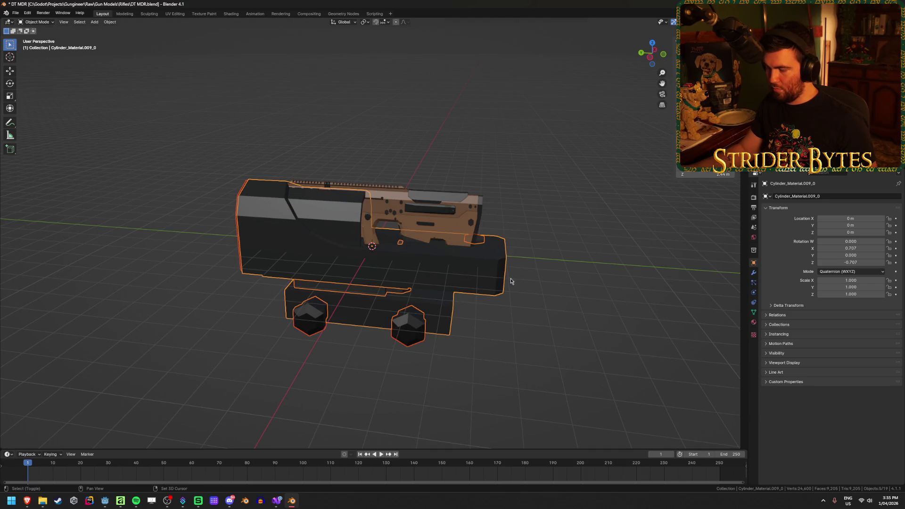
Scale the sight down and raise it along Z toward the rifle's rail.
{"action": "key", "text": "s"}
{"action": "left_click", "coordinate": [421, 275]}
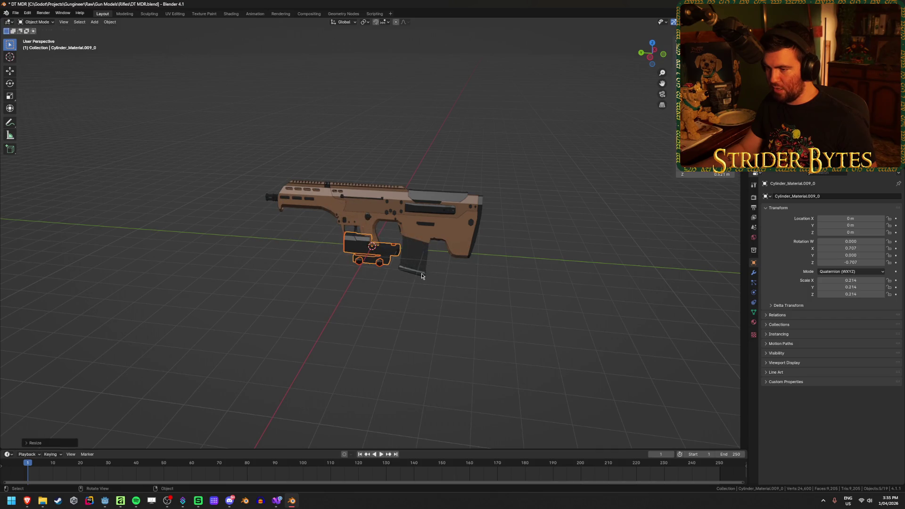
{"action": "key", "text": "KP_1"}
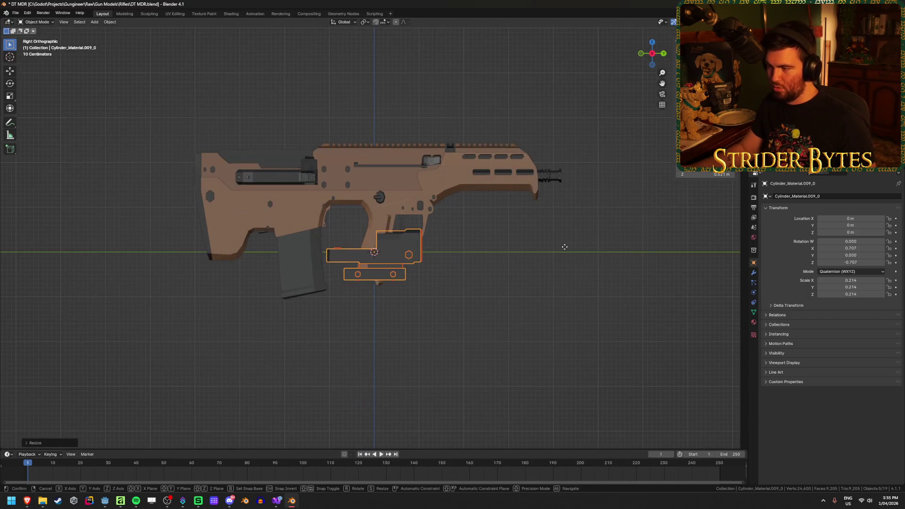
{"action": "key", "text": "g"}
{"action": "key", "text": "z"}
{"action": "left_click", "coordinate": [527, 116]}
{"action": "mouse_move", "coordinate": [527, 117]}
{"action": "left_mouse_down"}
{"action": "mouse_move", "coordinate": [443, 167]}
{"action": "mouse_move", "coordinate": [431, 214]}
{"action": "mouse_move", "coordinate": [452, 223]}
{"action": "mouse_move", "coordinate": [586, 166]}
{"action": "left_mouse_up"}
Rescale the sight to 0.140 then 0.163, seat it on the rail, and bring up the browser.
{"action": "key", "text": "s"}
{"action": "left_click", "coordinate": [511, 166]}
{"action": "mouse_move", "coordinate": [512, 166]}
{"action": "left_mouse_down"}
{"action": "mouse_move", "coordinate": [431, 178]}
{"action": "mouse_move", "coordinate": [425, 239]}
{"action": "mouse_move", "coordinate": [535, 164]}
{"action": "mouse_move", "coordinate": [444, 230]}
{"action": "mouse_move", "coordinate": [445, 215]}
{"action": "mouse_move", "coordinate": [570, 205]}
{"action": "left_mouse_up"}
{"action": "key", "text": "s"}
{"action": "left_click", "coordinate": [436, 245]}
{"action": "key", "text": "g"}
{"action": "key", "text": "z"}
{"action": "left_click", "coordinate": [538, 166]}
{"action": "mouse_move", "coordinate": [26, 501]}
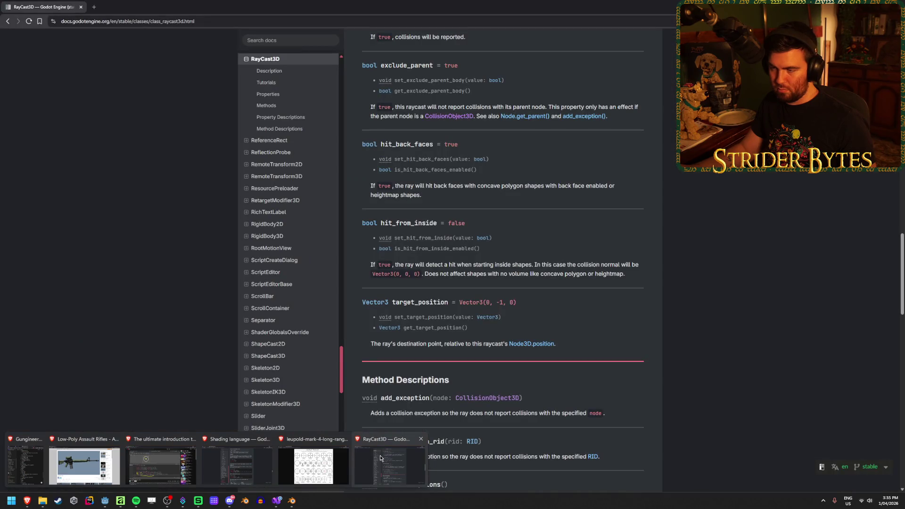
{"action": "left_click", "coordinate": [381, 454]}
Return to the Low-Poly Assault Rifles collection, open Low-Poly DT MDR and orbit its preview.
{"action": "key", "text": "alt+Left"}
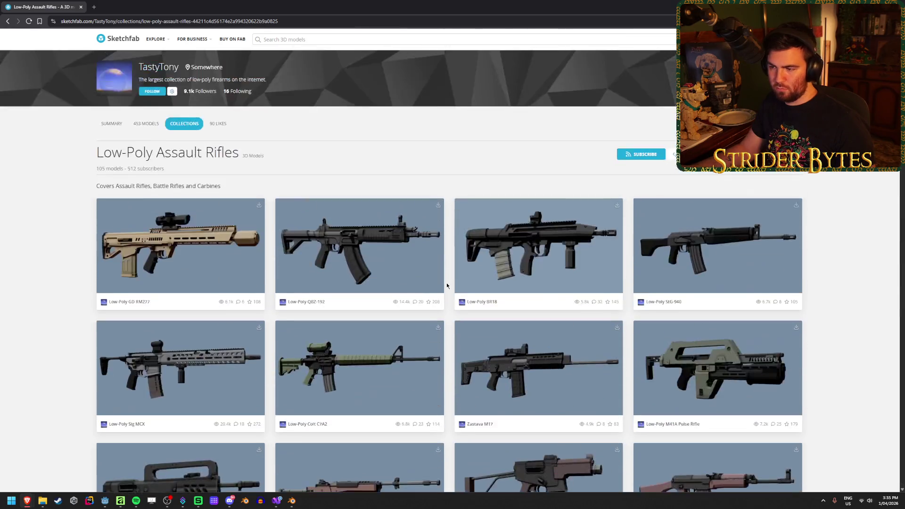
{"action": "scroll", "coordinate": [446, 280], "scroll_direction": "down", "scroll_amount": 10}
{"action": "scroll", "coordinate": [446, 282], "scroll_direction": "down", "scroll_amount": 10}
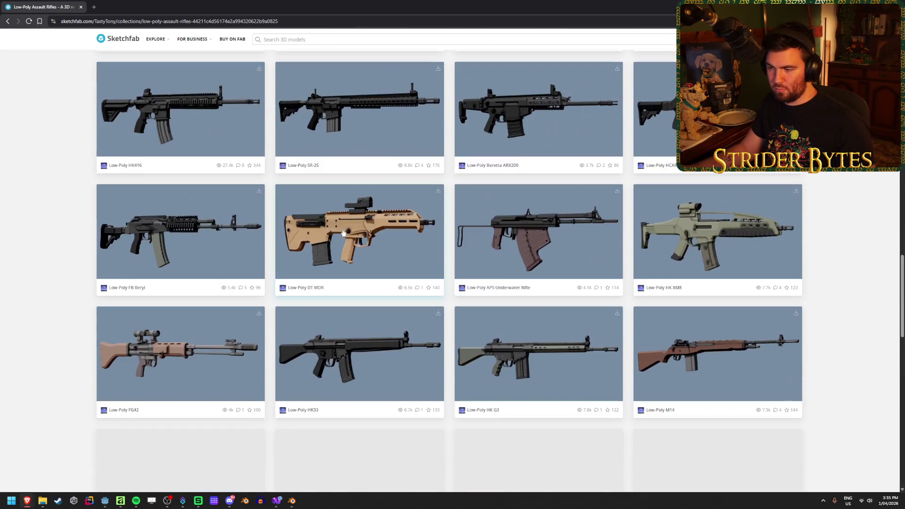
{"action": "left_click", "coordinate": [569, 308]}
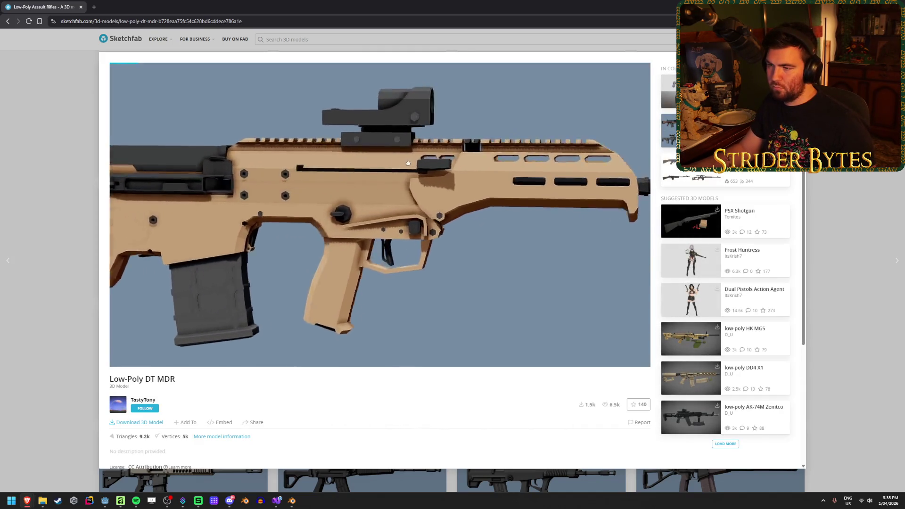
{"action": "mouse_move", "coordinate": [372, 218]}
{"action": "left_mouse_down"}
{"action": "mouse_move", "coordinate": [430, 164]}
{"action": "mouse_move", "coordinate": [400, 145]}
{"action": "mouse_move", "coordinate": [472, 147]}
{"action": "left_mouse_up"}
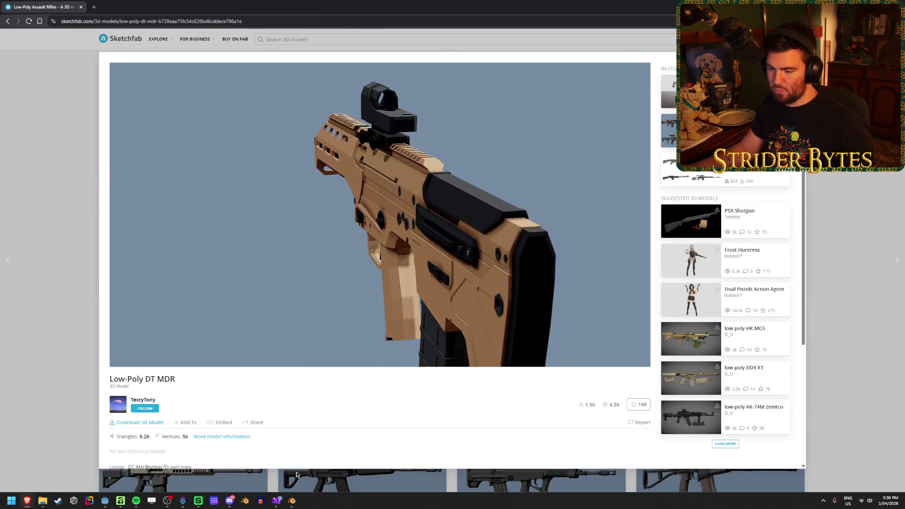
{"action": "left_click", "coordinate": [112, 499]}
Back in Blender, shrink the sight to 0.127 scale and lower it along Z onto the rail.
{"action": "left_click", "coordinate": [292, 504]}
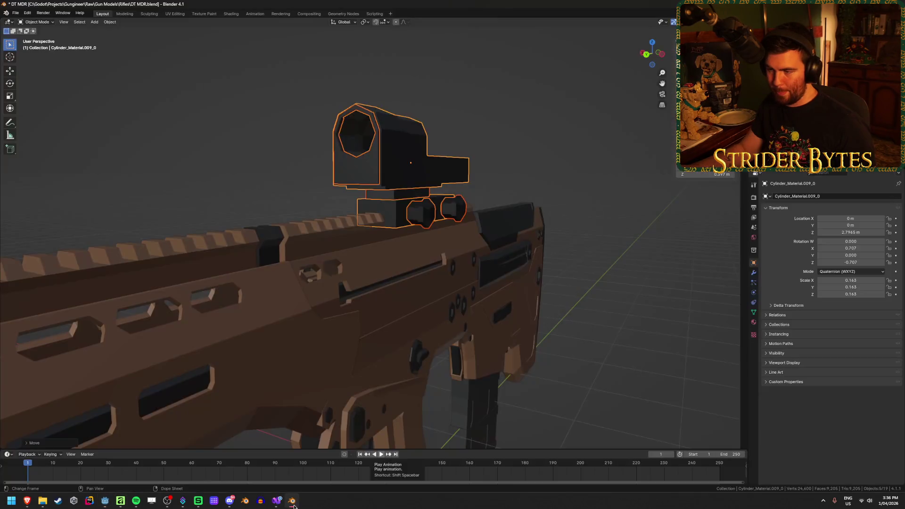
{"action": "mouse_move", "coordinate": [600, 303]}
{"action": "left_mouse_down"}
{"action": "mouse_move", "coordinate": [482, 303]}
{"action": "mouse_move", "coordinate": [588, 235]}
{"action": "left_mouse_up"}
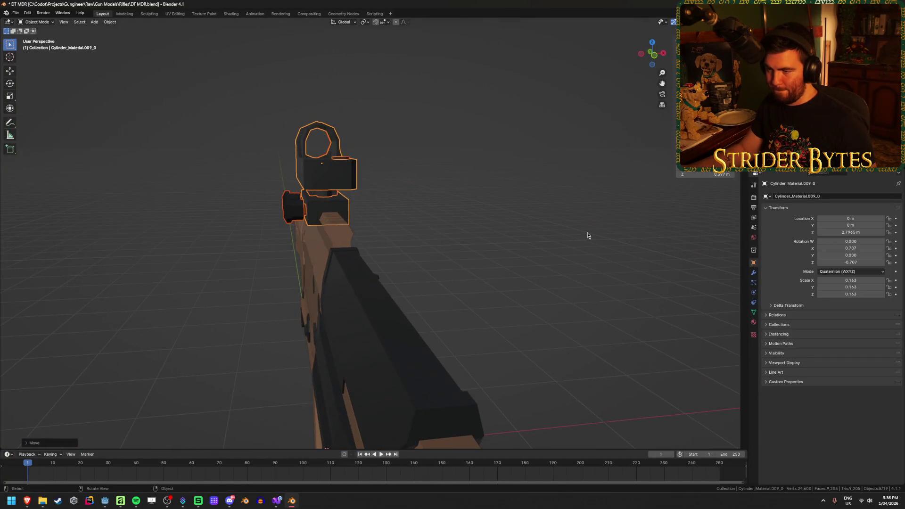
{"action": "key", "text": "s"}
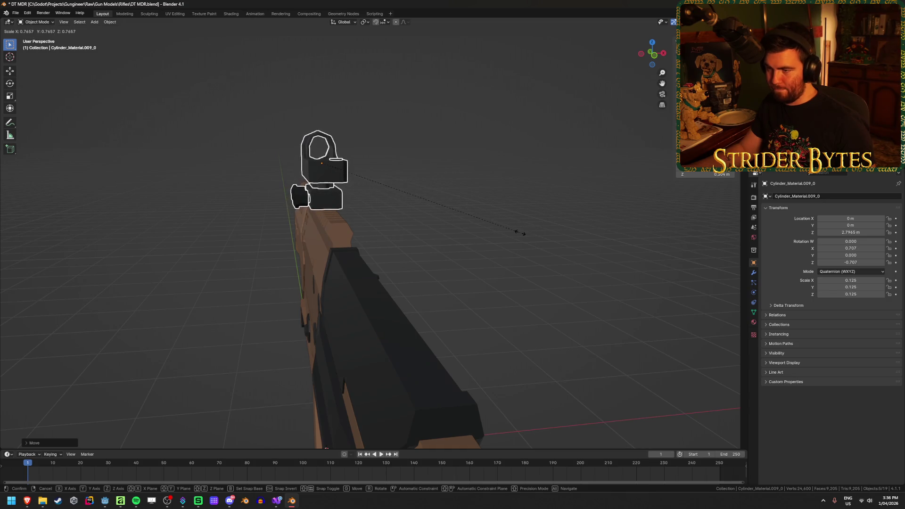
{"action": "left_click", "coordinate": [521, 233]}
{"action": "left_click_drag", "start_coordinate": [445, 257], "coordinate": [343, 265]}
{"action": "key", "text": "g"}
{"action": "key", "text": "z"}
{"action": "left_click", "coordinate": [568, 224]}
{"action": "mouse_move", "coordinate": [568, 224]}
{"action": "left_mouse_down"}
{"action": "mouse_move", "coordinate": [425, 241]}
{"action": "mouse_move", "coordinate": [359, 259]}
{"action": "mouse_move", "coordinate": [669, 214]}
{"action": "left_mouse_up"}
Check the sight's seating on the rail from front and right orthographic views.
{"action": "left_click_drag", "start_coordinate": [603, 257], "coordinate": [592, 246]}
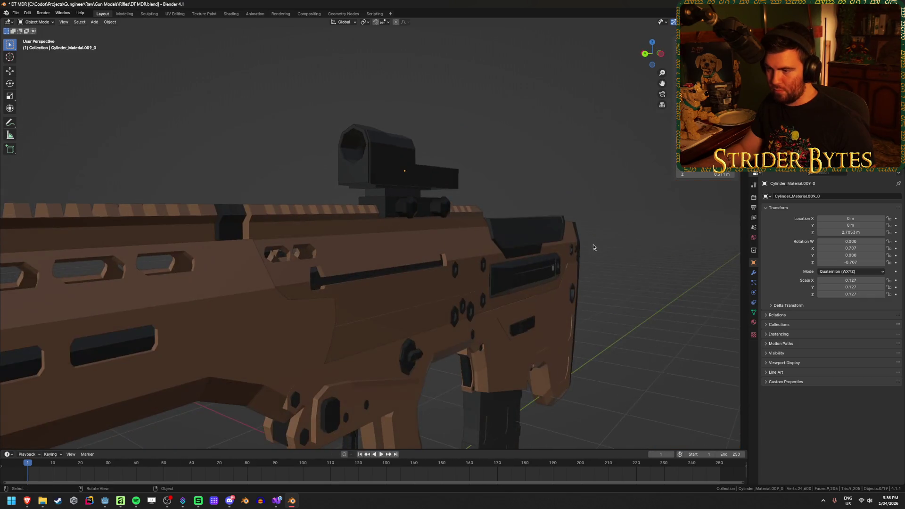
{"action": "scroll", "coordinate": [592, 247], "scroll_direction": "up", "scroll_amount": 4}
{"action": "key", "text": "ctrl+z"}
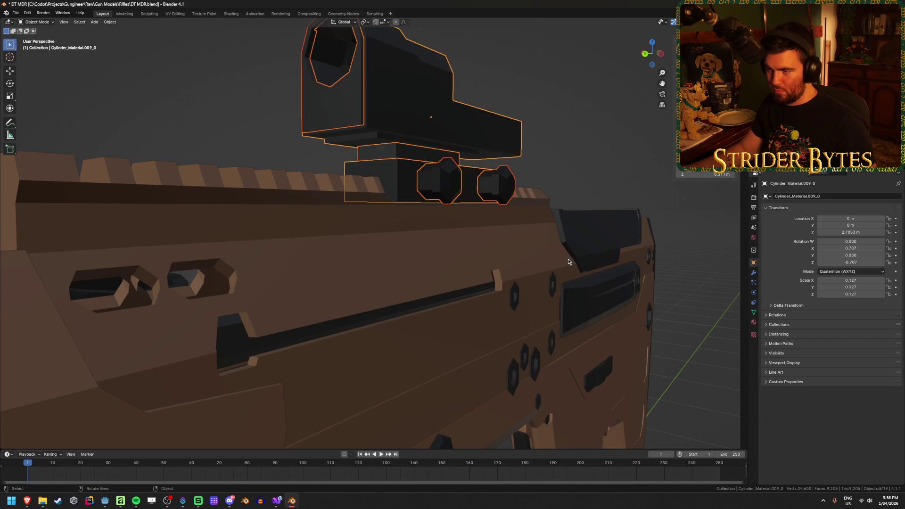
{"action": "key", "text": "KP_1"}
{"action": "key", "text": "KP_3"}
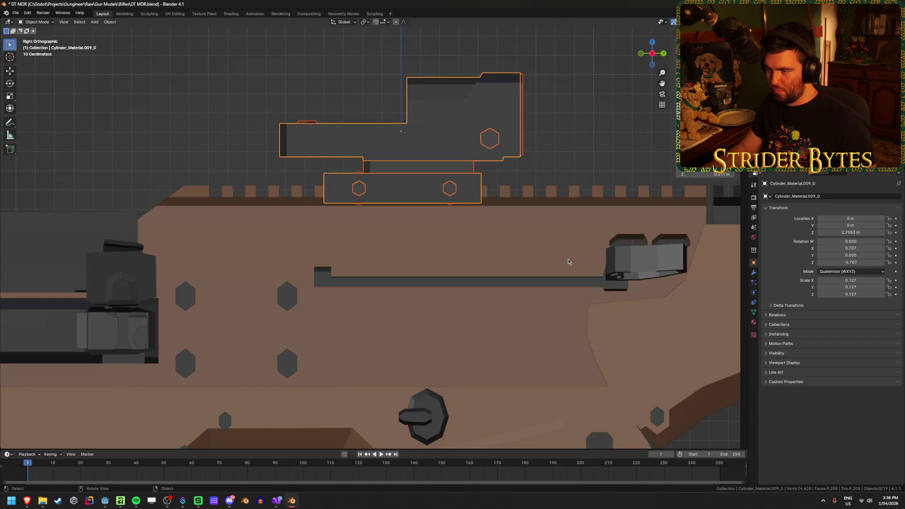
{"action": "scroll", "coordinate": [521, 179], "scroll_direction": "up", "scroll_amount": 3}
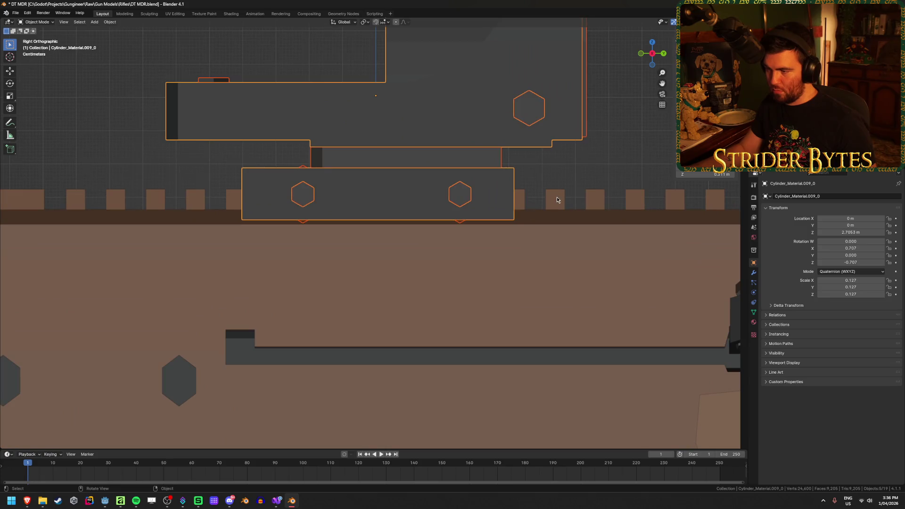
View the DT MDR sight mount as a wireframe in Sketchfab's Model Inspector, then return to Blender.
{"action": "mouse_move", "coordinate": [29, 503]}
{"action": "left_click", "coordinate": [466, 464]}
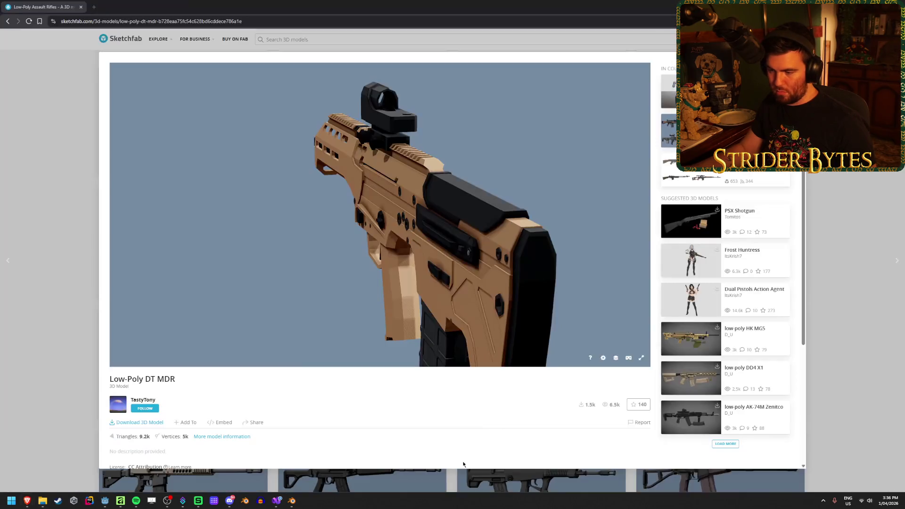
{"action": "scroll", "coordinate": [436, 215], "scroll_direction": "up", "scroll_amount": 5}
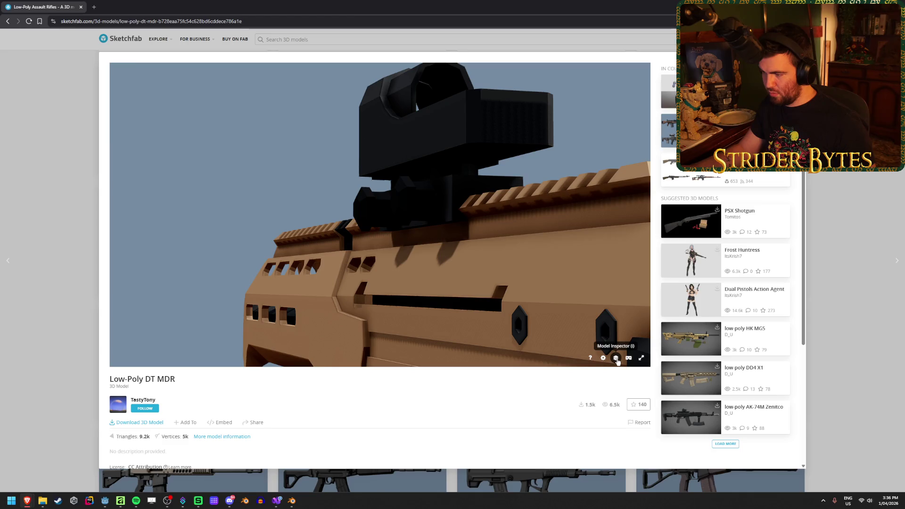
{"action": "left_click", "coordinate": [616, 358]}
{"action": "left_click", "coordinate": [136, 222]}
{"action": "mouse_move", "coordinate": [291, 182]}
{"action": "left_mouse_down"}
{"action": "mouse_move", "coordinate": [357, 222]}
{"action": "mouse_move", "coordinate": [404, 223]}
{"action": "left_mouse_up"}
{"action": "left_click", "coordinate": [150, 308]}
{"action": "mouse_move", "coordinate": [467, 260]}
{"action": "left_mouse_down"}
{"action": "mouse_move", "coordinate": [488, 262]}
{"action": "mouse_move", "coordinate": [330, 347]}
{"action": "left_mouse_up"}
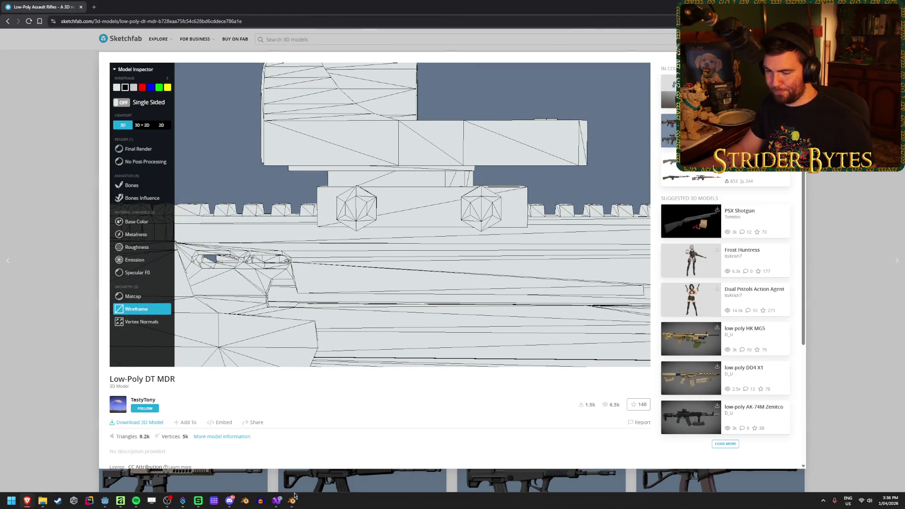
{"action": "left_click", "coordinate": [292, 501]}
{"action": "scroll", "coordinate": [432, 295], "scroll_direction": "down", "scroll_amount": 1}
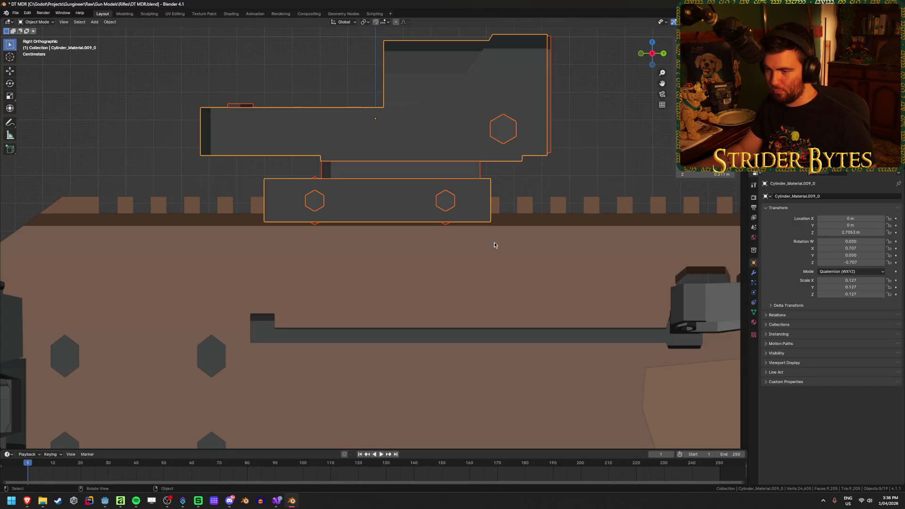
Lower the sight slightly along Z and orbit to a side view of the rifle.
{"action": "key", "text": "g"}
{"action": "key", "text": "z"}
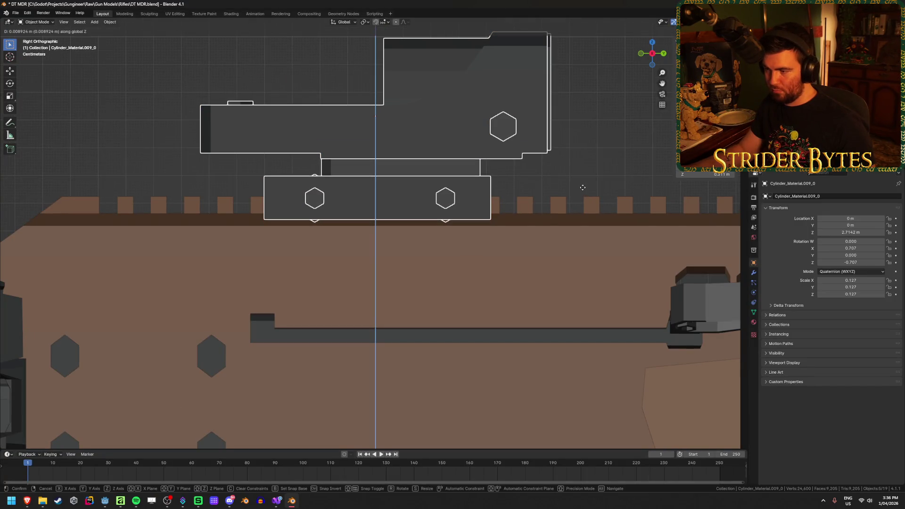
{"action": "left_click", "coordinate": [583, 190]}
{"action": "left_click_drag", "start_coordinate": [583, 191], "coordinate": [376, 203]}
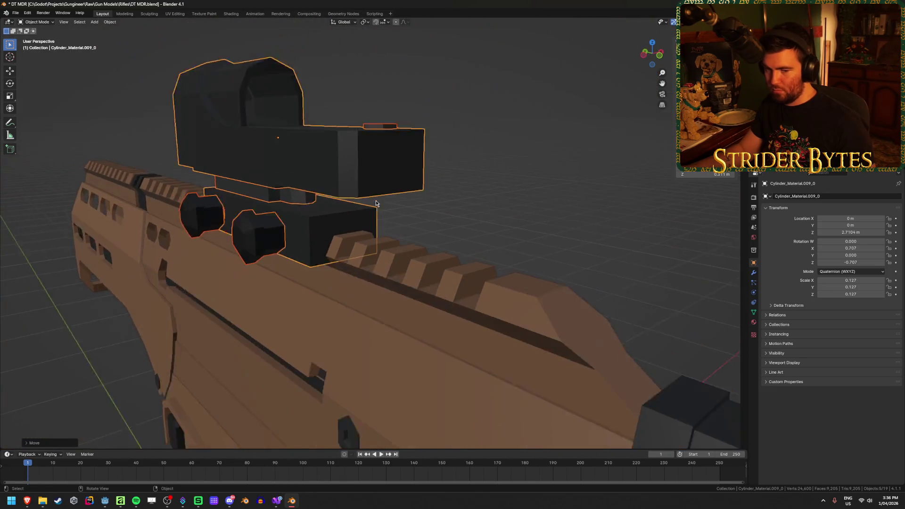
{"action": "scroll", "coordinate": [376, 204], "scroll_direction": "down", "scroll_amount": 3}
{"action": "mouse_move", "coordinate": [539, 196]}
{"action": "left_mouse_down"}
{"action": "mouse_move", "coordinate": [389, 219]}
{"action": "mouse_move", "coordinate": [448, 219]}
{"action": "left_mouse_up"}
{"action": "scroll", "coordinate": [448, 218], "scroll_direction": "down", "scroll_amount": 3}
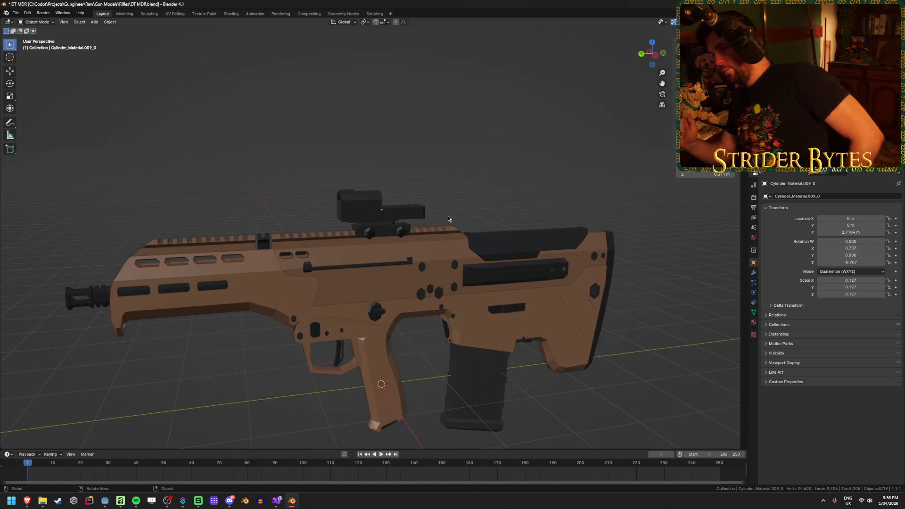
{"action": "scroll", "coordinate": [447, 217], "scroll_direction": "up", "scroll_amount": 2}
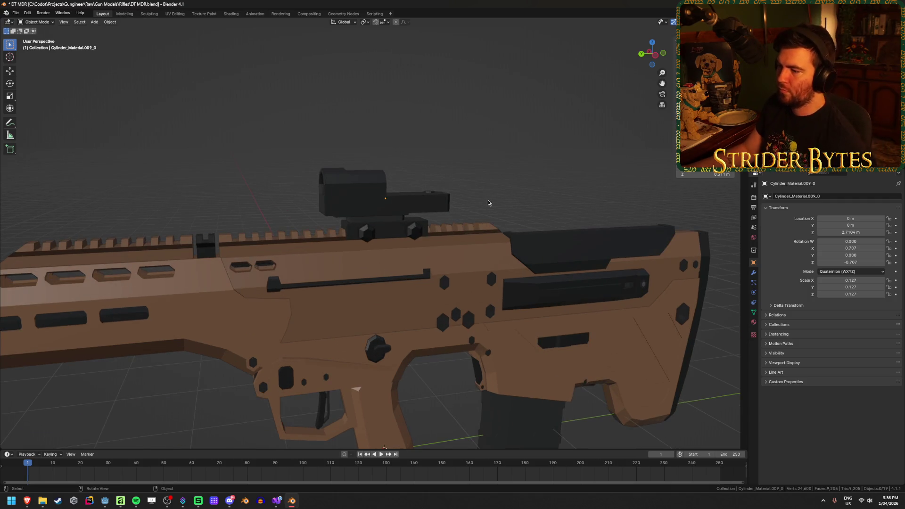
{"action": "left_click_drag", "start_coordinate": [487, 204], "coordinate": [472, 200]}
Select the sight body, hex bolts and slot piece, and join them with Ctrl+J.
{"action": "left_click", "coordinate": [377, 211]}
{"action": "scroll", "coordinate": [372, 219], "scroll_direction": "up", "scroll_amount": 4}
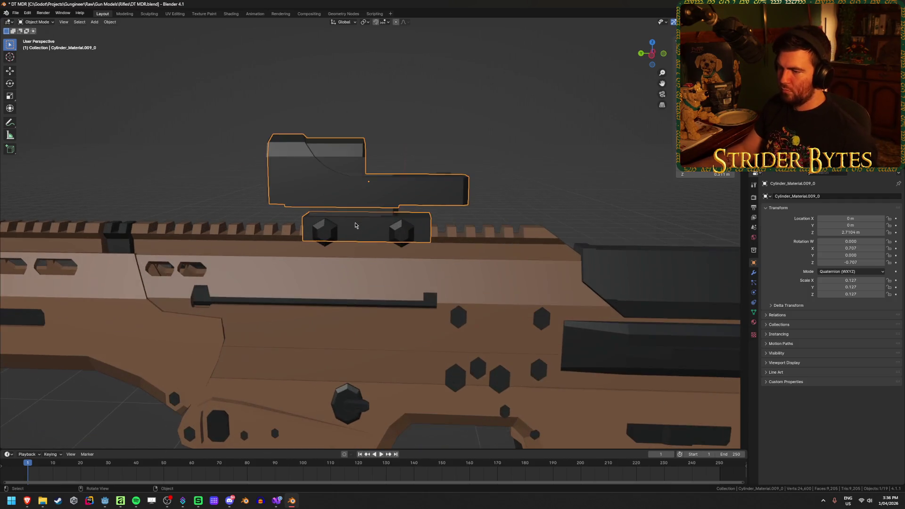
{"action": "left_click", "coordinate": [409, 232]}
{"action": "scroll", "coordinate": [362, 235], "scroll_direction": "down", "scroll_amount": 3}
{"action": "left_click_drag", "start_coordinate": [362, 235], "coordinate": [377, 241]}
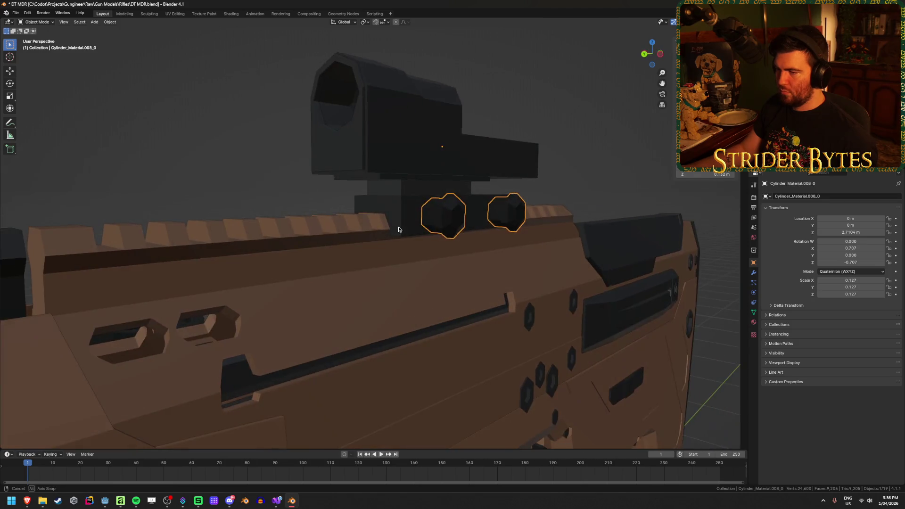
{"action": "scroll", "coordinate": [384, 243], "scroll_direction": "up", "scroll_amount": 3}
{"action": "left_click", "coordinate": [383, 237]}
{"action": "left_click", "coordinate": [381, 235]}
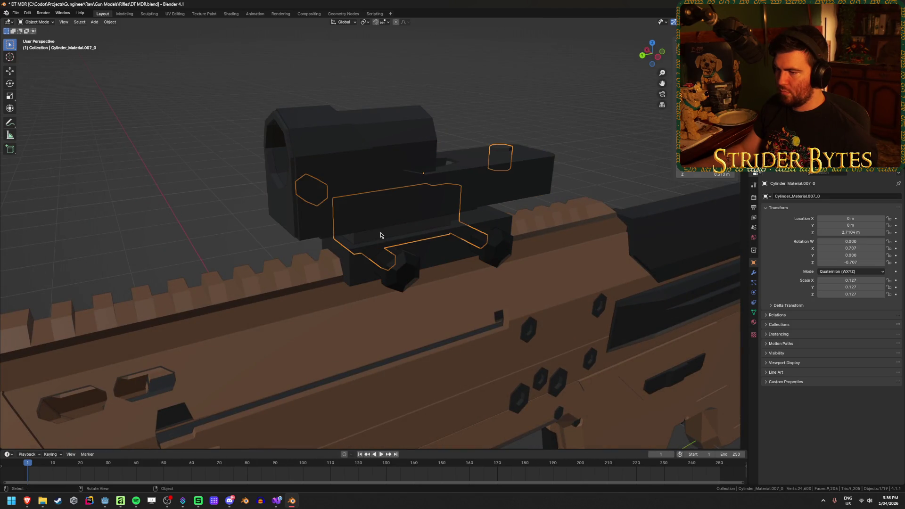
{"action": "scroll", "coordinate": [413, 235], "scroll_direction": "down", "scroll_amount": 3}
{"action": "left_click_drag", "start_coordinate": [408, 263], "coordinate": [352, 212]}
{"action": "scroll", "coordinate": [353, 212], "scroll_direction": "up", "scroll_amount": 3}
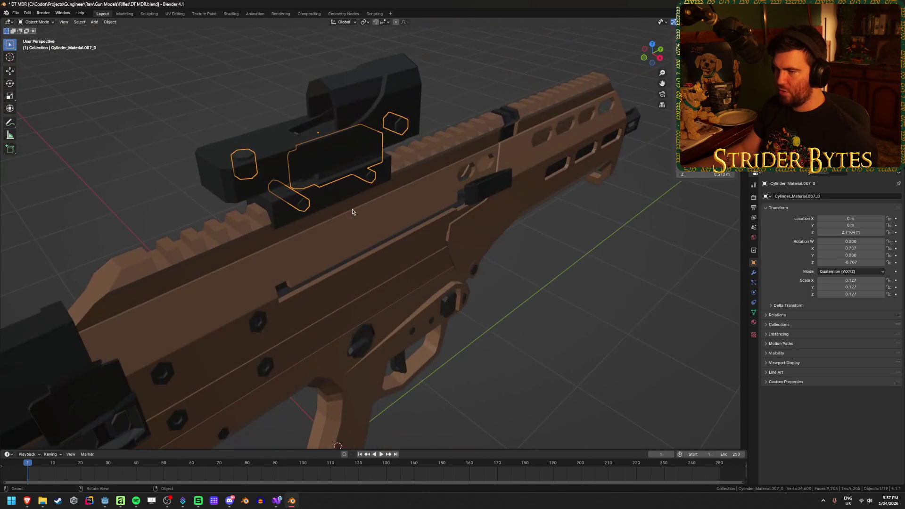
{"action": "left_click", "coordinate": [338, 192]}
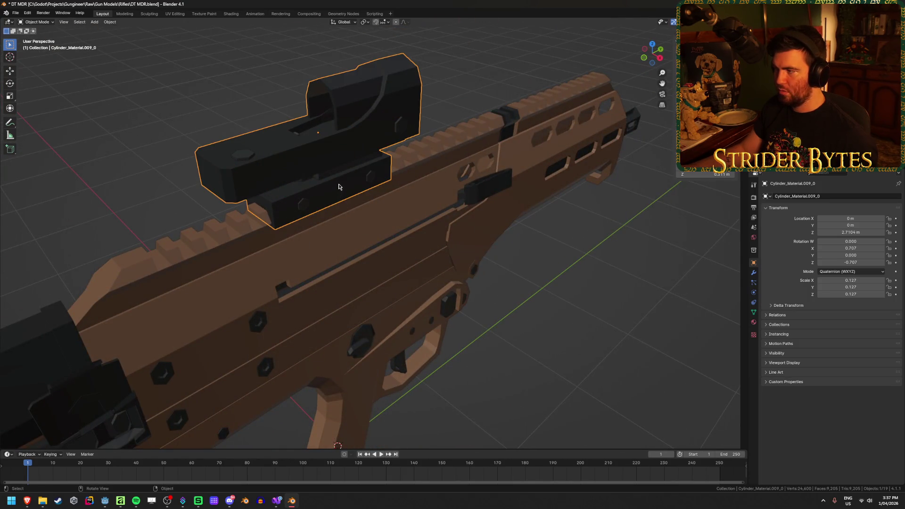
{"action": "key", "text": "shift+bracketright"}
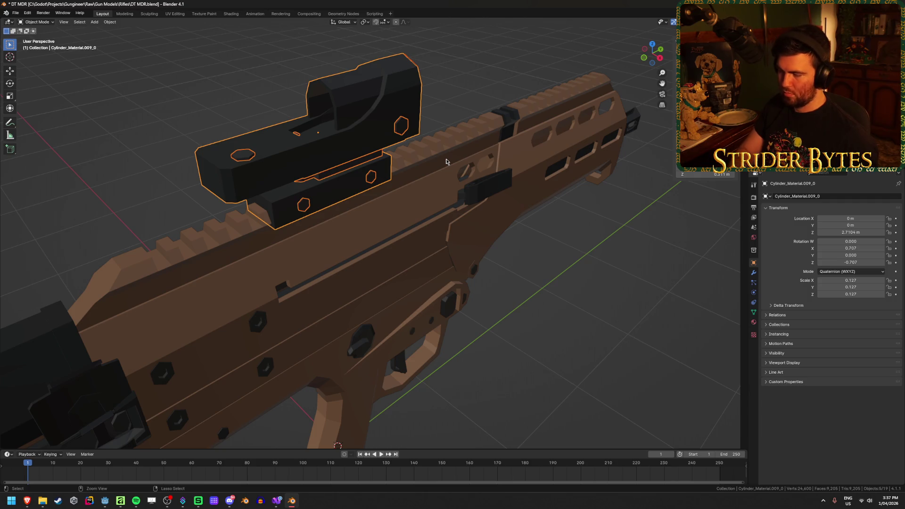
{"action": "key", "text": "ctrl+j"}
Reselect the joined sight and rename it Sight_DTMDR.
{"action": "mouse_move", "coordinate": [405, 163]}
{"action": "left_mouse_down"}
{"action": "mouse_move", "coordinate": [452, 151]}
{"action": "mouse_move", "coordinate": [455, 174]}
{"action": "left_mouse_up"}
{"action": "left_click", "coordinate": [452, 149]}
{"action": "scroll", "coordinate": [452, 149], "scroll_direction": "down", "scroll_amount": 5}
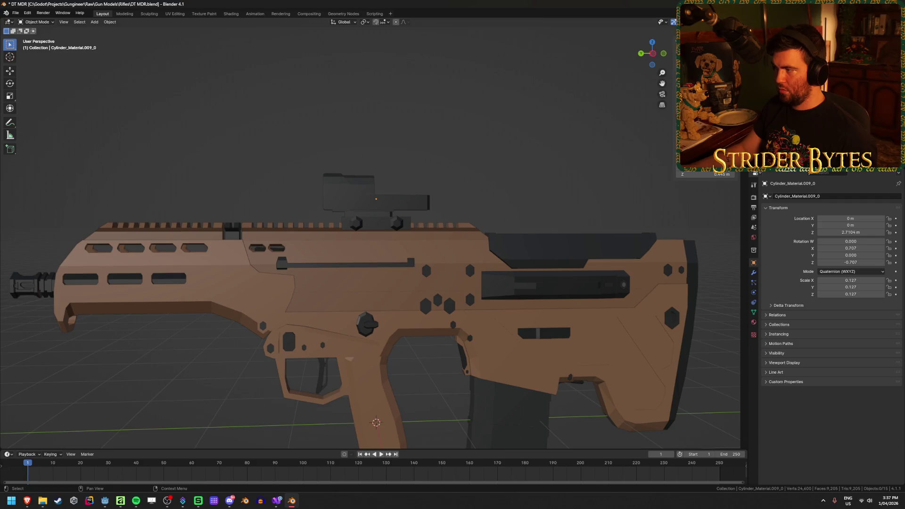
{"action": "left_click", "coordinate": [351, 198]}
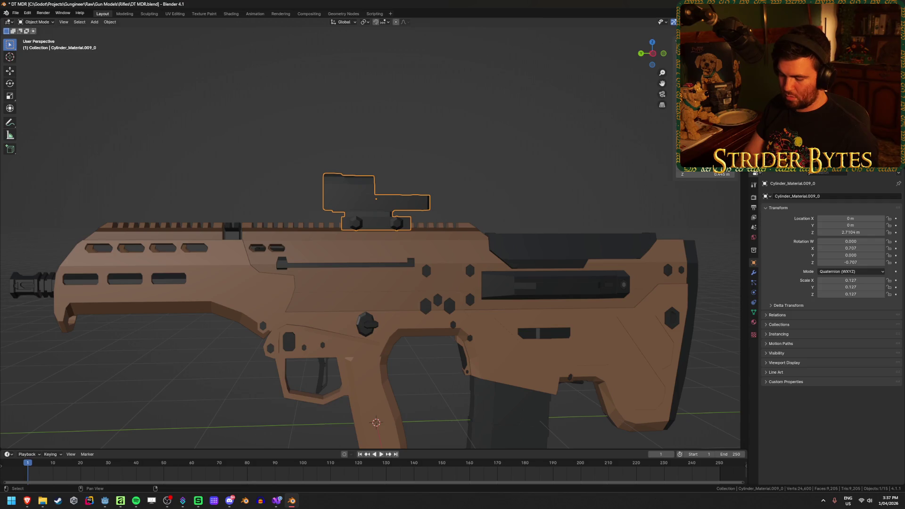
{"action": "key", "text": "Return"}
Correct the sight's name to Sight_DT-MDR and save the blend file.
{"action": "key", "text": "ctrl+s"}
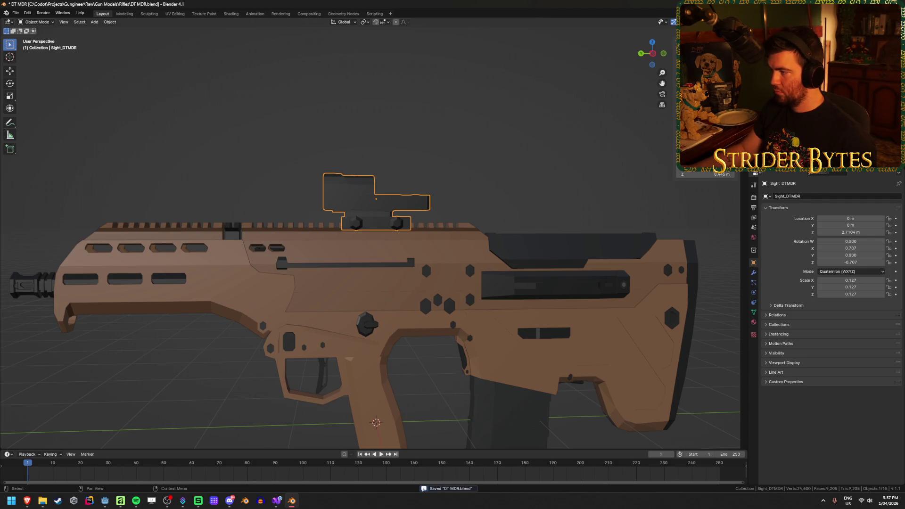
{"action": "key", "text": "ctrl+z"}
{"action": "key", "text": "ctrl+s"}
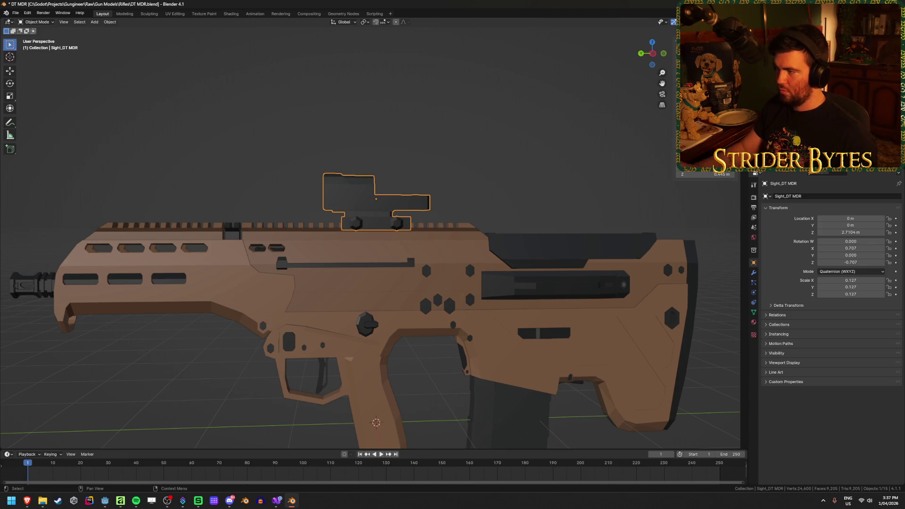
{"action": "key", "text": "ctrl+z"}
{"action": "key", "text": "ctrl+s"}
Deselect all and orbit around the rifle, briefly checking the body Object_27 and the magazine.
{"action": "key", "text": "alt+a"}
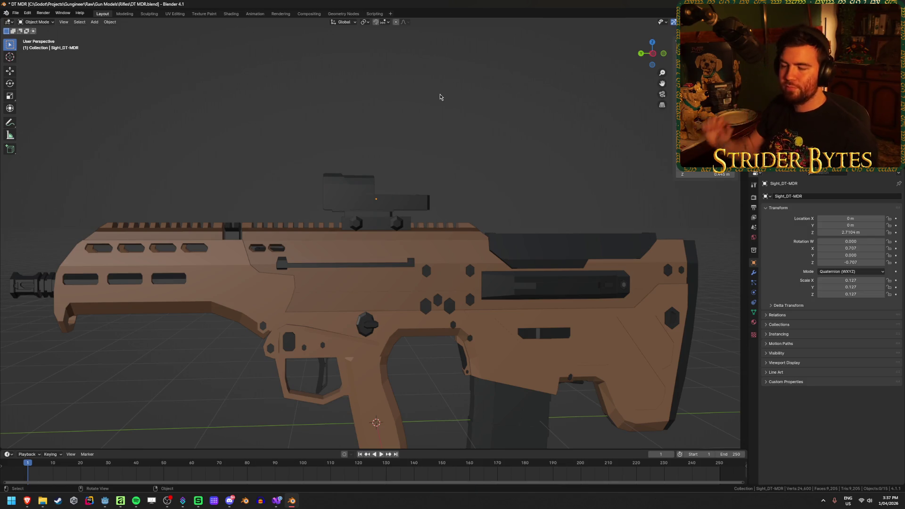
{"action": "scroll", "coordinate": [386, 179], "scroll_direction": "down", "scroll_amount": 4}
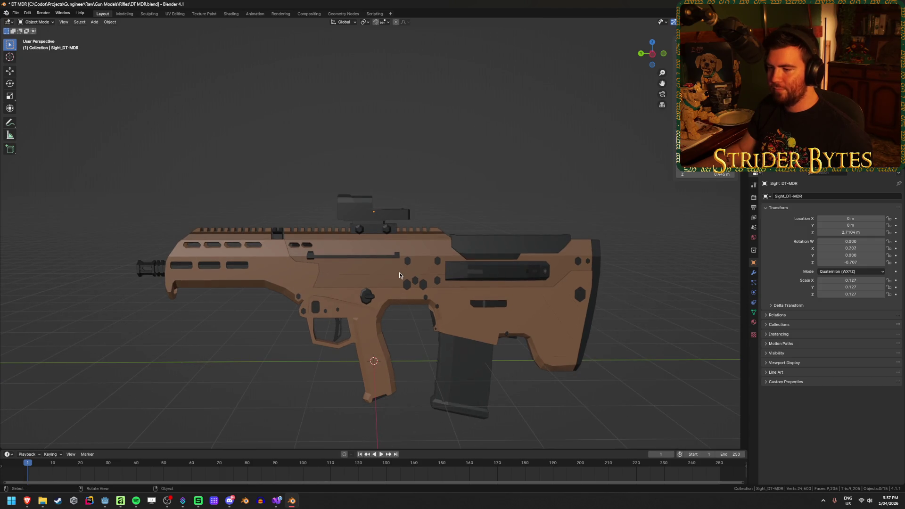
{"action": "left_click", "coordinate": [386, 308]}
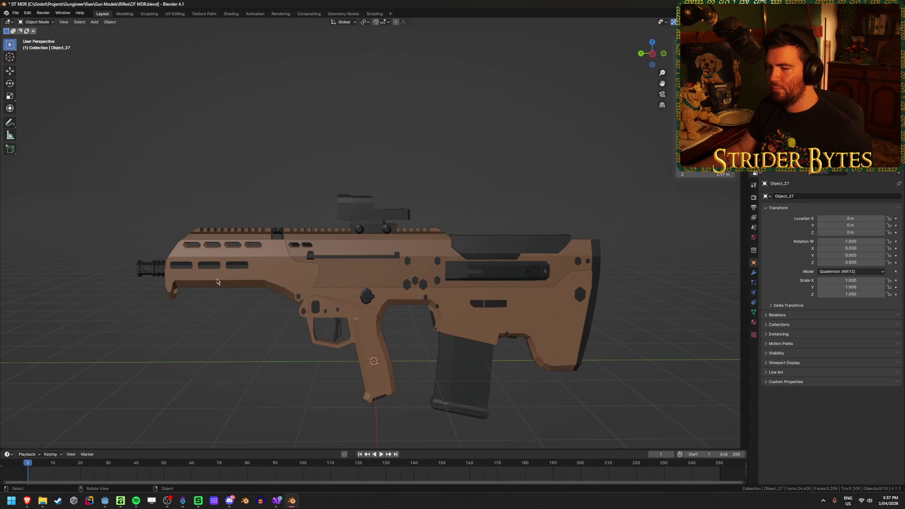
{"action": "mouse_move", "coordinate": [253, 365]}
{"action": "left_mouse_down"}
{"action": "mouse_move", "coordinate": [267, 299]}
{"action": "mouse_move", "coordinate": [264, 337]}
{"action": "mouse_move", "coordinate": [251, 322]}
{"action": "mouse_move", "coordinate": [214, 339]}
{"action": "mouse_move", "coordinate": [258, 312]}
{"action": "mouse_move", "coordinate": [429, 304]}
{"action": "left_mouse_up"}
{"action": "left_click", "coordinate": [264, 338]}
{"action": "left_click", "coordinate": [254, 335]}
{"action": "key", "text": "alt+a"}
{"action": "mouse_move", "coordinate": [253, 335]}
{"action": "left_mouse_down"}
{"action": "mouse_move", "coordinate": [437, 358]}
{"action": "mouse_move", "coordinate": [519, 356]}
{"action": "left_mouse_up"}
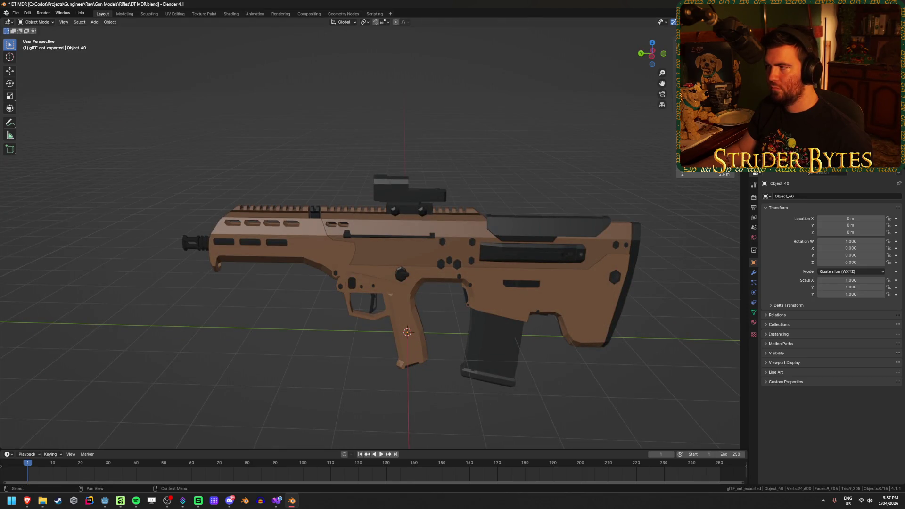
Undo the stray icosphere, review Collection 2's sight and rifle entries in the outliner, and save.
{"action": "key", "text": "ctrl+z"}
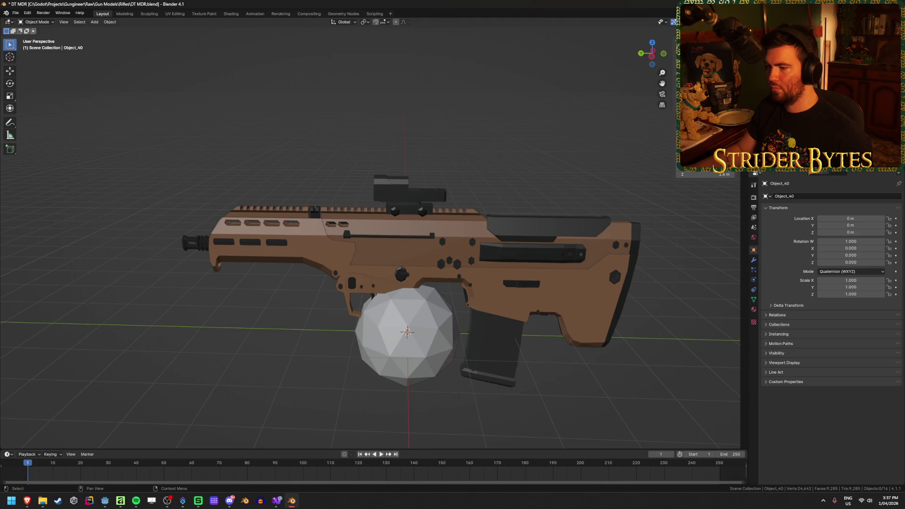
{"action": "key", "text": "ctrl+z"}
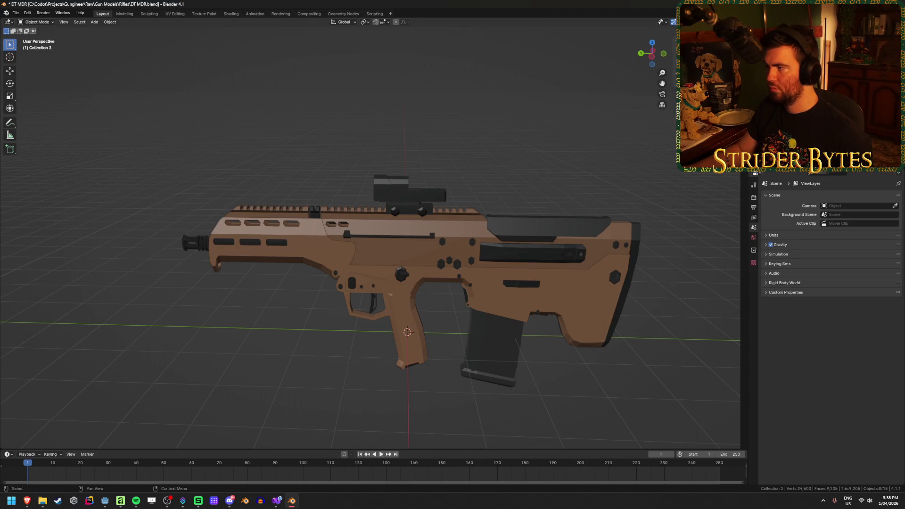
{"action": "left_click", "coordinate": [792, 71]}
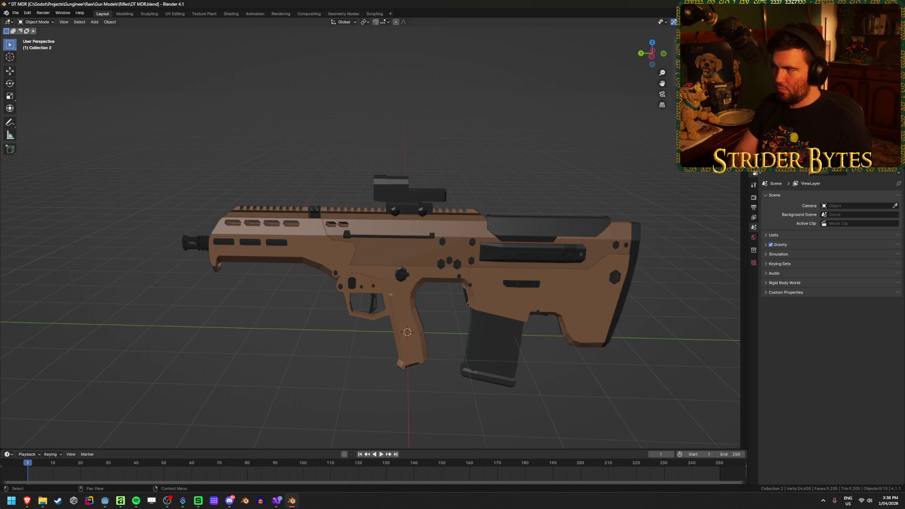
{"action": "left_click", "coordinate": [797, 90]}
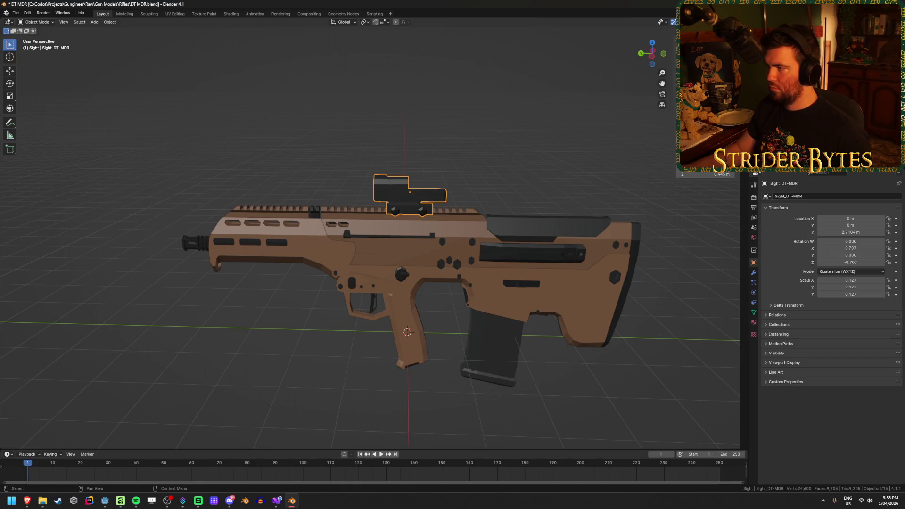
{"action": "left_click", "coordinate": [797, 99]}
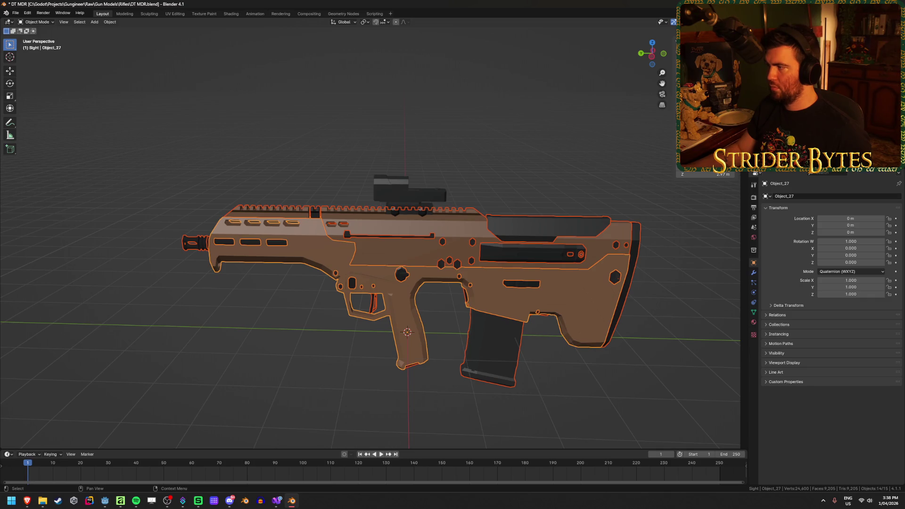
{"action": "key", "text": "alt+a"}
{"action": "key", "text": "ctrl+s"}
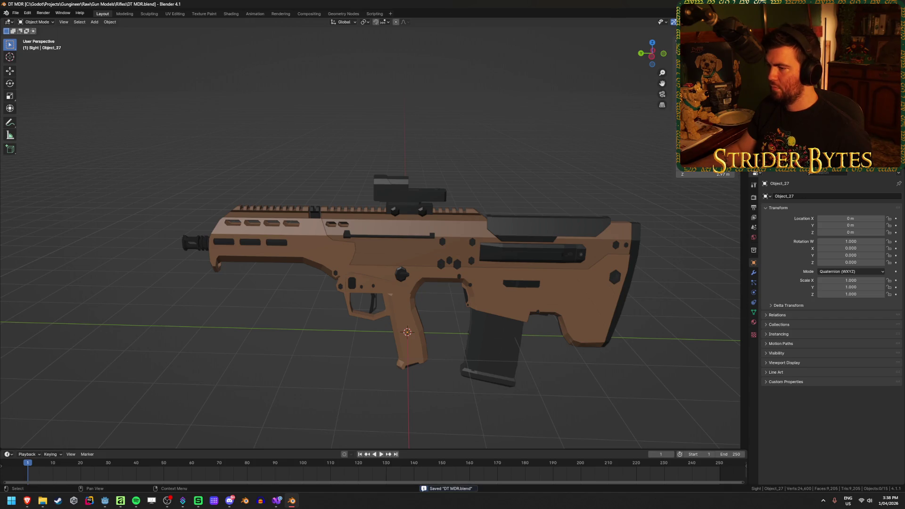
Orbit close on the sight and upper receiver, save again, and start a glTF export.
{"action": "scroll", "coordinate": [437, 172], "scroll_direction": "up", "scroll_amount": 5}
{"action": "mouse_move", "coordinate": [437, 172]}
{"action": "left_mouse_down"}
{"action": "mouse_move", "coordinate": [519, 150]}
{"action": "mouse_move", "coordinate": [248, 154]}
{"action": "left_mouse_up"}
{"action": "scroll", "coordinate": [249, 153], "scroll_direction": "down", "scroll_amount": 3}
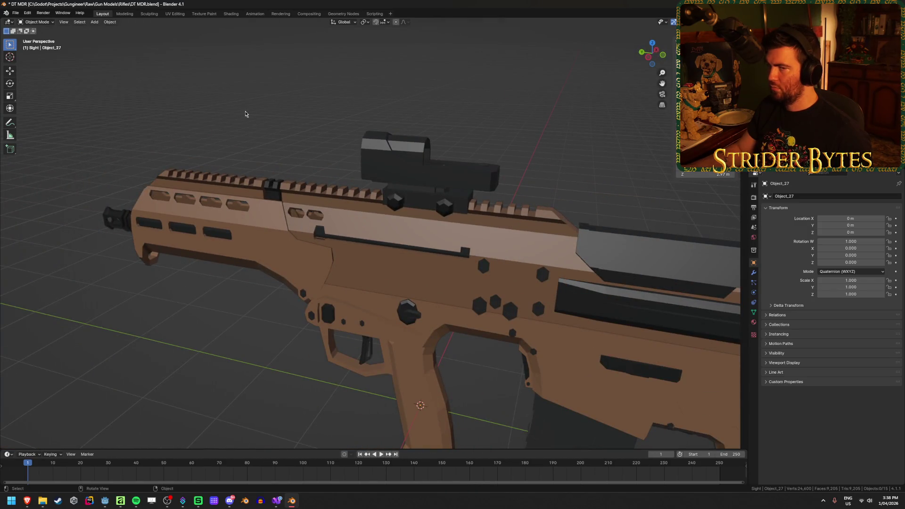
{"action": "key", "text": "ctrl+s"}
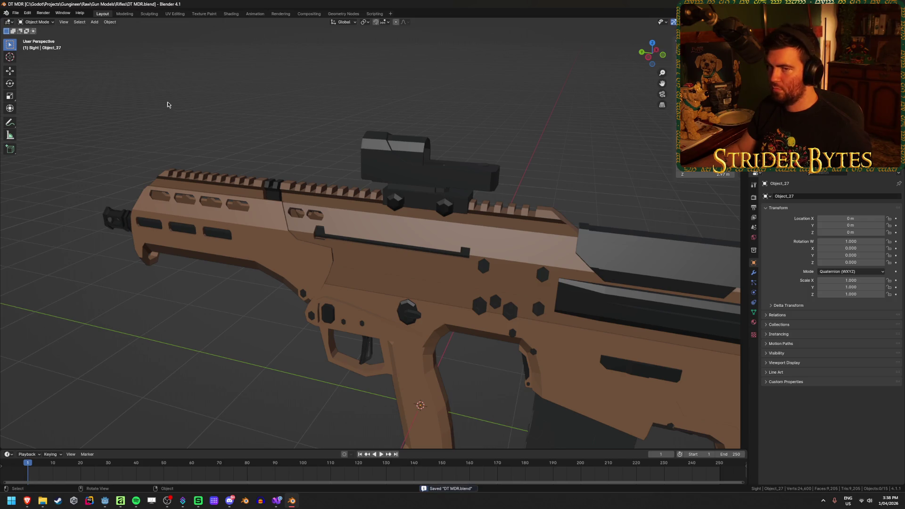
{"action": "key", "text": "ctrl+e"}
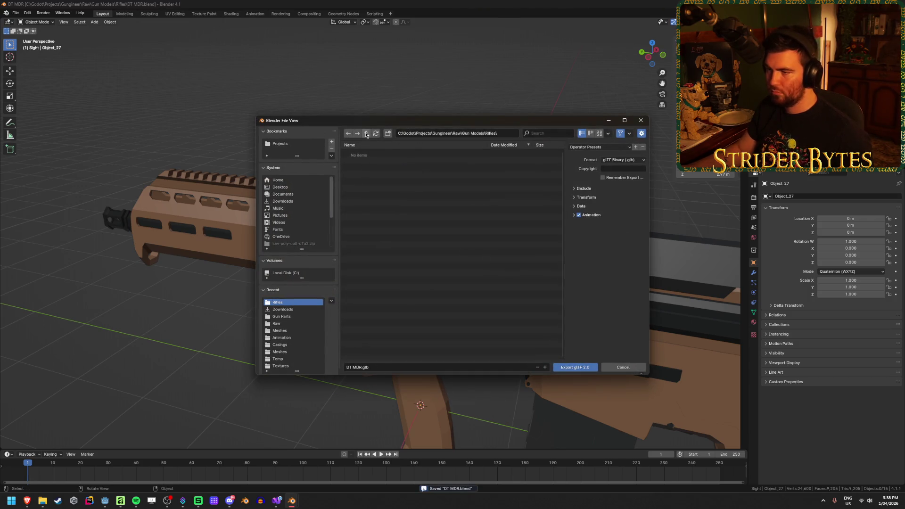
Target Gungineer\Meshes\Gun Parts and name the export file Sight_DT MDR.glb.
{"action": "triple_click", "coordinate": [366, 134]}
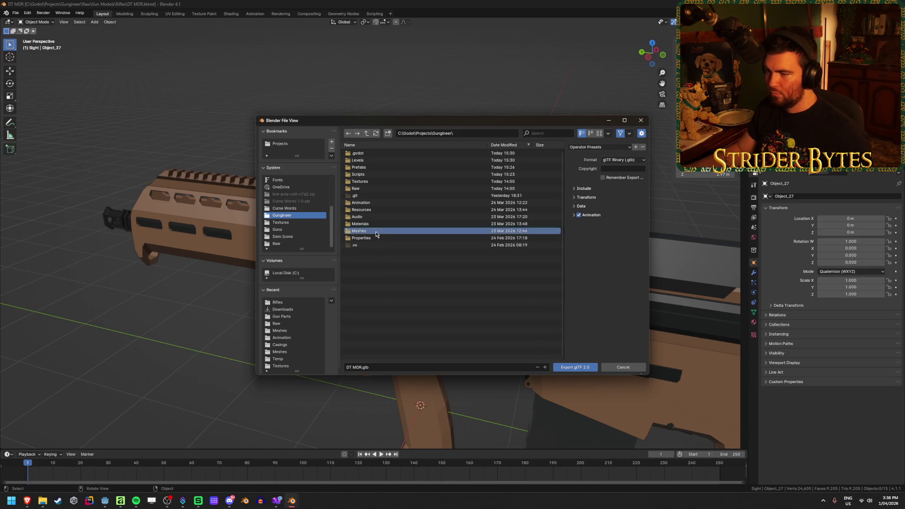
{"action": "double_click", "coordinate": [358, 230]}
{"action": "double_click", "coordinate": [367, 156]}
{"action": "left_click", "coordinate": [373, 366]}
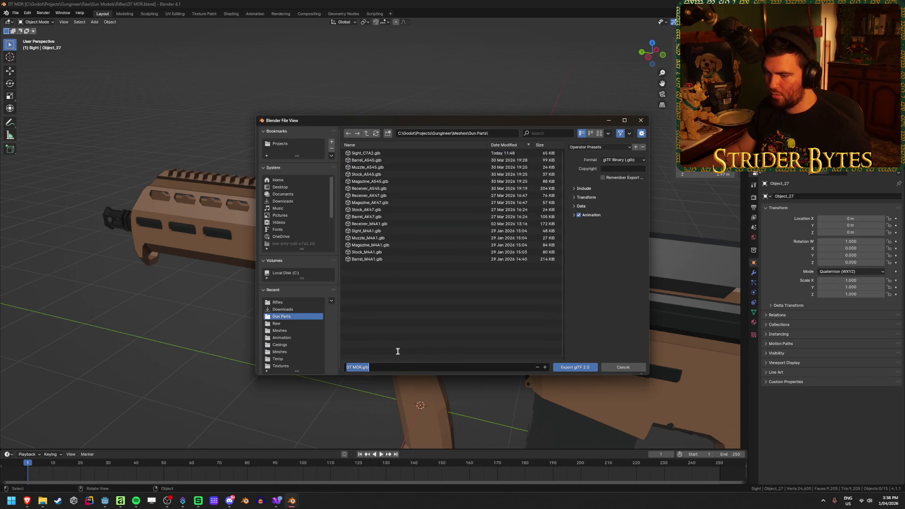
{"action": "key", "text": "Home"}
{"action": "type", "text": "Sight_"}
{"action": "key", "text": "Right"}
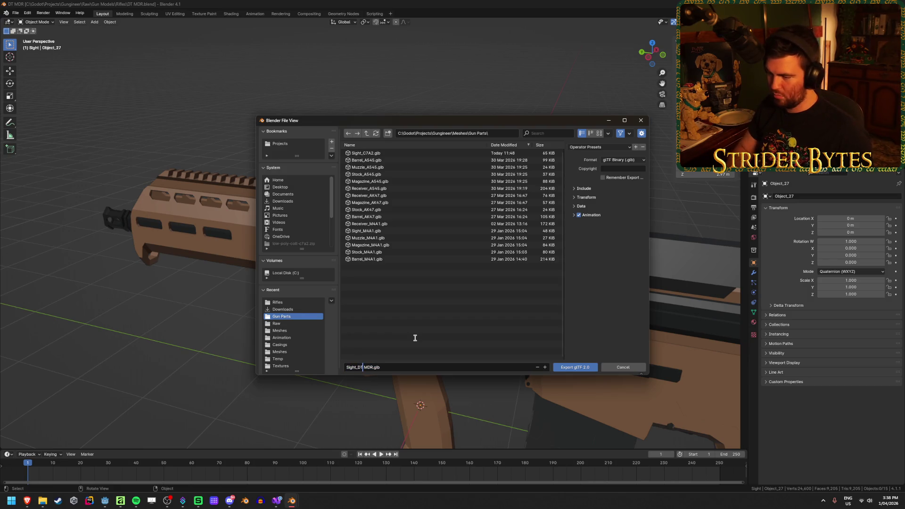
{"action": "key", "text": "Return"}
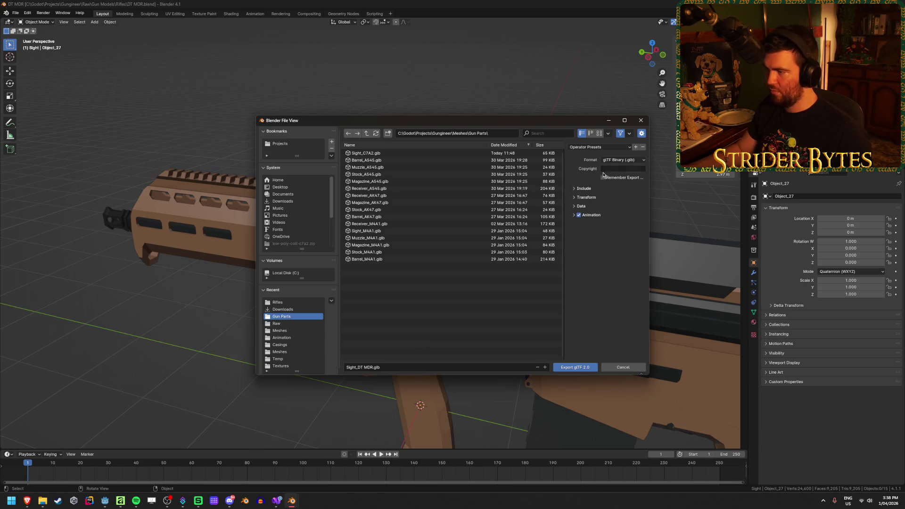
Turn off animation in the export options and export the glTF 2.0 file.
{"action": "left_click", "coordinate": [587, 188]}
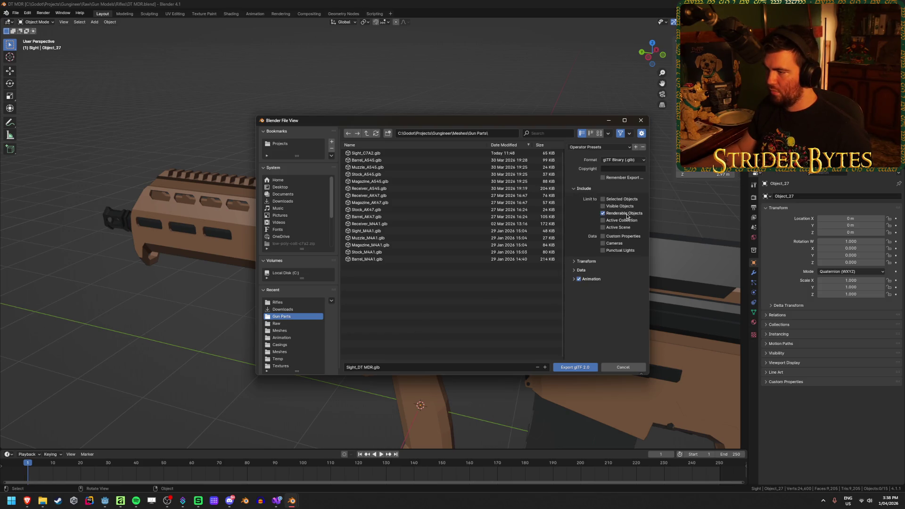
{"action": "left_click", "coordinate": [579, 279]}
{"action": "left_click", "coordinate": [587, 270]}
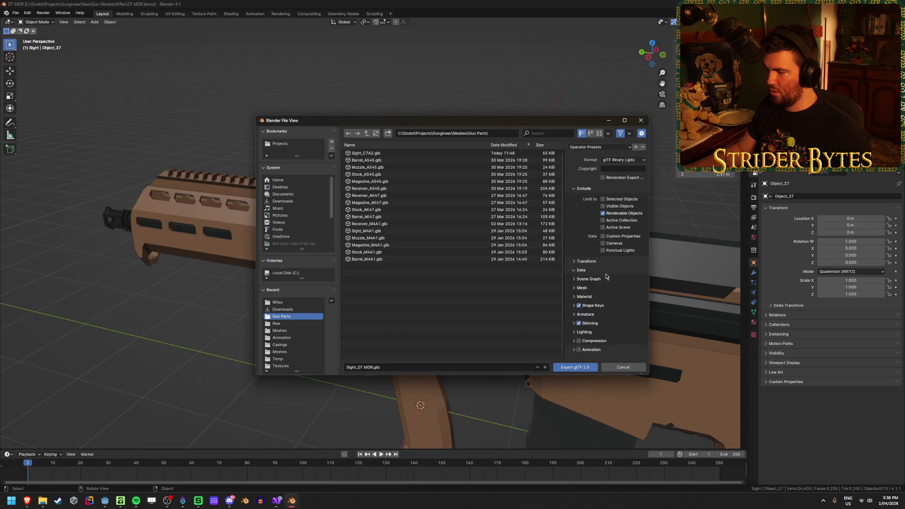
{"action": "left_click", "coordinate": [582, 288]}
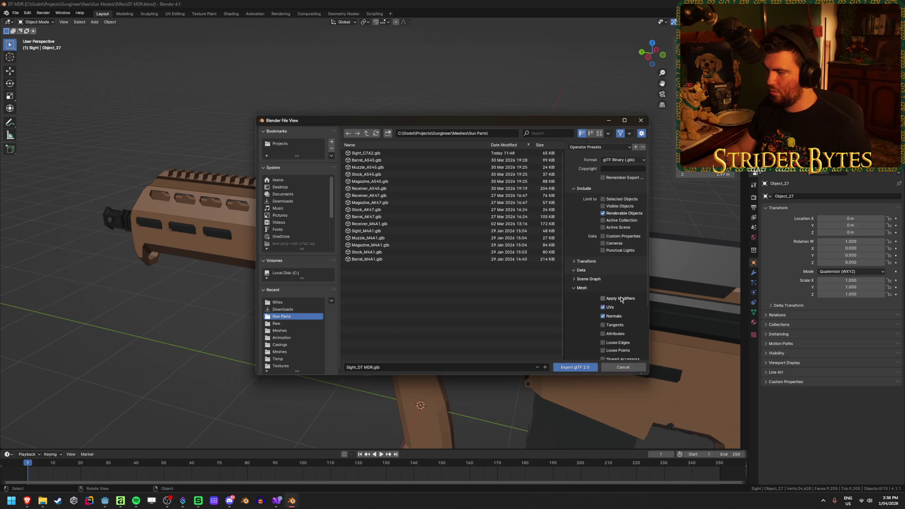
{"action": "left_click", "coordinate": [577, 367]}
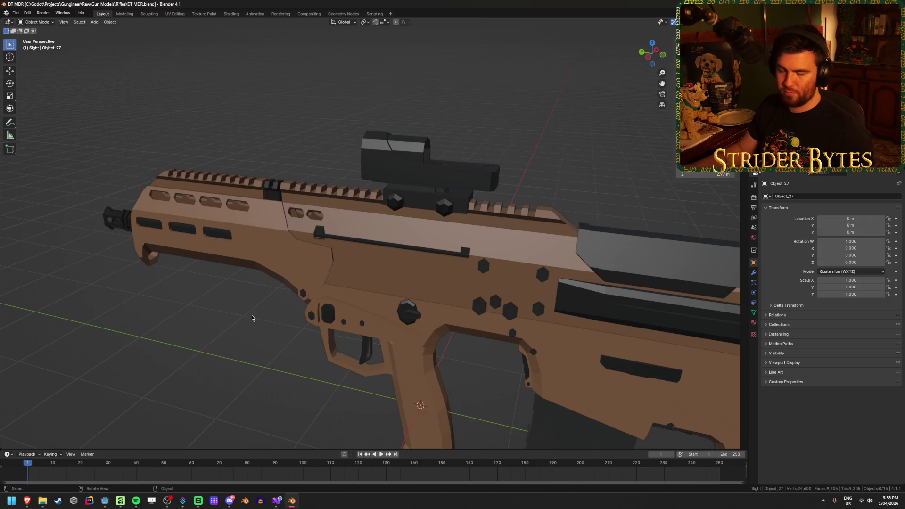
Save, then select the sight and frame it in the viewport.
{"action": "key", "text": "ctrl+s"}
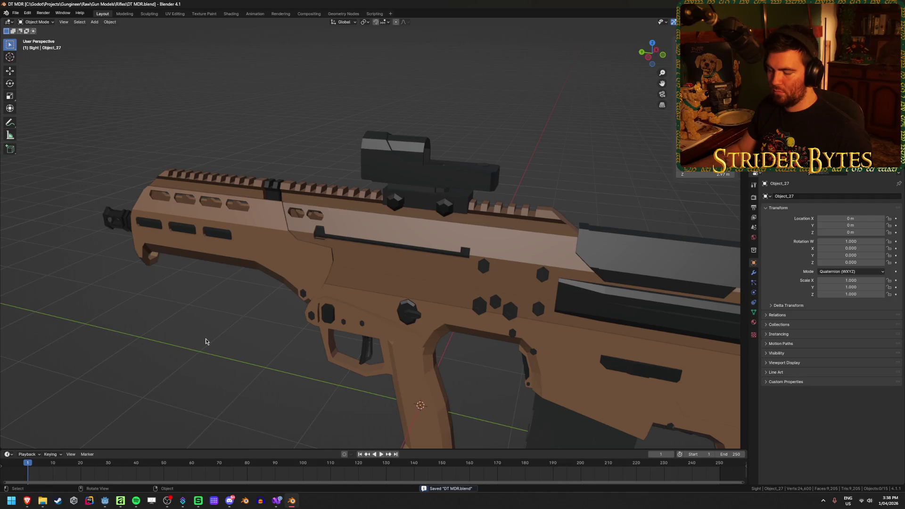
{"action": "scroll", "coordinate": [205, 342], "scroll_direction": "down", "scroll_amount": 4}
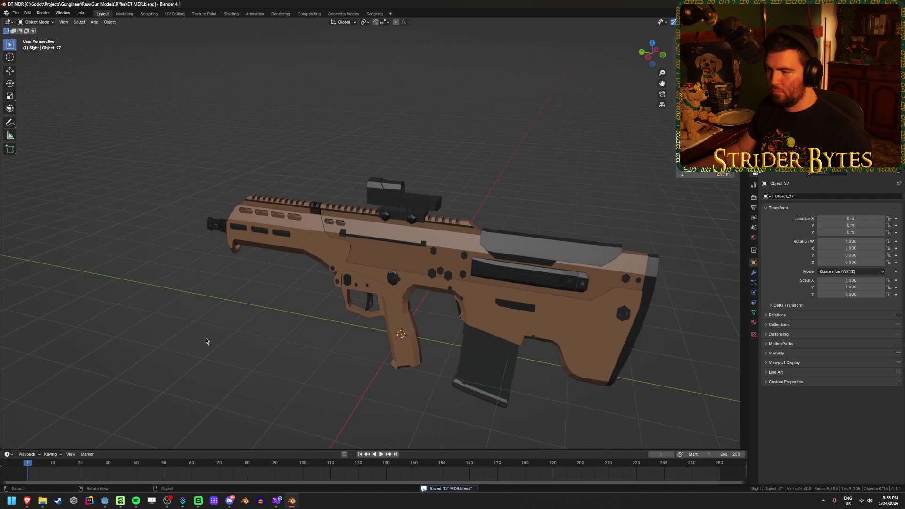
{"action": "left_click", "coordinate": [371, 215]}
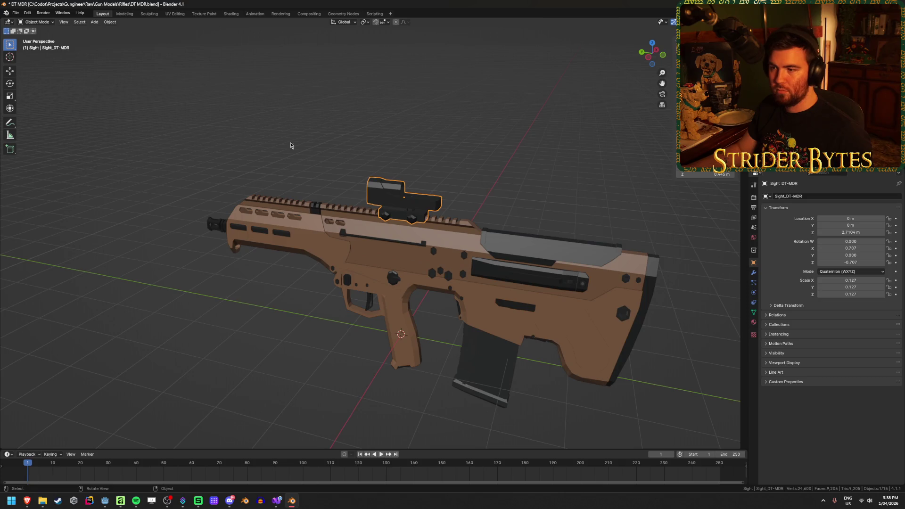
{"action": "scroll", "coordinate": [424, 213], "scroll_direction": "up", "scroll_amount": 3}
{"action": "scroll", "coordinate": [425, 213], "scroll_direction": "down", "scroll_amount": 5}
{"action": "key", "text": "KP_Decimal"}
{"action": "mouse_move", "coordinate": [485, 249]}
{"action": "left_mouse_down"}
{"action": "mouse_move", "coordinate": [450, 266]}
{"action": "mouse_move", "coordinate": [440, 239]}
{"action": "mouse_move", "coordinate": [453, 248]}
{"action": "left_mouse_up"}
Briefly enter the sight's mesh in X-ray, then back out and reselect the sight object.
{"action": "key", "text": "Tab"}
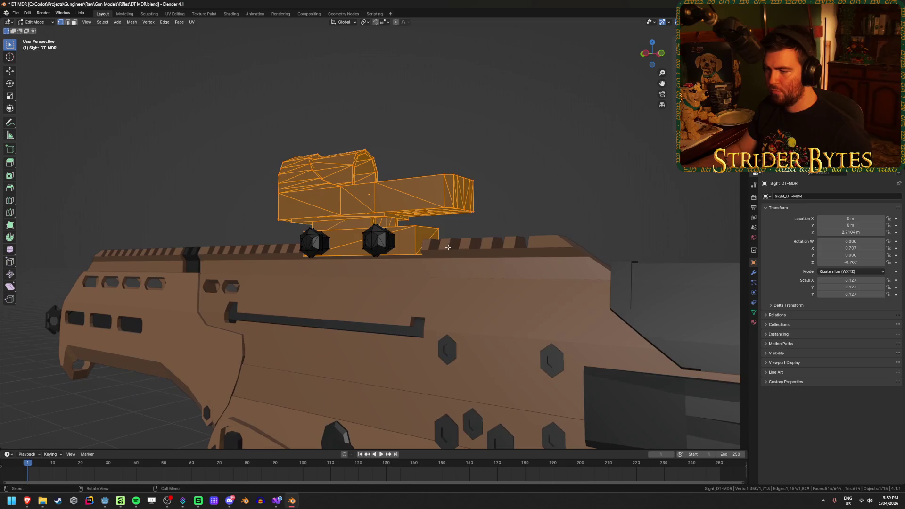
{"action": "key", "text": "shift+z"}
{"action": "left_click", "coordinate": [428, 261]}
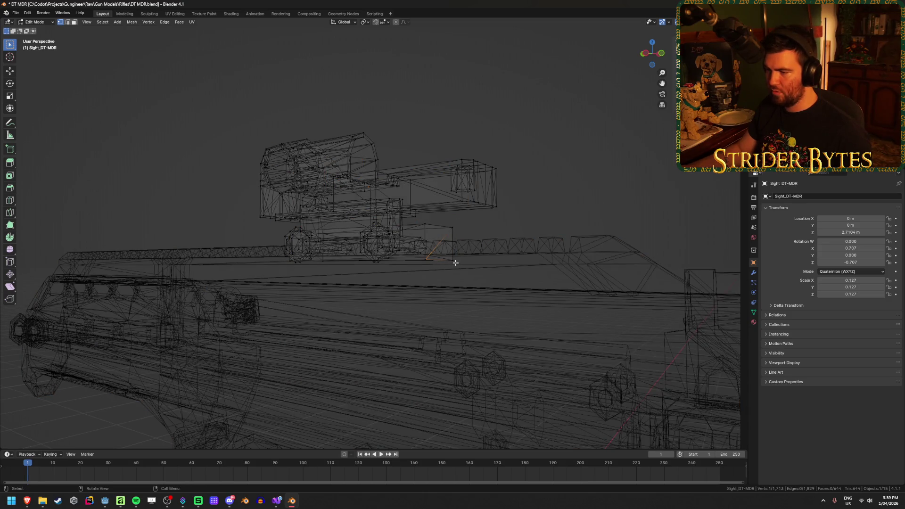
{"action": "key", "text": "Tab"}
{"action": "key", "text": "alt+a"}
{"action": "left_click", "coordinate": [420, 241]}
{"action": "key", "text": "shift+z"}
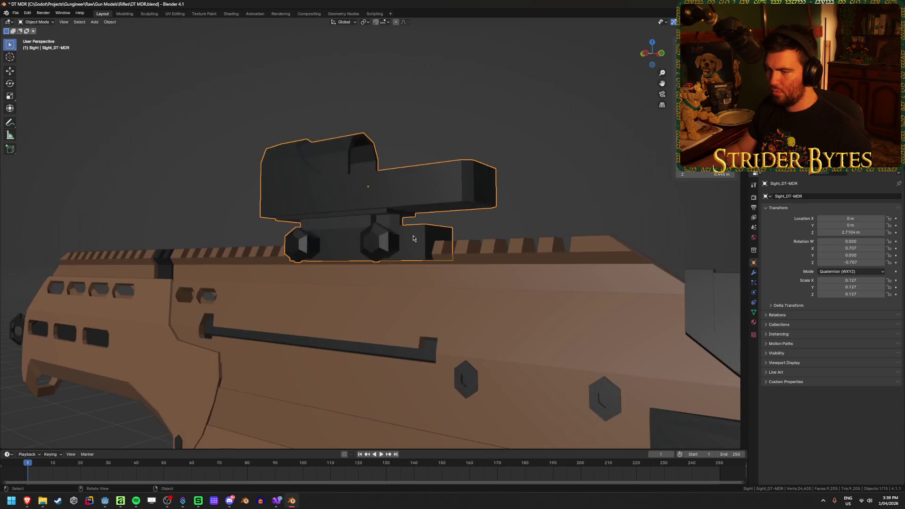
In side ortho view, box-select the mount's bottom-corner vertices and snap the 3D cursor there.
{"action": "key", "text": "Tab"}
{"action": "key", "text": "a"}
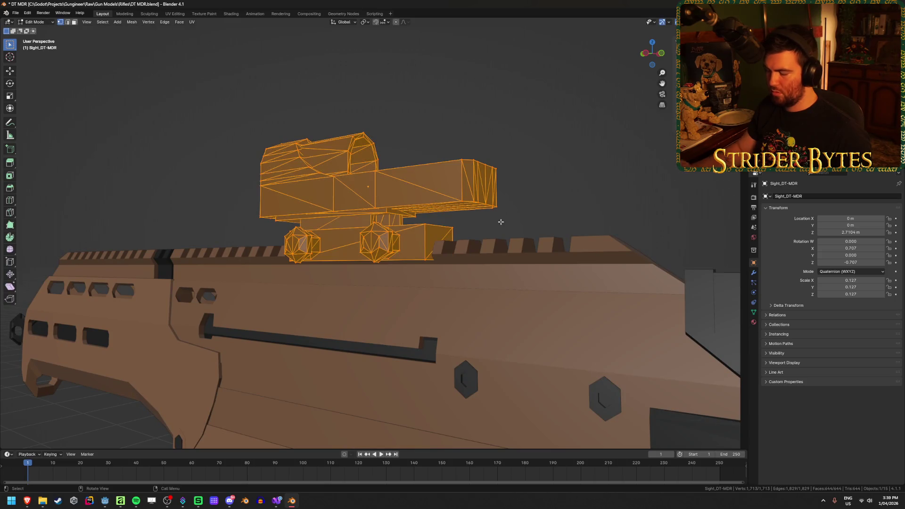
{"action": "key", "text": "KP_3"}
{"action": "key", "text": "shift+z"}
{"action": "key", "text": "alt+a"}
{"action": "left_click_drag", "start_coordinate": [279, 278], "coordinate": [303, 253]}
{"action": "key", "text": "shift+s"}
{"action": "left_click", "coordinate": [302, 286]}
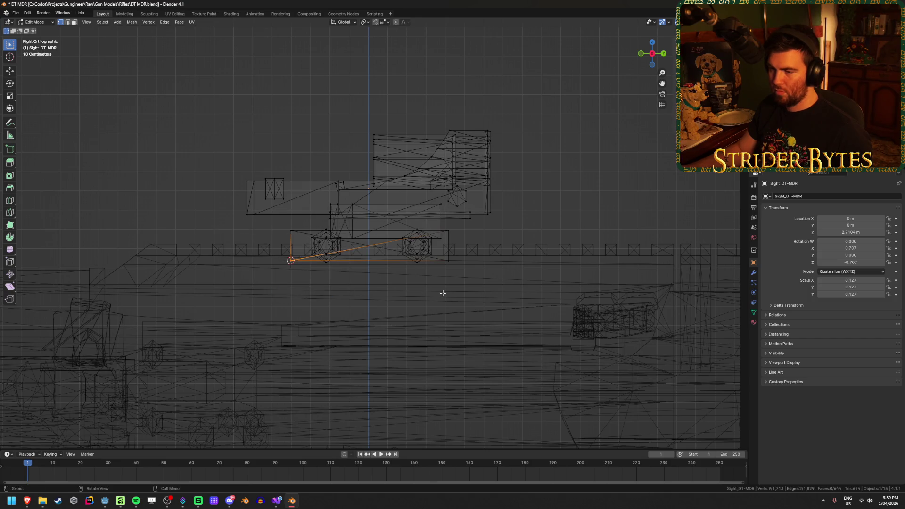
Set the sight's origin to the 3D cursor and return to a solid perspective view.
{"action": "key", "text": "Tab"}
{"action": "right_click", "coordinate": [442, 285]}
{"action": "mouse_move", "coordinate": [428, 315]}
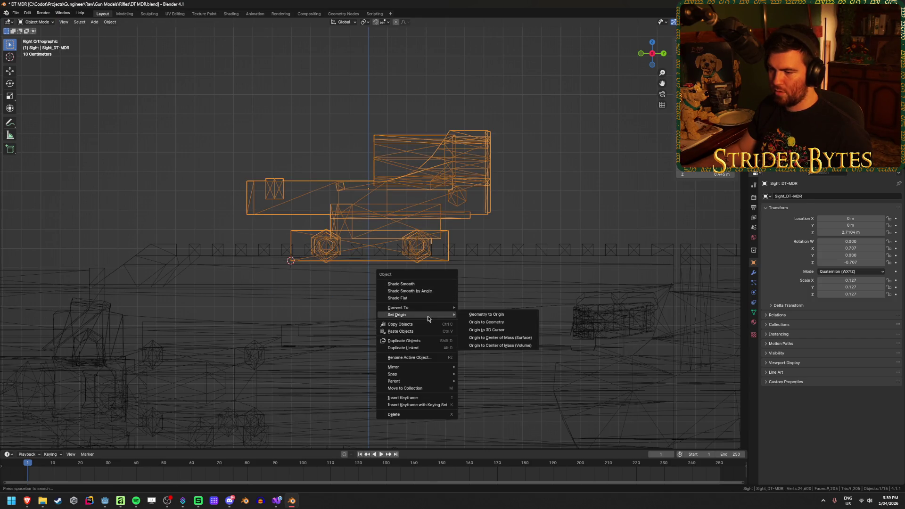
{"action": "left_click", "coordinate": [508, 329]}
{"action": "key", "text": "shift+z"}
{"action": "left_click_drag", "start_coordinate": [305, 307], "coordinate": [386, 318]}
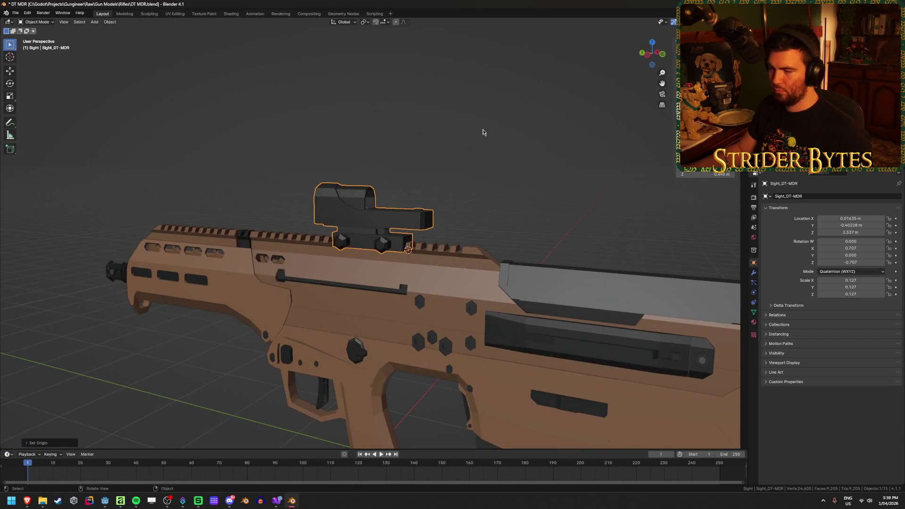
{"action": "key", "text": "alt+a"}
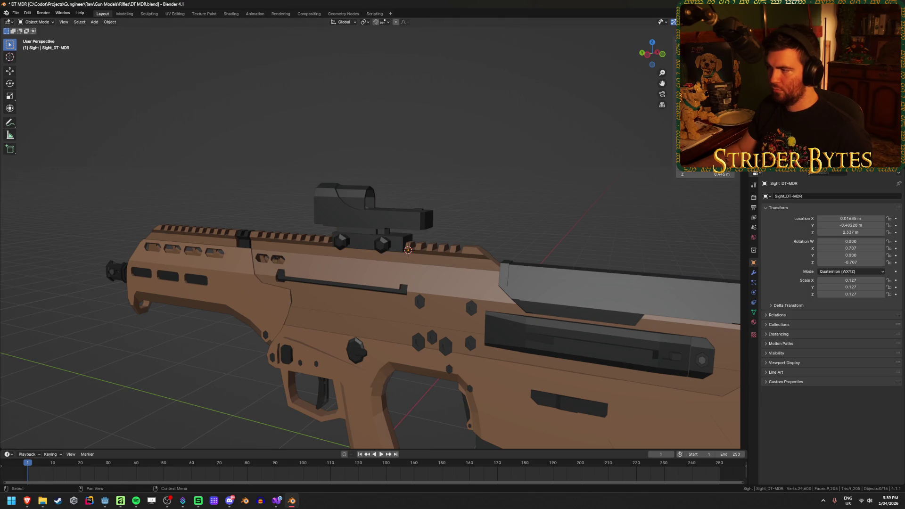
{"action": "key", "text": "ctrl+e"}
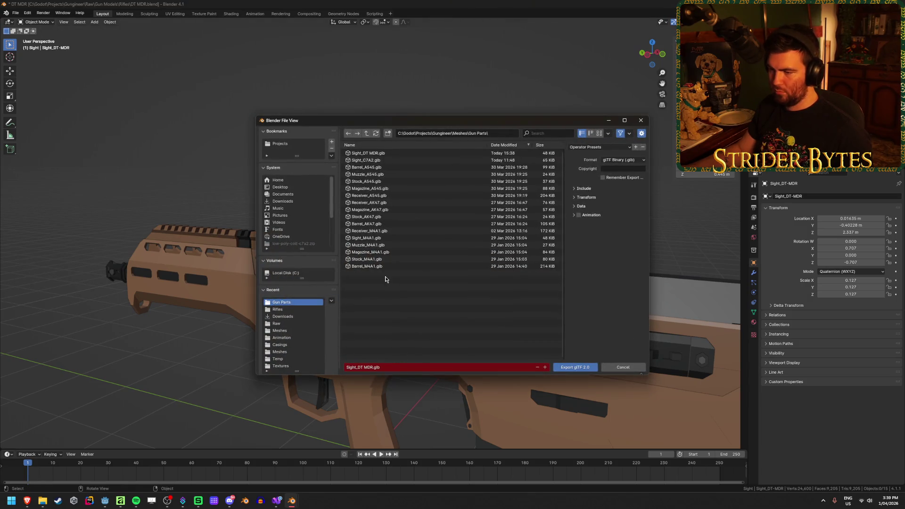
Overwrite Sight_DT MDR.glb in Gun Parts, save DT MDR.blend, and switch to Godot.
{"action": "left_click", "coordinate": [385, 154]}
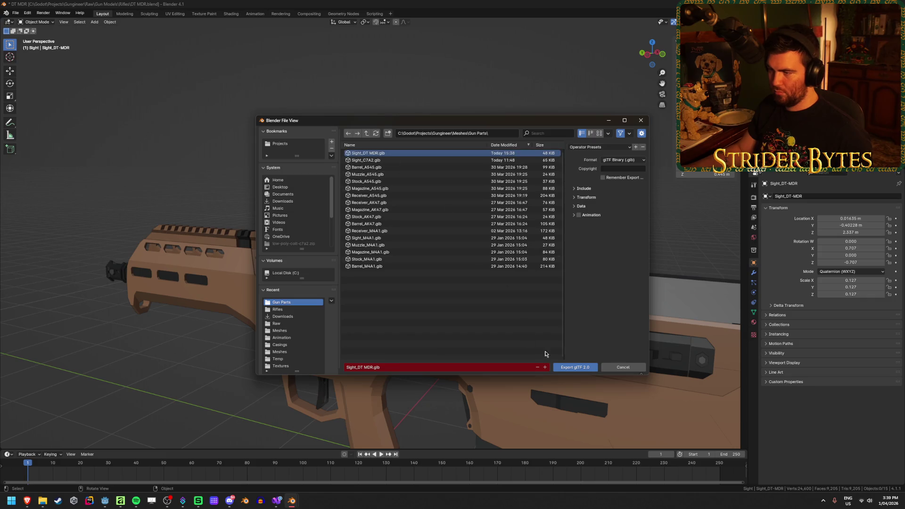
{"action": "left_click", "coordinate": [472, 145]}
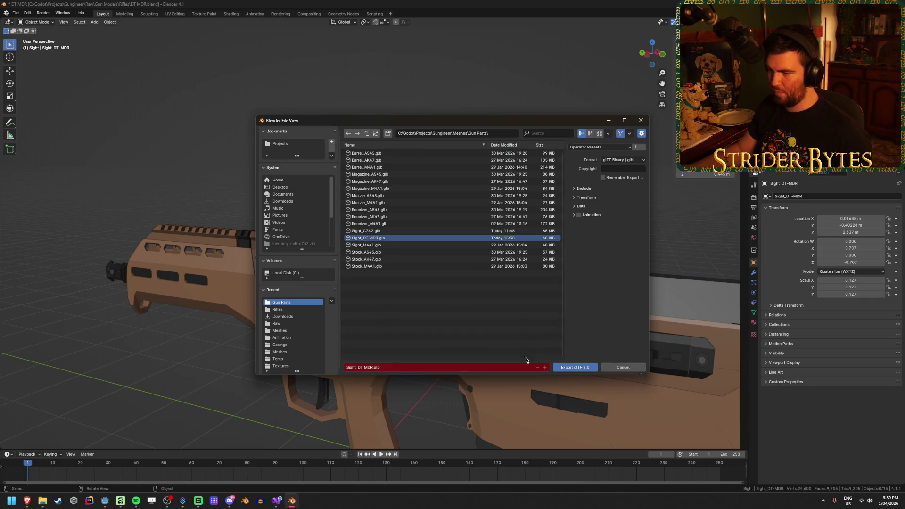
{"action": "left_click", "coordinate": [566, 366]}
{"action": "key", "text": "ctrl+s"}
{"action": "left_click", "coordinate": [105, 501]}
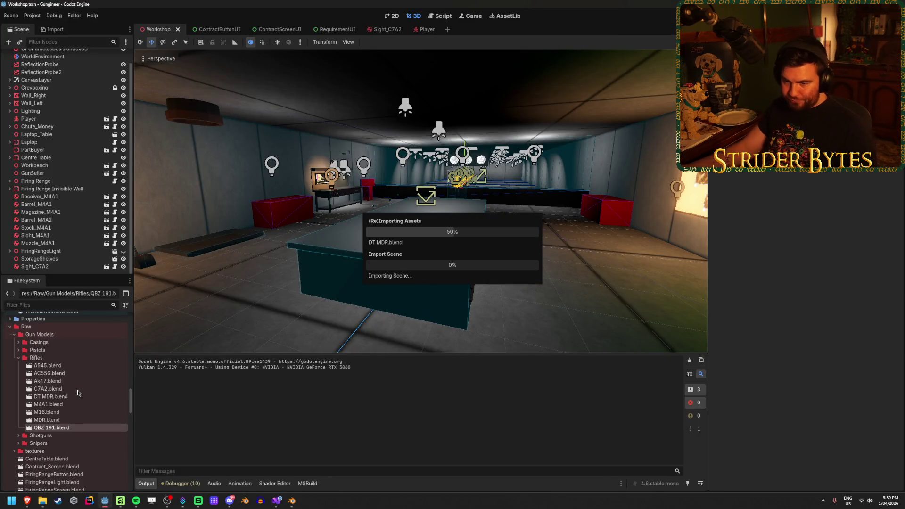
While the DT MDR reimport finishes, browse the FileSystem dock to the Gun Parts prefab scenes.
{"action": "scroll", "coordinate": [75, 387], "scroll_direction": "down", "scroll_amount": 10}
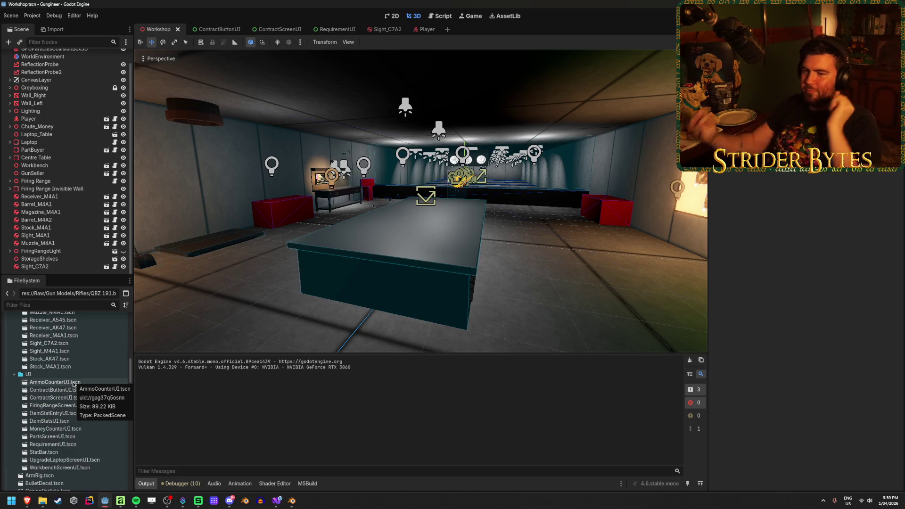
{"action": "scroll", "coordinate": [74, 399], "scroll_direction": "down", "scroll_amount": 5}
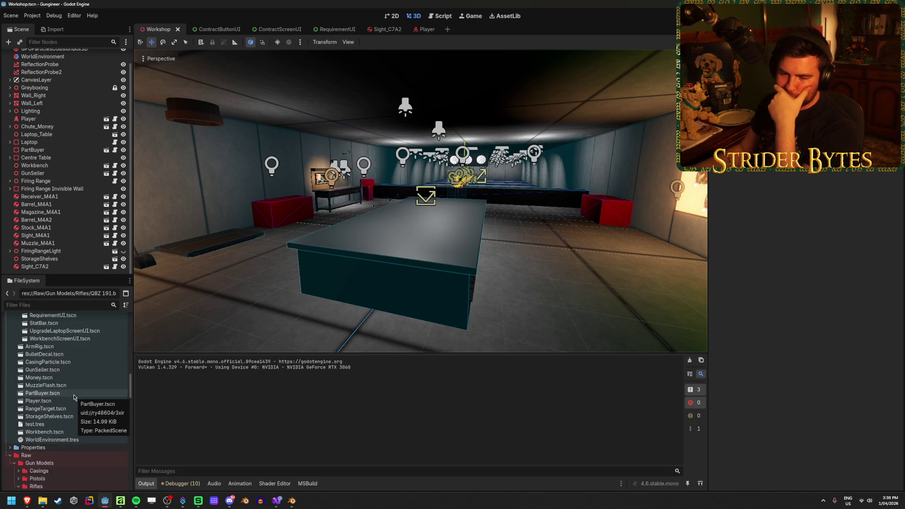
{"action": "left_click", "coordinate": [76, 385]}
{"action": "scroll", "coordinate": [78, 386], "scroll_direction": "up", "scroll_amount": 8}
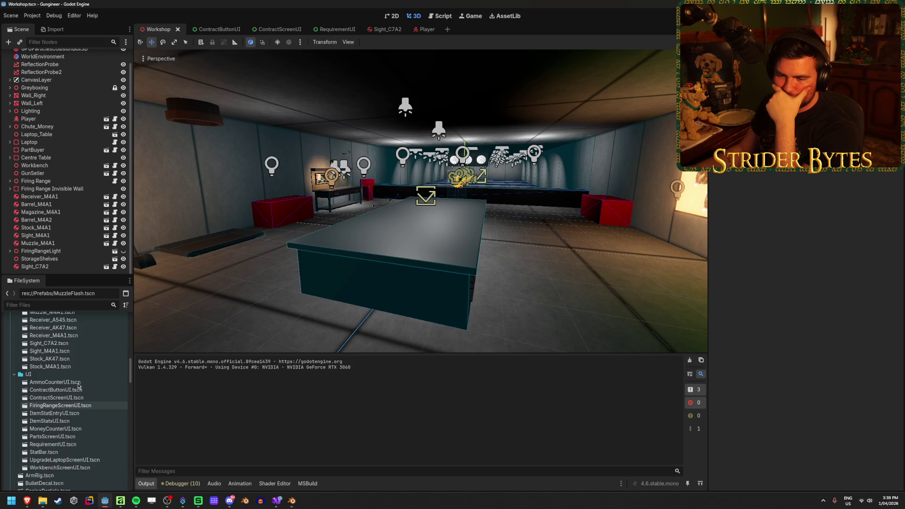
{"action": "scroll", "coordinate": [78, 386], "scroll_direction": "down", "scroll_amount": 10}
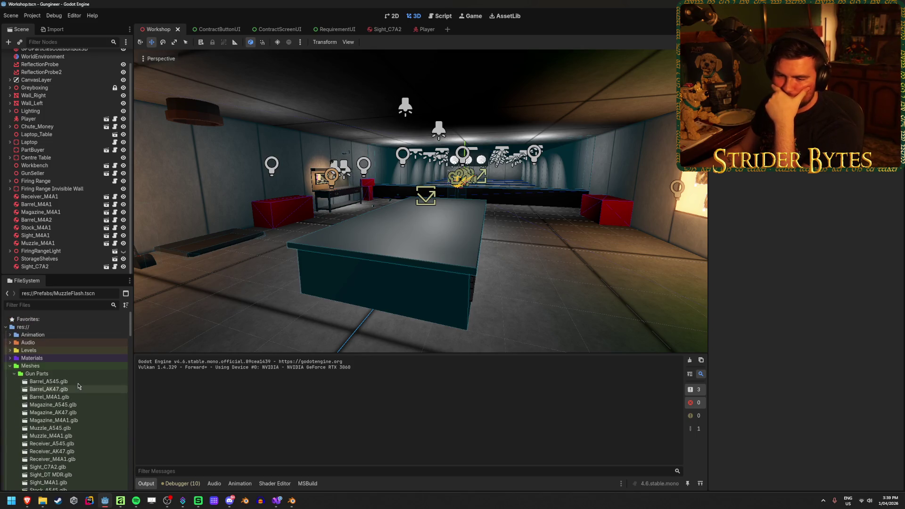
{"action": "scroll", "coordinate": [78, 387], "scroll_direction": "up", "scroll_amount": 1}
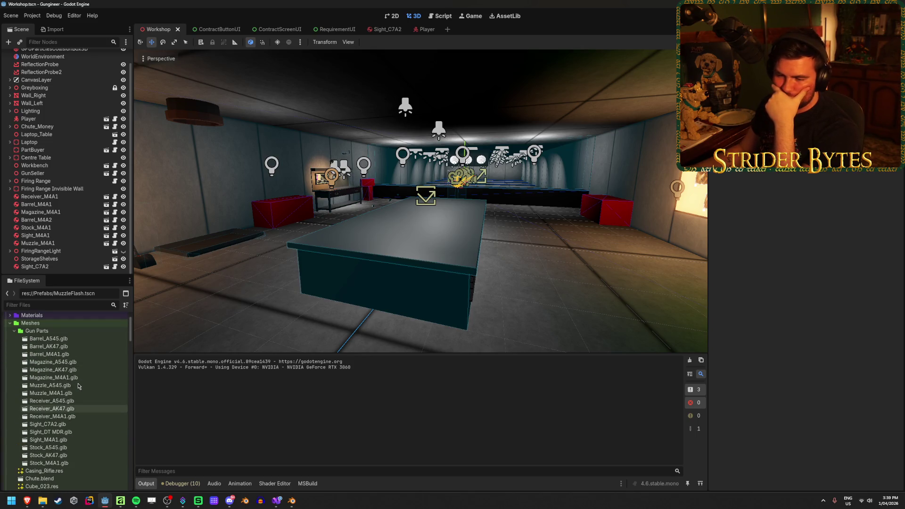
{"action": "scroll", "coordinate": [78, 384], "scroll_direction": "down", "scroll_amount": 5}
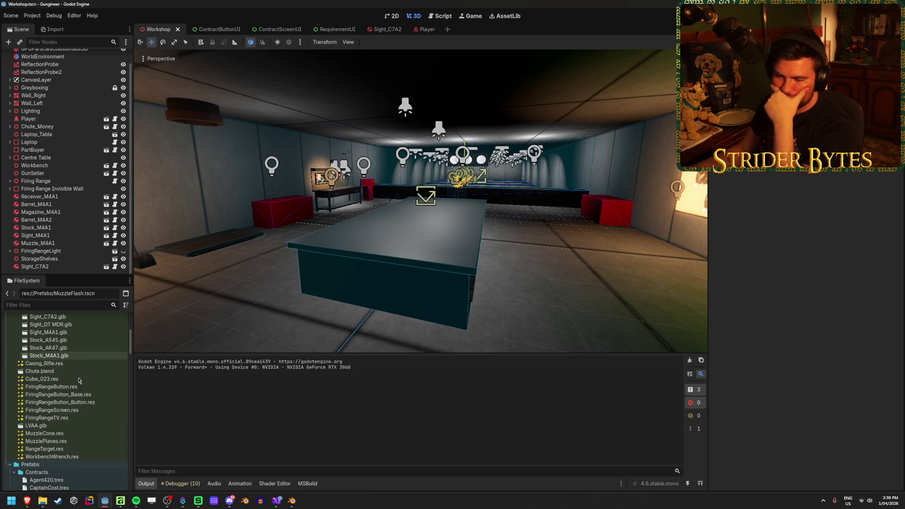
{"action": "scroll", "coordinate": [79, 381], "scroll_direction": "down", "scroll_amount": 12}
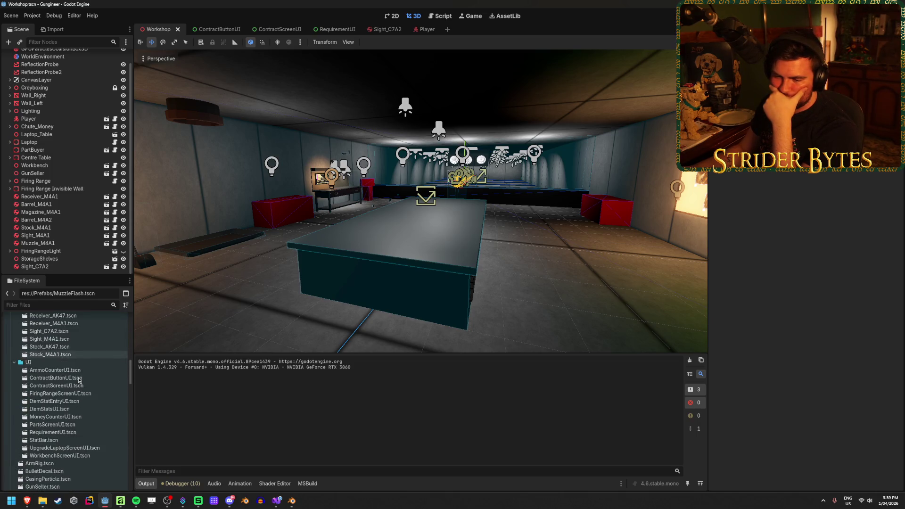
{"action": "scroll", "coordinate": [79, 380], "scroll_direction": "down", "scroll_amount": 10}
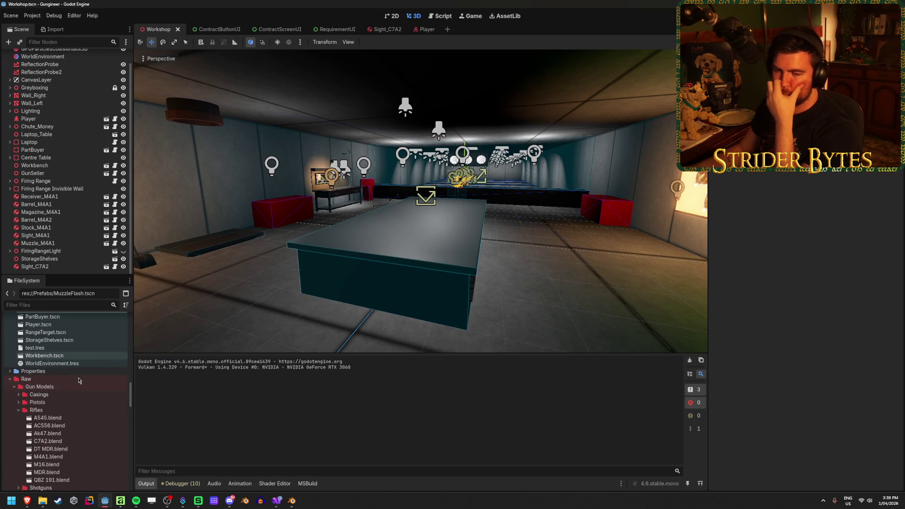
{"action": "scroll", "coordinate": [79, 380], "scroll_direction": "down", "scroll_amount": 10}
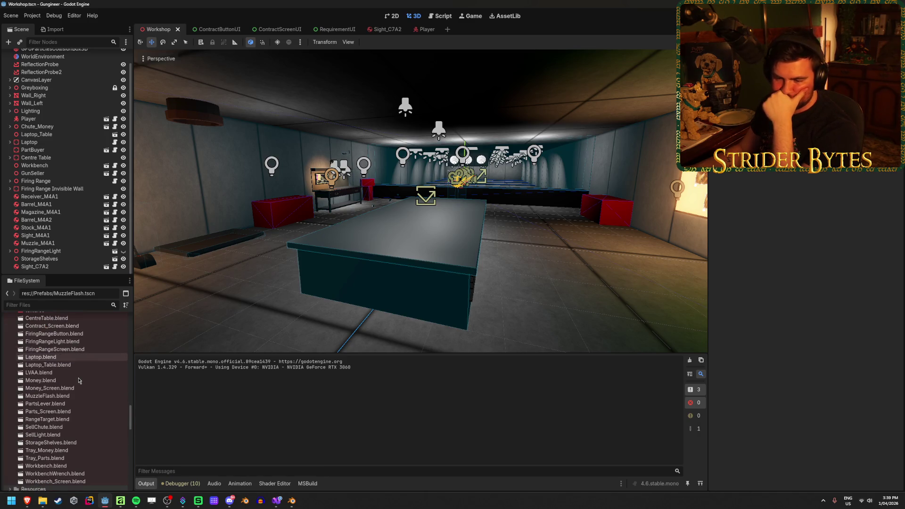
{"action": "scroll", "coordinate": [79, 380], "scroll_direction": "up", "scroll_amount": 15}
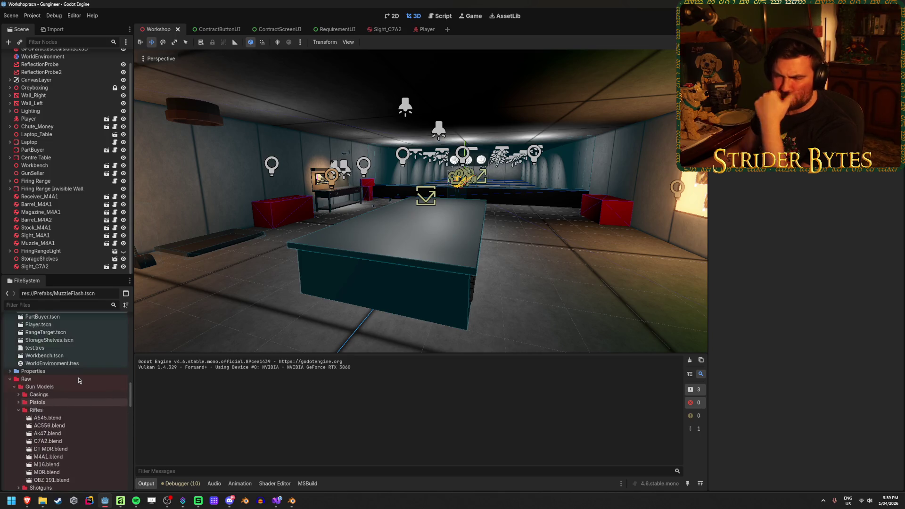
{"action": "scroll", "coordinate": [72, 426], "scroll_direction": "up", "scroll_amount": 5}
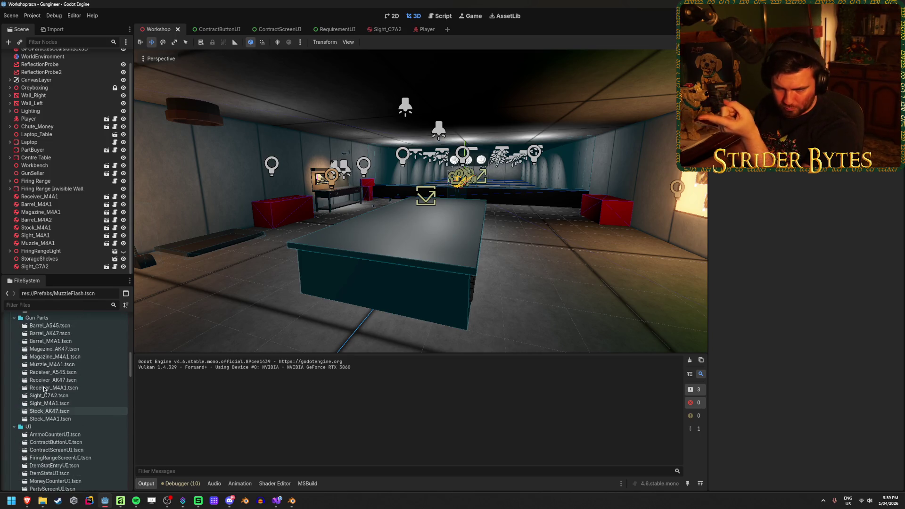
Select Sight_C7A2.tscn and duplicate it with Ctrl+D.
{"action": "left_click", "coordinate": [73, 417]}
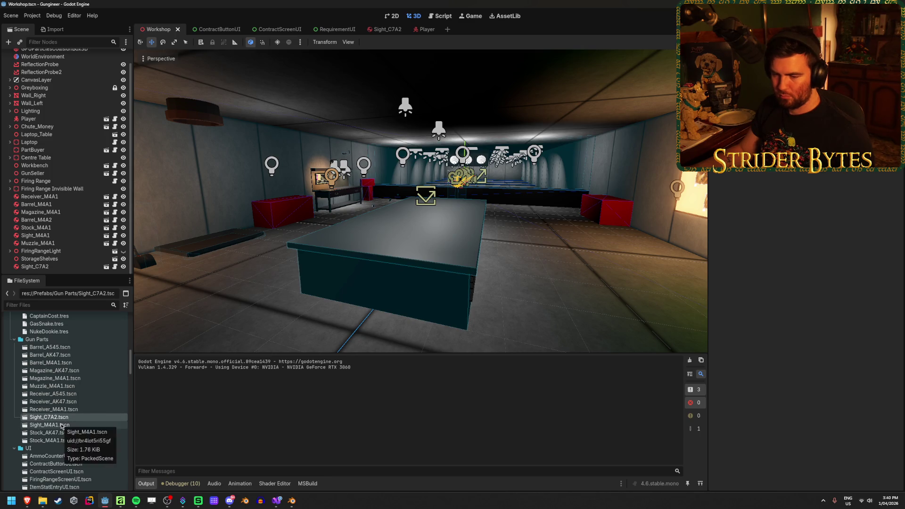
{"action": "left_click", "coordinate": [64, 424]}
{"action": "left_click", "coordinate": [65, 419]}
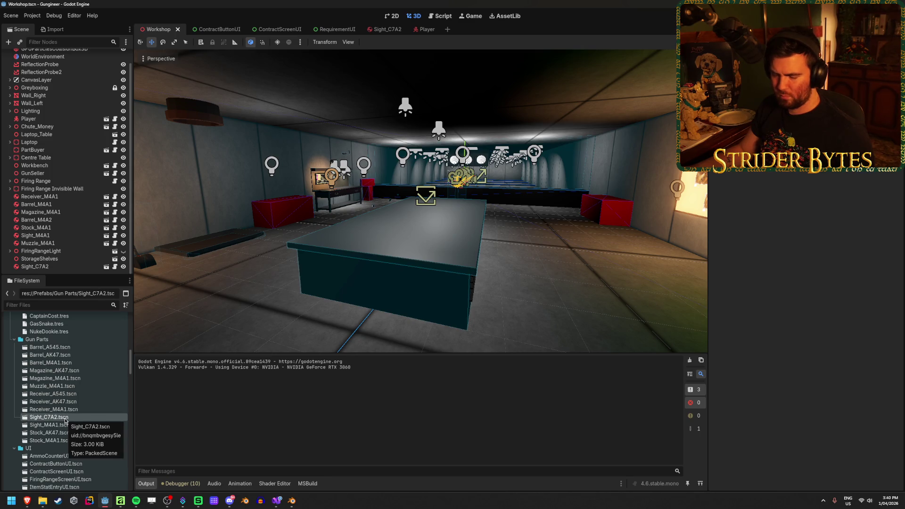
{"action": "key", "text": "ctrl+d"}
Rename the duplicated sight scene from C7A2 to Sight_DT MDR.tscn.
{"action": "key", "text": "Right"}
{"action": "key", "text": "BackSpace"}
{"action": "key", "text": "BackSpace"}
{"action": "key", "text": "BackSpace"}
{"action": "key", "text": "BackSpace"}
{"action": "type", "text": "DT MDR"}
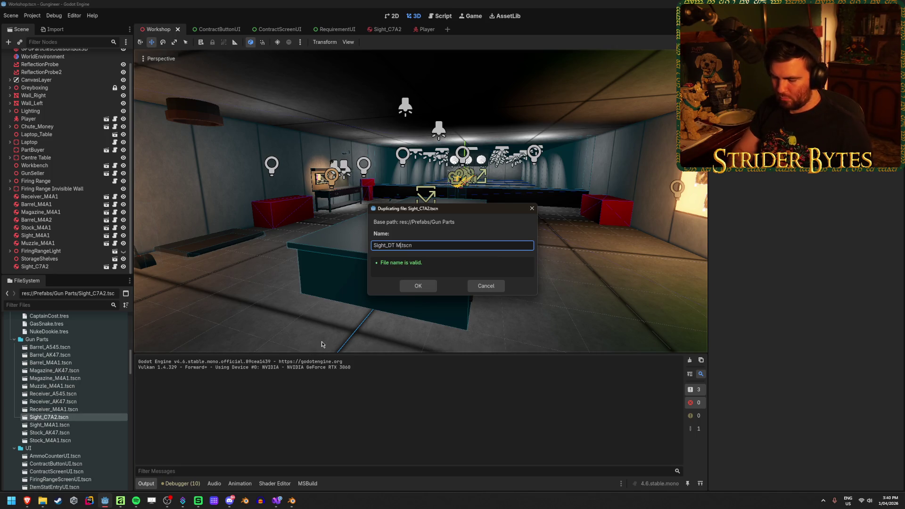
{"action": "key", "text": "Return"}
Open the new Sight_DT MDR scene and inspect the existing Sight_C7A2 node.
{"action": "double_click", "coordinate": [67, 427]}
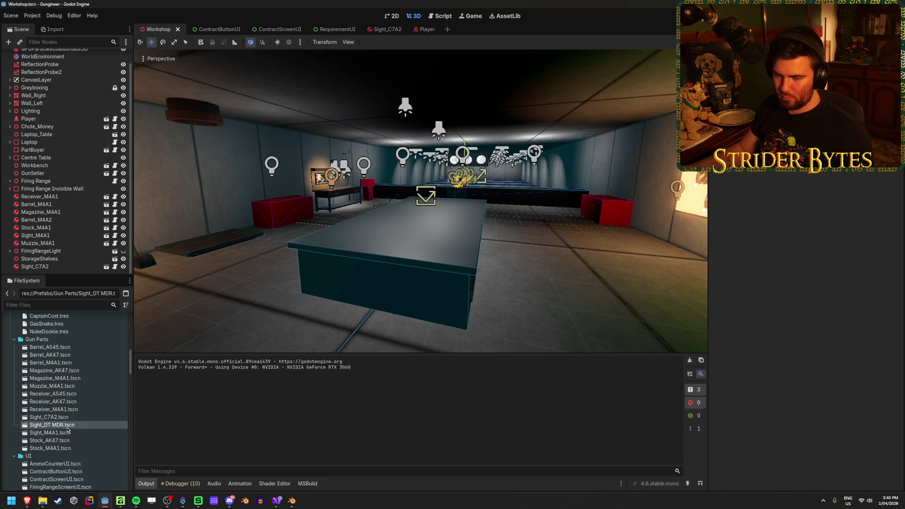
{"action": "left_click", "coordinate": [63, 80]}
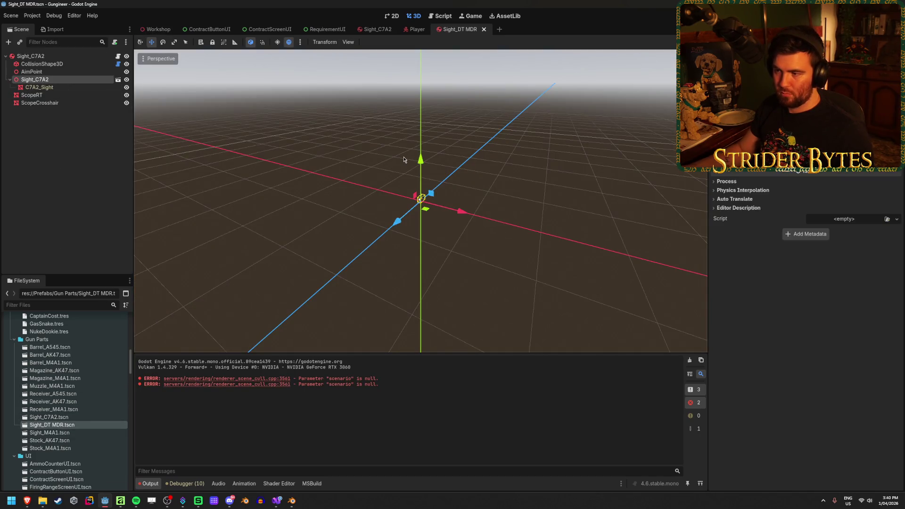
{"action": "mouse_move", "coordinate": [575, 257]}
{"action": "left_mouse_down"}
{"action": "mouse_move", "coordinate": [542, 283]}
{"action": "mouse_move", "coordinate": [580, 248]}
{"action": "mouse_move", "coordinate": [515, 242]}
{"action": "left_mouse_up"}
{"action": "scroll", "coordinate": [542, 283], "scroll_direction": "up", "scroll_amount": 5}
{"action": "left_click", "coordinate": [55, 136]}
{"action": "scroll", "coordinate": [67, 405], "scroll_direction": "down", "scroll_amount": 8}
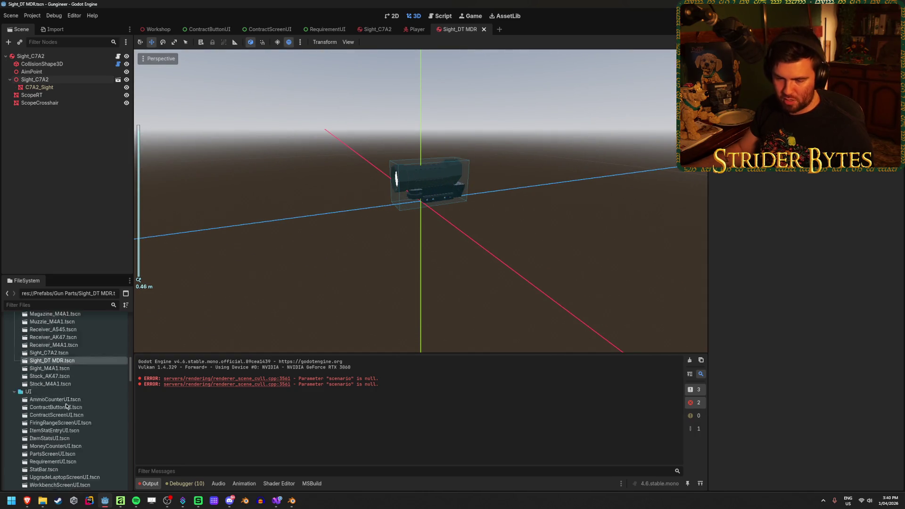
{"action": "scroll", "coordinate": [66, 406], "scroll_direction": "down", "scroll_amount": 10}
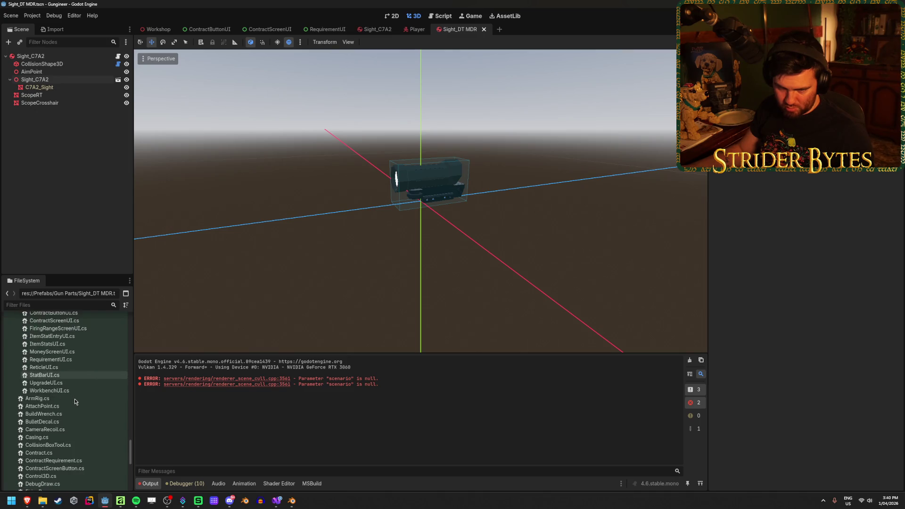
{"action": "scroll", "coordinate": [74, 401], "scroll_direction": "up", "scroll_amount": 15}
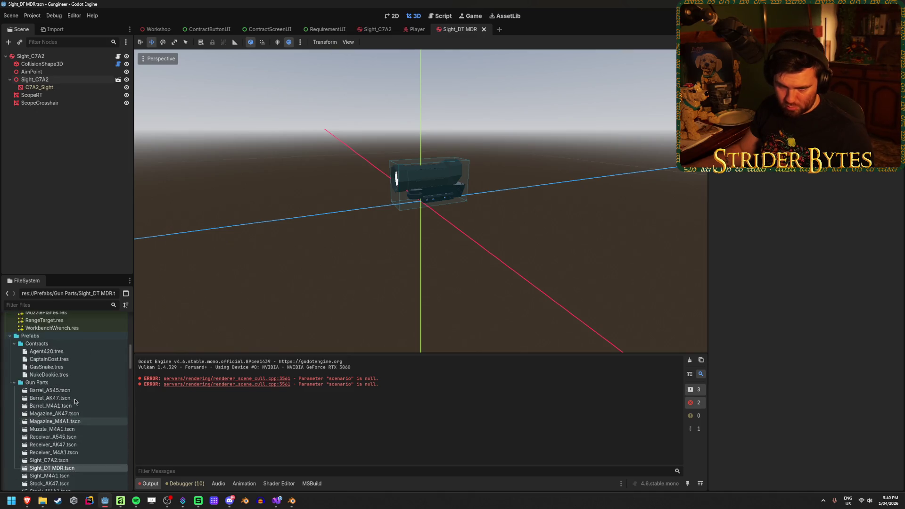
Add Sight_DT MDR.glb to the scene tree and view it from above.
{"action": "mouse_move", "coordinate": [50, 346]}
{"action": "left_mouse_down"}
{"action": "mouse_move", "coordinate": [106, 306]}
{"action": "mouse_move", "coordinate": [33, 315]}
{"action": "mouse_move", "coordinate": [48, 57]}
{"action": "left_mouse_up"}
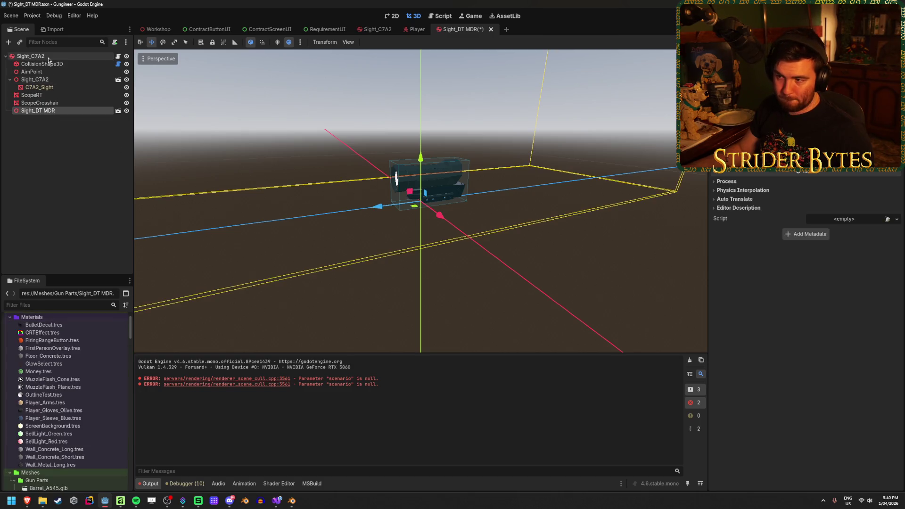
{"action": "scroll", "coordinate": [491, 278], "scroll_direction": "down", "scroll_amount": 5}
{"action": "mouse_move", "coordinate": [483, 265]}
{"action": "left_mouse_down"}
{"action": "mouse_move", "coordinate": [471, 162]}
{"action": "mouse_move", "coordinate": [467, 197]}
{"action": "left_mouse_up"}
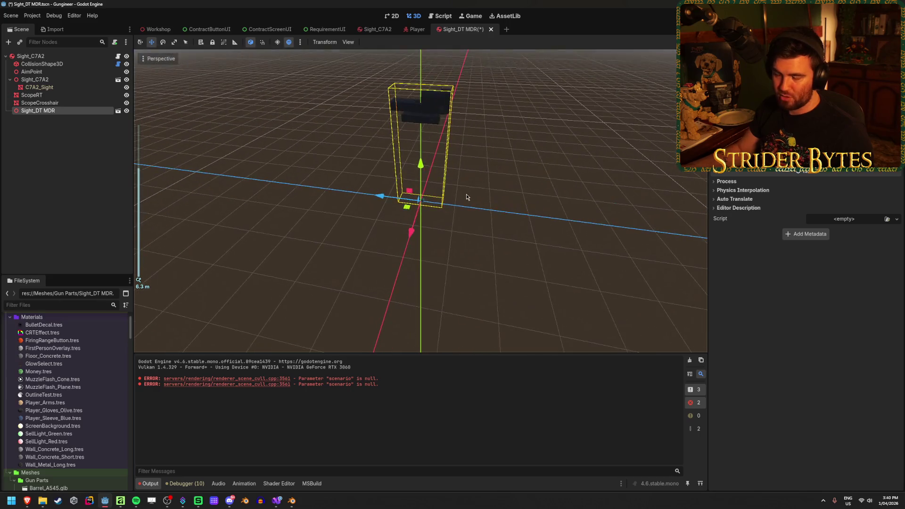
{"action": "scroll", "coordinate": [467, 197], "scroll_direction": "up", "scroll_amount": 5}
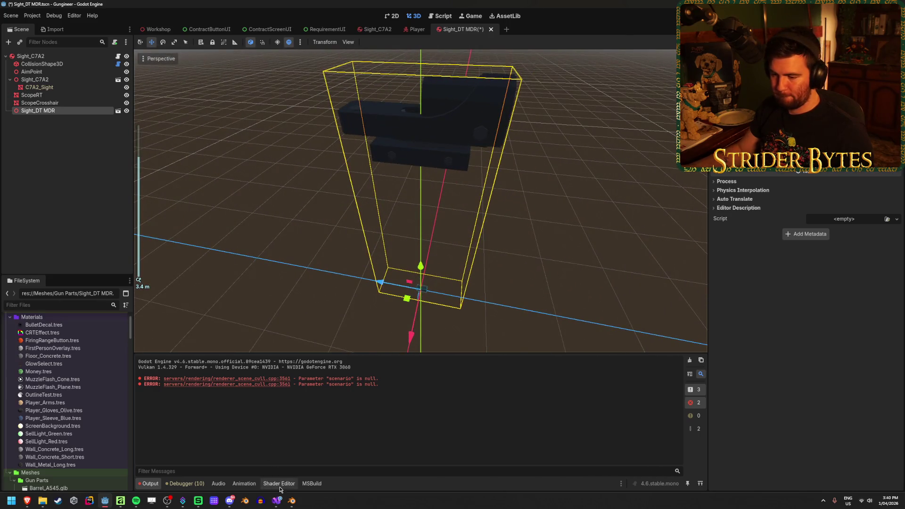
Return to Blender and select the gun's upper receiver.
{"action": "left_click", "coordinate": [292, 502]}
{"action": "left_click", "coordinate": [445, 282]}
{"action": "scroll", "coordinate": [445, 285], "scroll_direction": "down", "scroll_amount": 4}
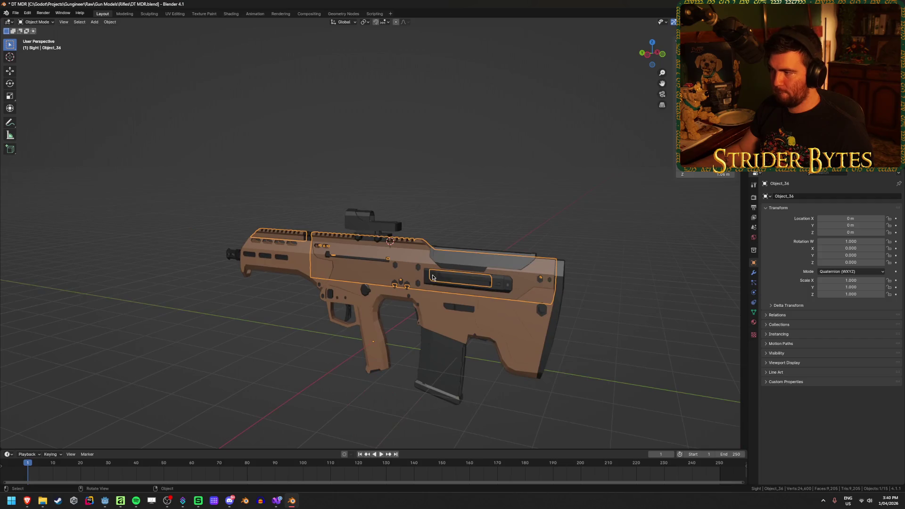
Select the sight mesh and apply its scale, then its rotation.
{"action": "left_click_drag", "start_coordinate": [431, 276], "coordinate": [451, 280]}
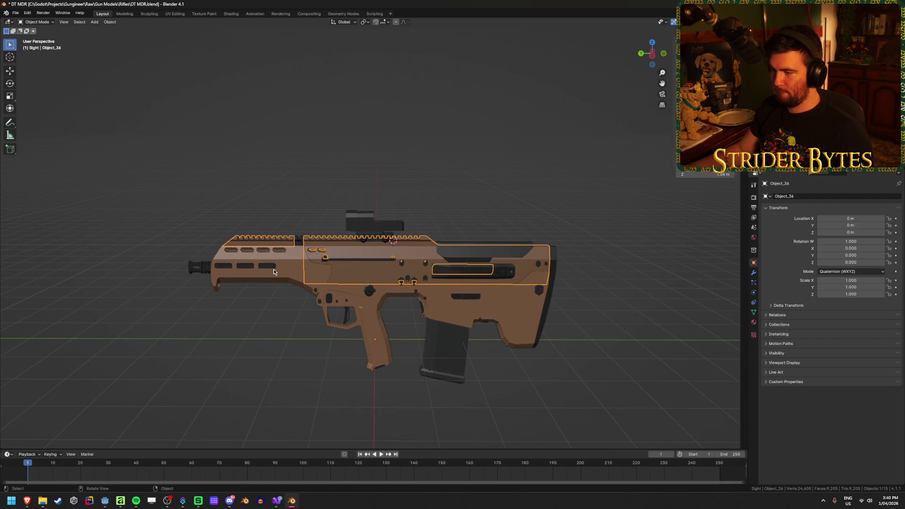
{"action": "left_click", "coordinate": [360, 223]}
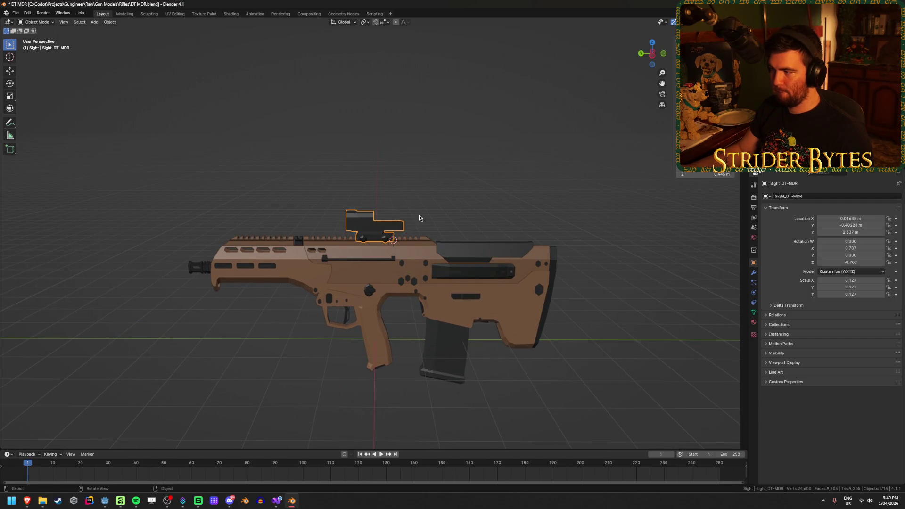
{"action": "scroll", "coordinate": [420, 218], "scroll_direction": "up", "scroll_amount": 3}
{"action": "scroll", "coordinate": [420, 218], "scroll_direction": "down", "scroll_amount": 3}
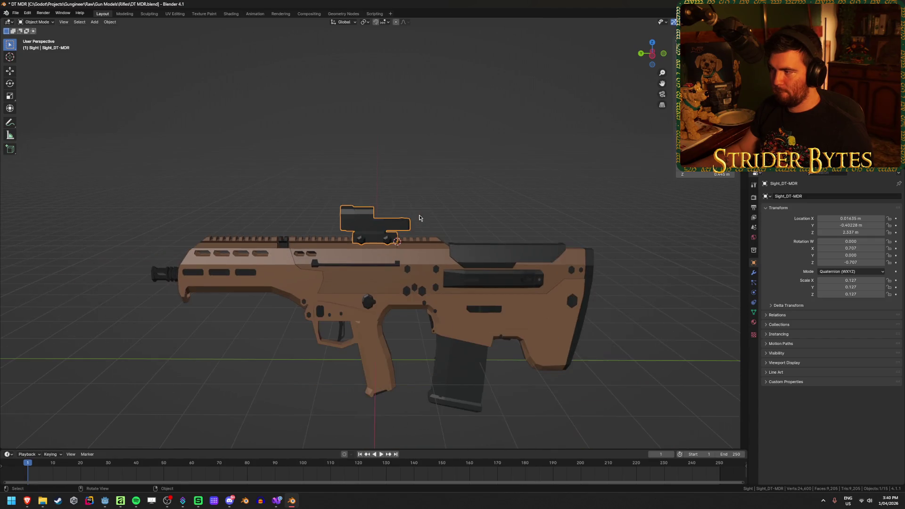
{"action": "key", "text": "ctrl+a"}
{"action": "left_click", "coordinate": [436, 215]}
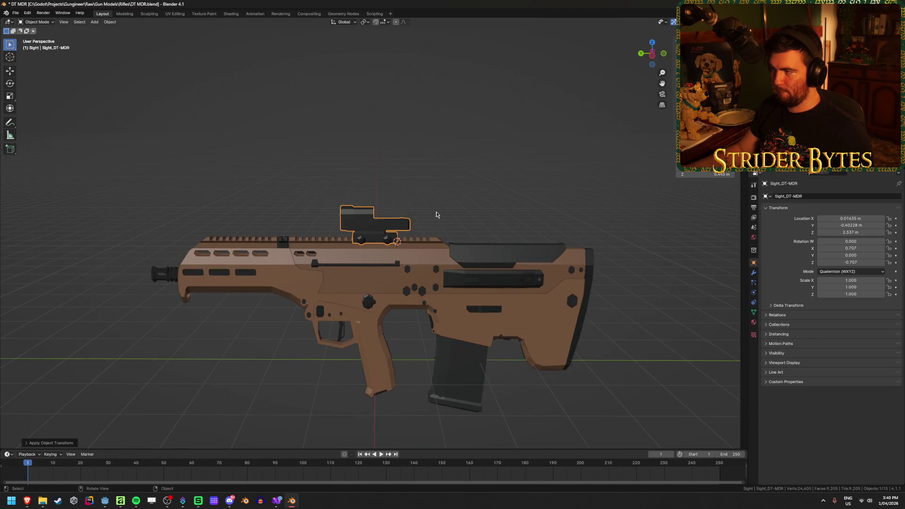
{"action": "key", "text": "ctrl+a"}
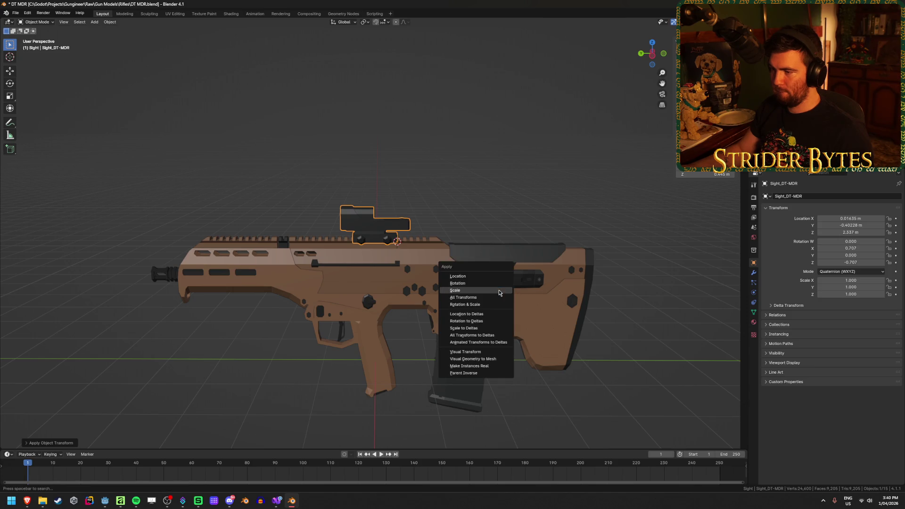
{"action": "left_click", "coordinate": [491, 283]}
Check the gun parts, leaving the upper receiver Object_36 selected.
{"action": "left_click", "coordinate": [515, 311]}
{"action": "left_click", "coordinate": [352, 225]}
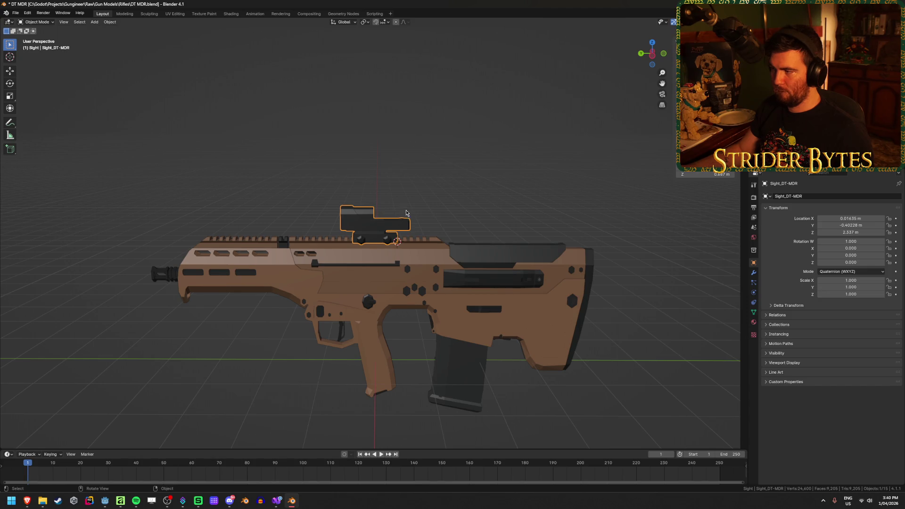
{"action": "scroll", "coordinate": [406, 212], "scroll_direction": "up", "scroll_amount": 3}
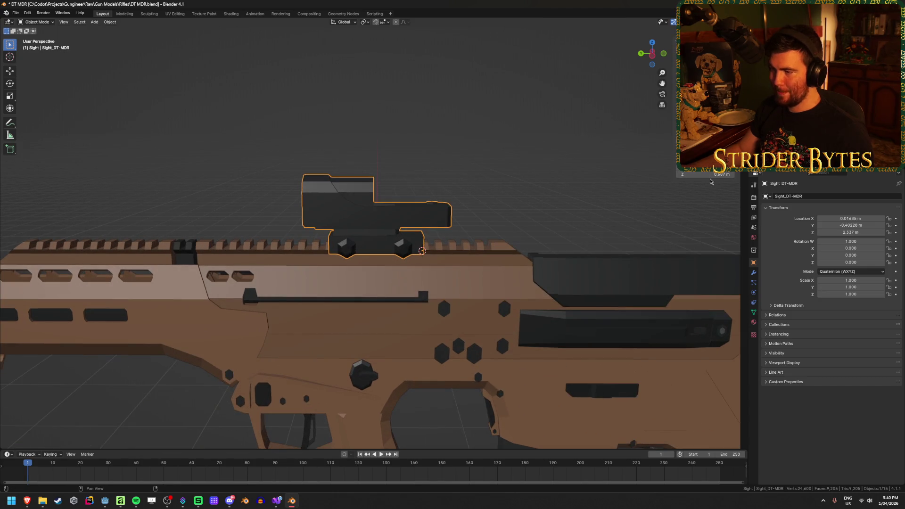
{"action": "scroll", "coordinate": [449, 204], "scroll_direction": "down", "scroll_amount": 3}
{"action": "left_click", "coordinate": [437, 265]}
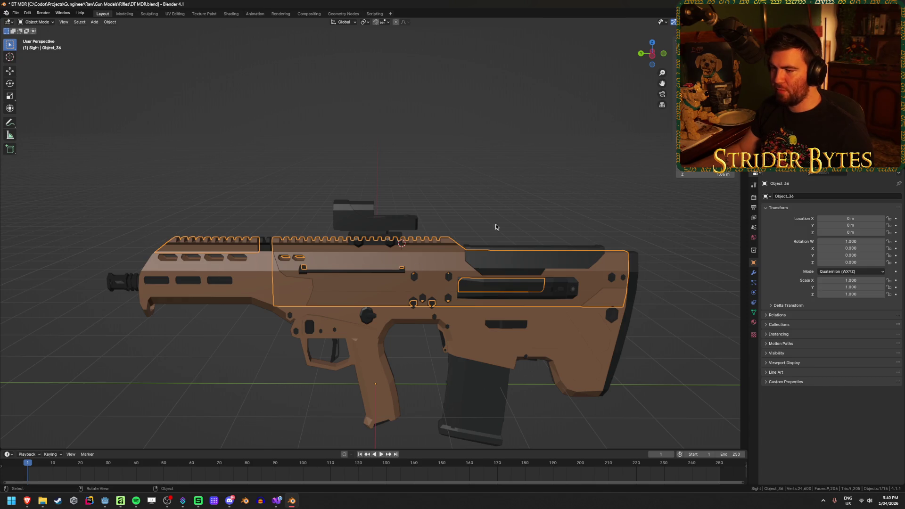
{"action": "scroll", "coordinate": [528, 210], "scroll_direction": "down", "scroll_amount": 2}
{"action": "left_click", "coordinate": [720, 332]}
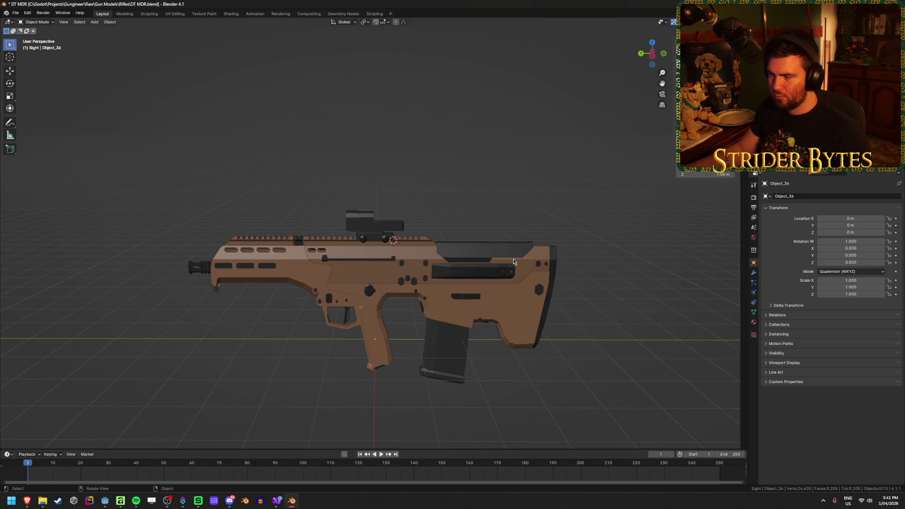
{"action": "key", "text": "a"}
Apply a transform to the gun parts and make a first resize of the gun.
{"action": "key", "text": "ctrl+a"}
{"action": "left_click", "coordinate": [569, 223]}
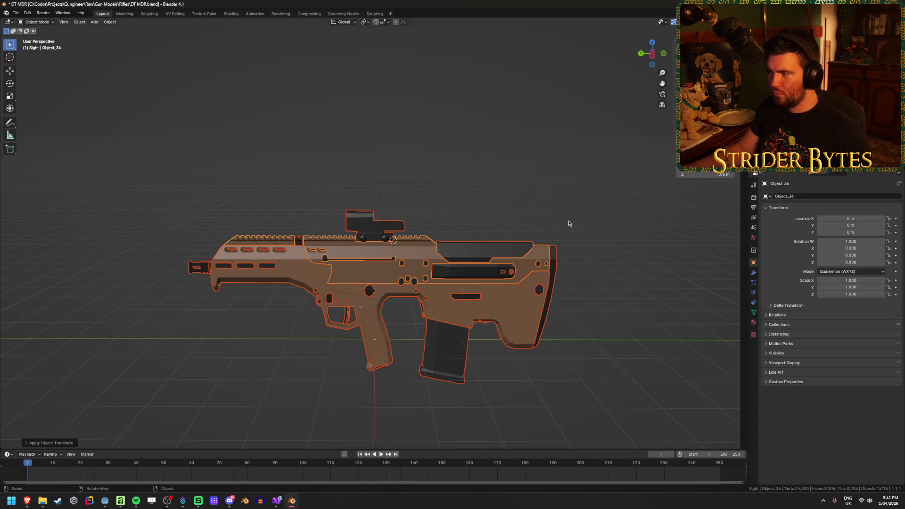
{"action": "key", "text": "s"}
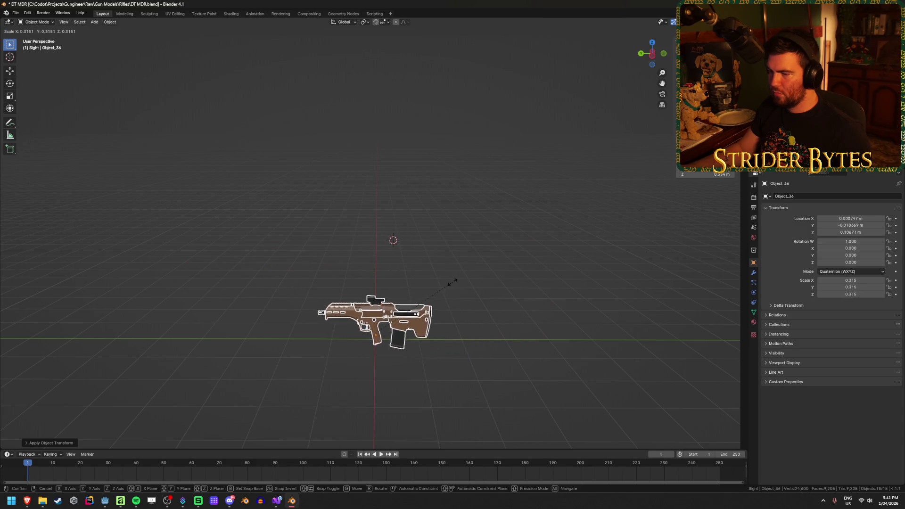
{"action": "left_click", "coordinate": [592, 269]}
{"action": "left_click", "coordinate": [629, 259]}
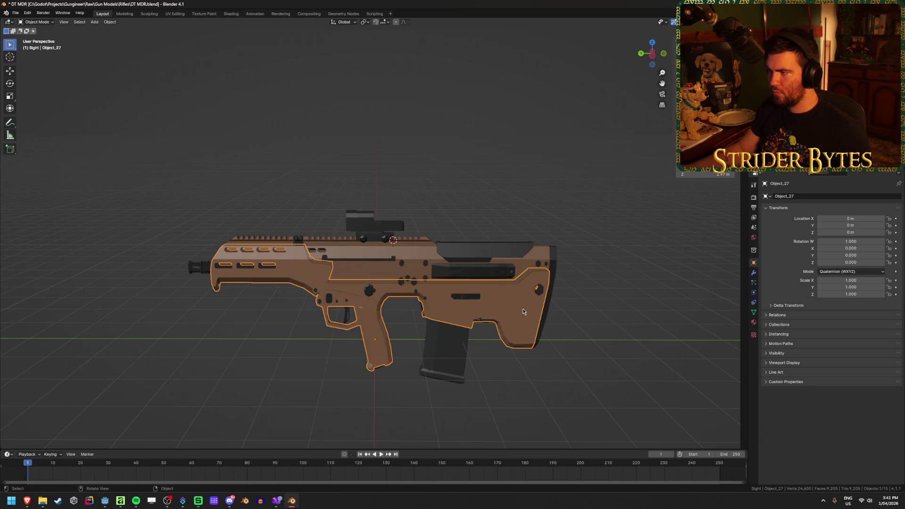
Shrink all gun parts to about 0.1 size and apply the scale.
{"action": "scroll", "coordinate": [522, 308], "scroll_direction": "up", "scroll_amount": 1}
{"action": "left_click", "coordinate": [481, 307]}
{"action": "key", "text": "a"}
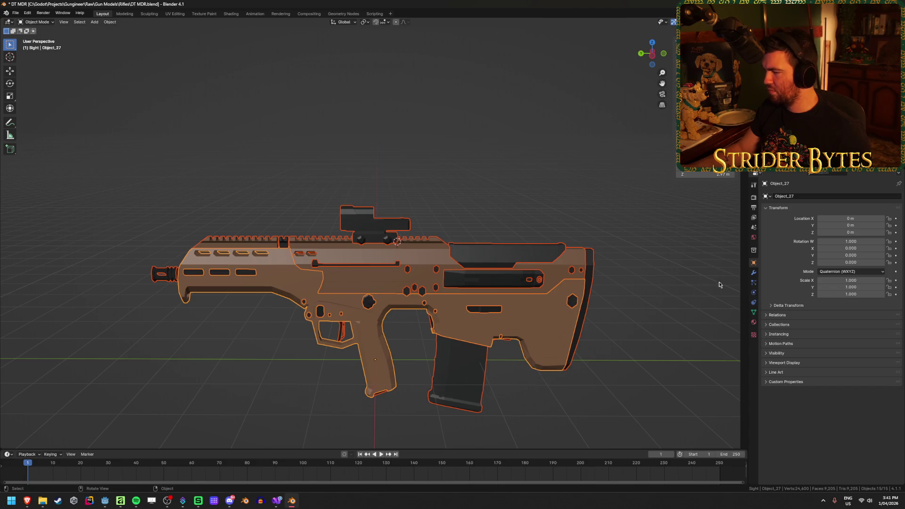
{"action": "key", "text": "s"}
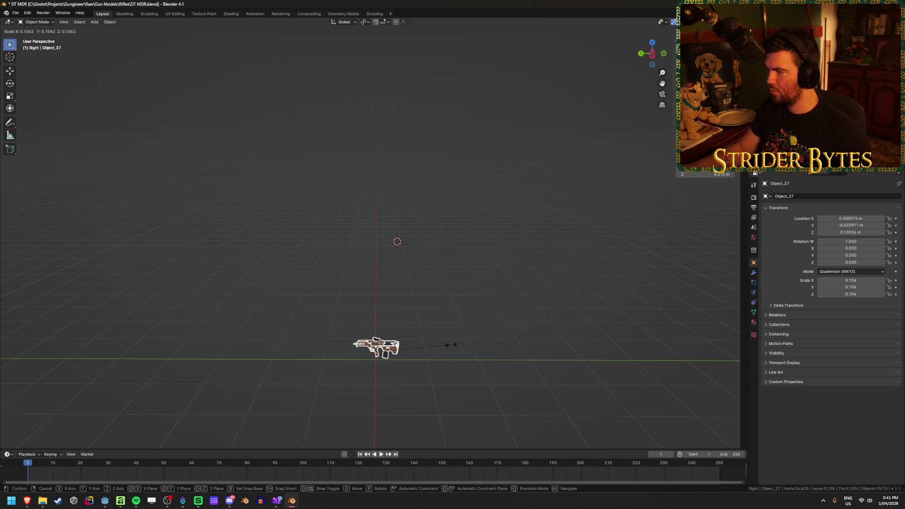
{"action": "left_click", "coordinate": [451, 345]}
{"action": "key", "text": "ctrl+a"}
{"action": "left_click", "coordinate": [457, 335]}
In Right view, lower the gun along Z toward the origin.
{"action": "key", "text": "KP_Decimal"}
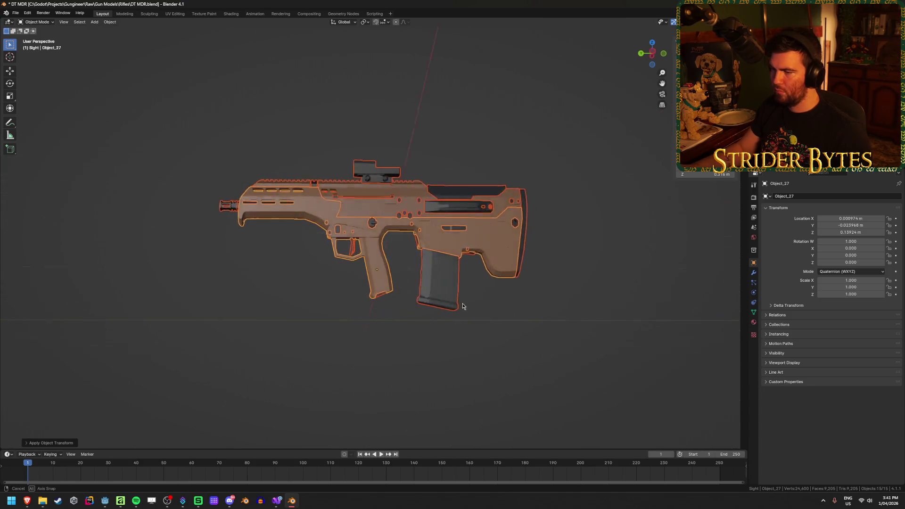
{"action": "key", "text": "KP_3"}
{"action": "scroll", "coordinate": [457, 311], "scroll_direction": "down", "scroll_amount": 4}
{"action": "key", "text": "g"}
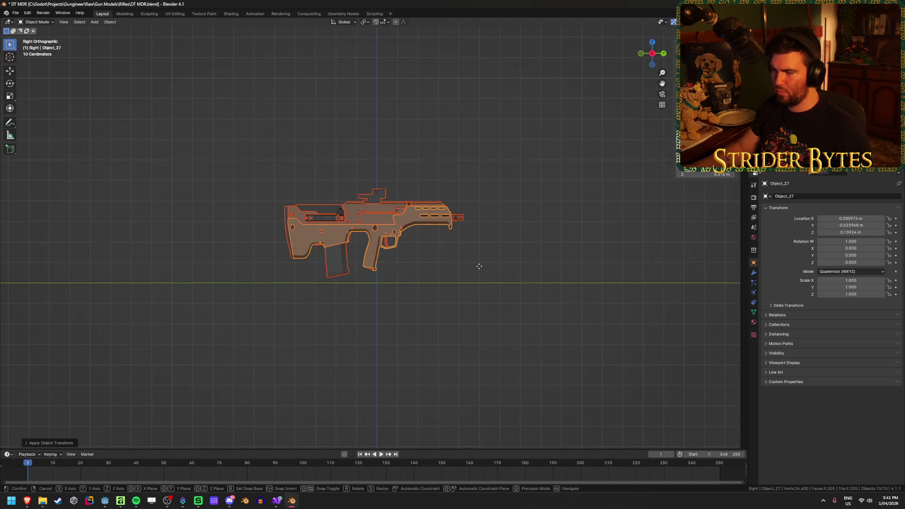
{"action": "key", "text": "z"}
{"action": "left_click", "coordinate": [476, 295]}
{"action": "key", "text": "g"}
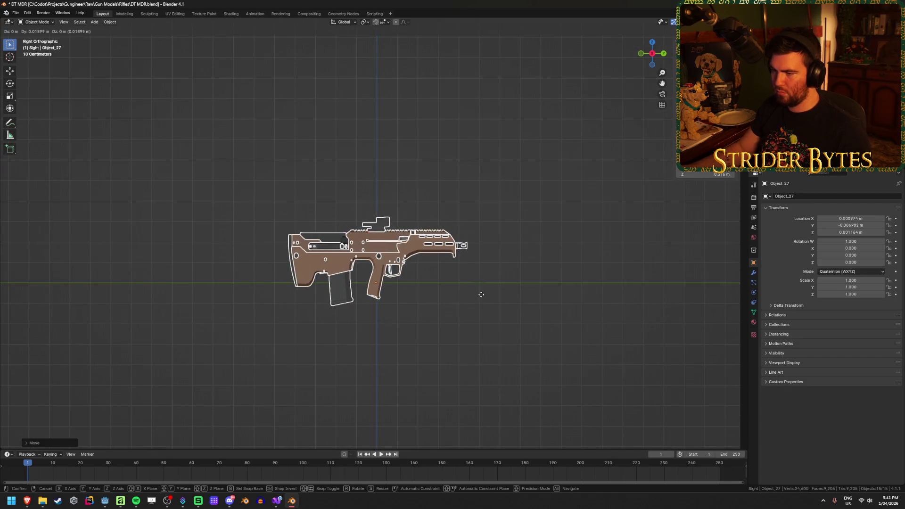
{"action": "left_click", "coordinate": [488, 293]}
{"action": "scroll", "coordinate": [541, 276], "scroll_direction": "up", "scroll_amount": 4}
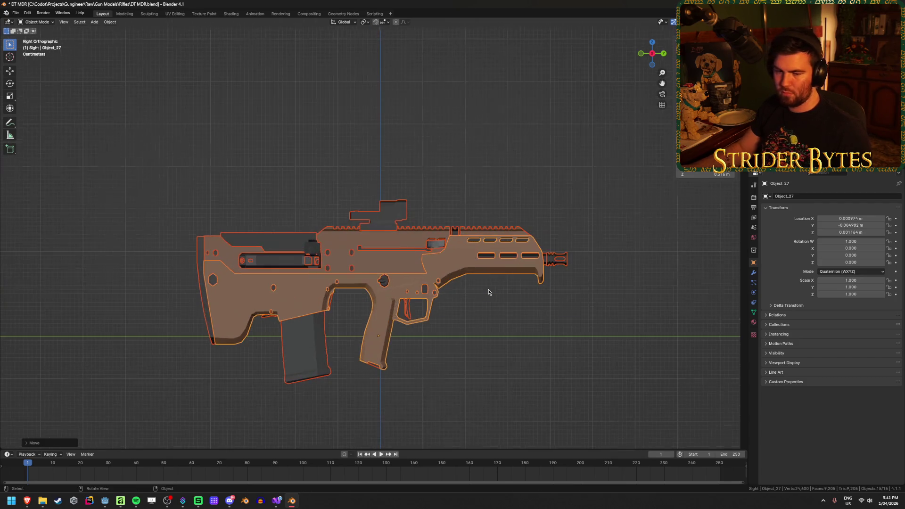
{"action": "left_click", "coordinate": [549, 311]}
Save DT MDR.blend and select the sight.
{"action": "key", "text": "ctrl+s"}
{"action": "mouse_move", "coordinate": [541, 327]}
{"action": "left_mouse_down"}
{"action": "mouse_move", "coordinate": [483, 330]}
{"action": "mouse_move", "coordinate": [483, 370]}
{"action": "left_mouse_up"}
{"action": "left_click", "coordinate": [370, 218]}
{"action": "scroll", "coordinate": [434, 293], "scroll_direction": "down", "scroll_amount": 8}
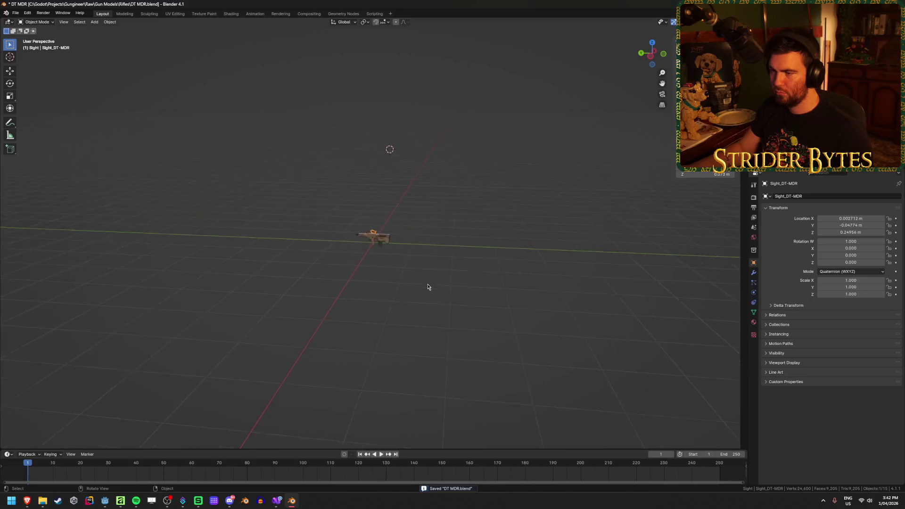
Export glTF over Sight_DT MDR.glb in Meshes/Gun Parts.
{"action": "scroll", "coordinate": [428, 287], "scroll_direction": "up", "scroll_amount": 10}
{"action": "left_click_drag", "start_coordinate": [429, 283], "coordinate": [384, 283]}
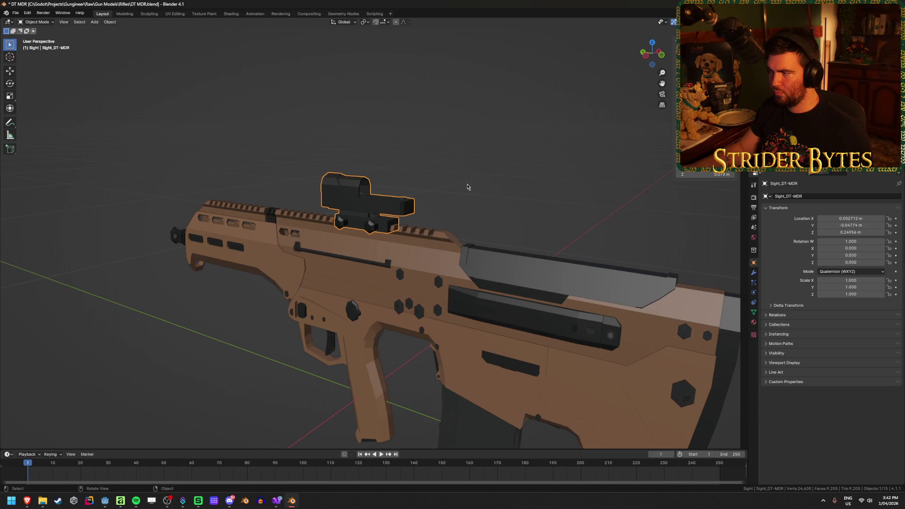
{"action": "left_click", "coordinate": [469, 137]}
{"action": "key", "text": "ctrl+e"}
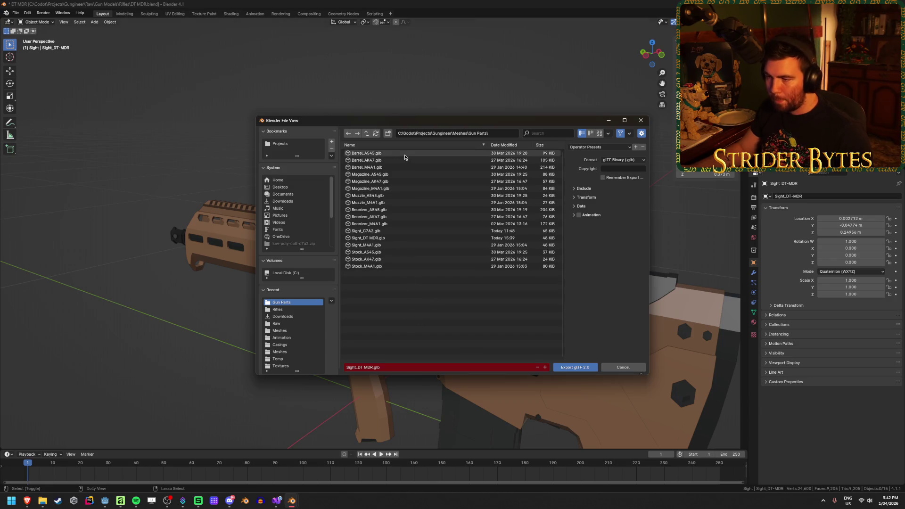
{"action": "left_click", "coordinate": [378, 238]}
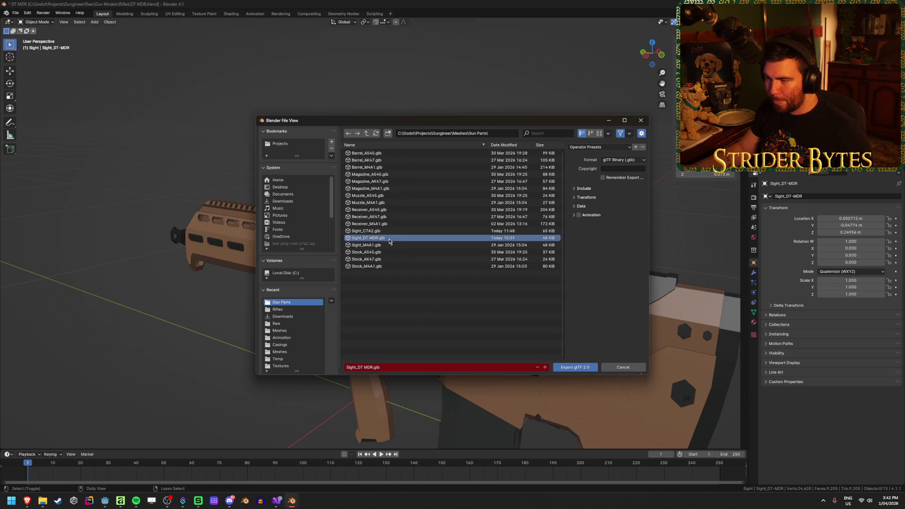
{"action": "left_click", "coordinate": [576, 367]}
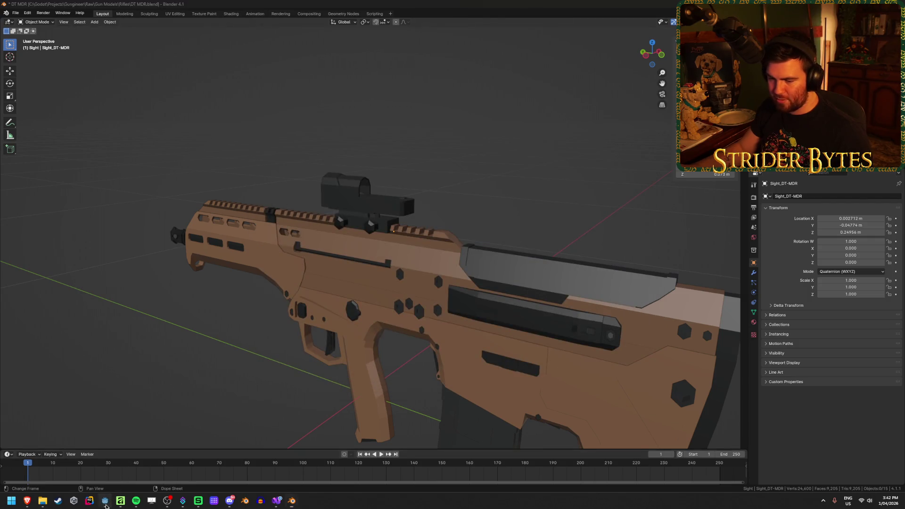
{"action": "left_click", "coordinate": [104, 500]}
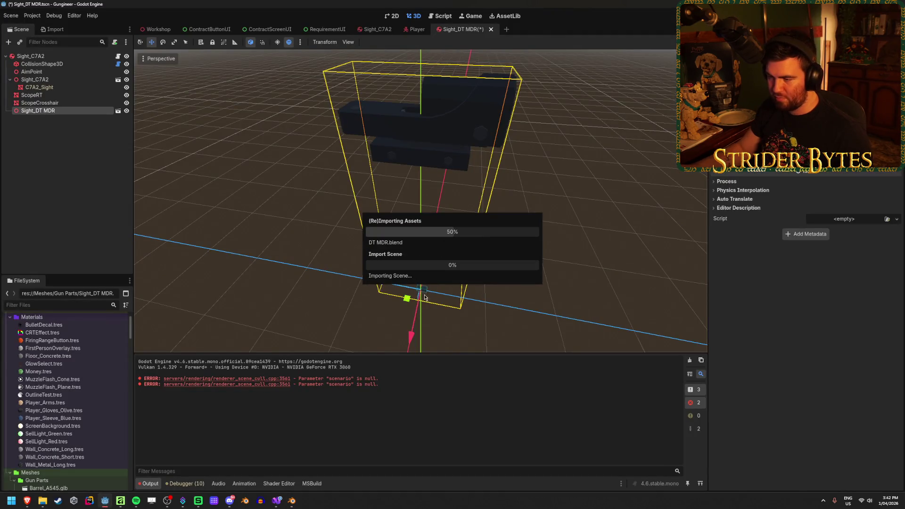
Save the Sight_DT MDR scene.
{"action": "scroll", "coordinate": [420, 264], "scroll_direction": "up", "scroll_amount": 5}
{"action": "scroll", "coordinate": [419, 202], "scroll_direction": "down", "scroll_amount": 5}
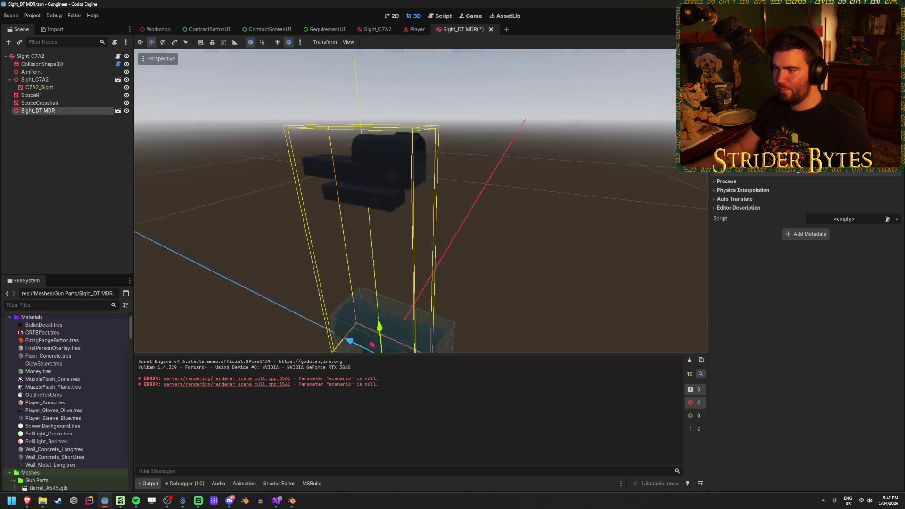
{"action": "left_click_drag", "start_coordinate": [420, 202], "coordinate": [448, 202]}
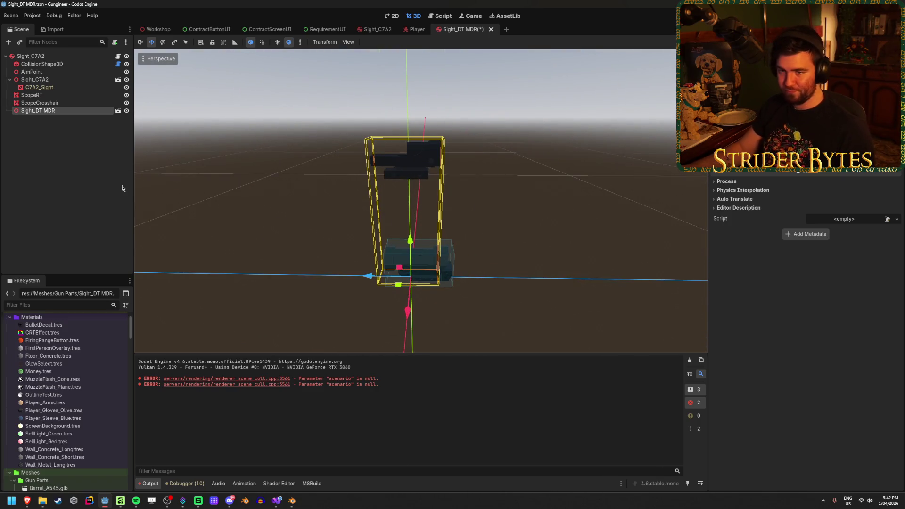
{"action": "left_click", "coordinate": [83, 161]}
{"action": "key", "text": "ctrl+s"}
Make Sight_DT MDR's children editable and delete the old Sight_C7A2 model.
{"action": "left_click", "coordinate": [75, 111]}
{"action": "right_click", "coordinate": [73, 113]}
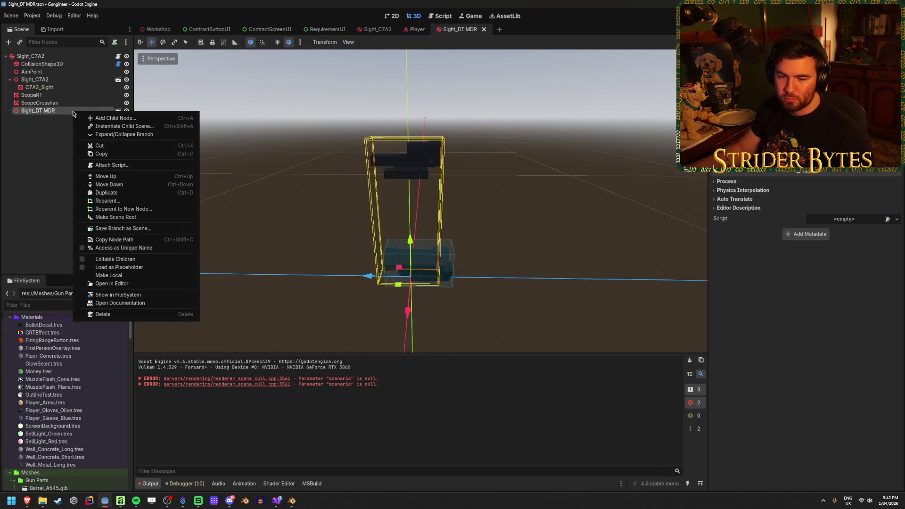
{"action": "left_click", "coordinate": [44, 148]}
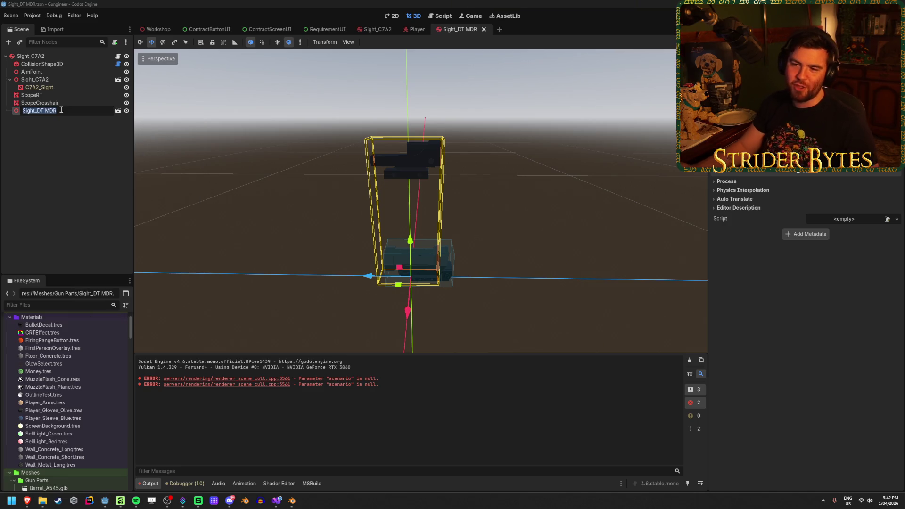
{"action": "left_click", "coordinate": [83, 158]}
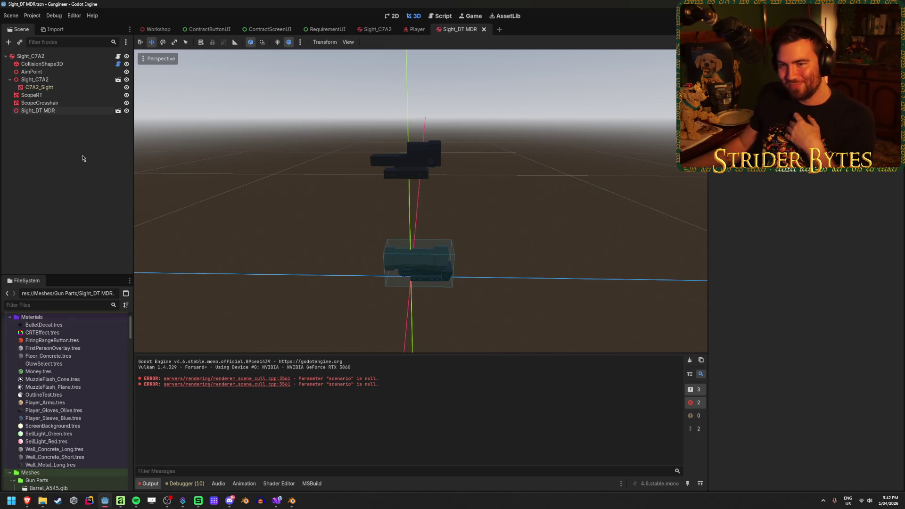
{"action": "right_click", "coordinate": [91, 112]}
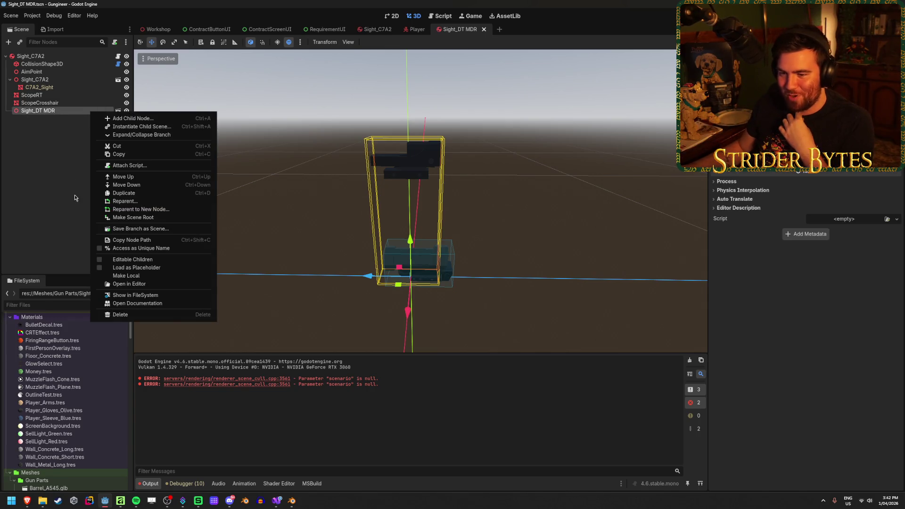
{"action": "left_click", "coordinate": [132, 259]}
{"action": "left_click", "coordinate": [56, 80]}
{"action": "key", "text": "Delete"}
{"action": "key", "text": "Return"}
{"action": "left_click", "coordinate": [43, 103]}
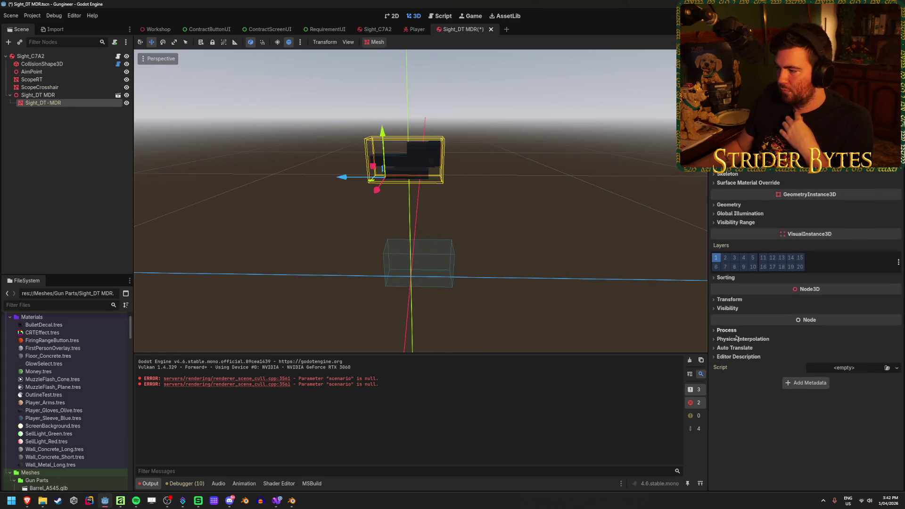
Set the mesh's Transform Position to 0, 0, 0.
{"action": "left_click", "coordinate": [729, 300]}
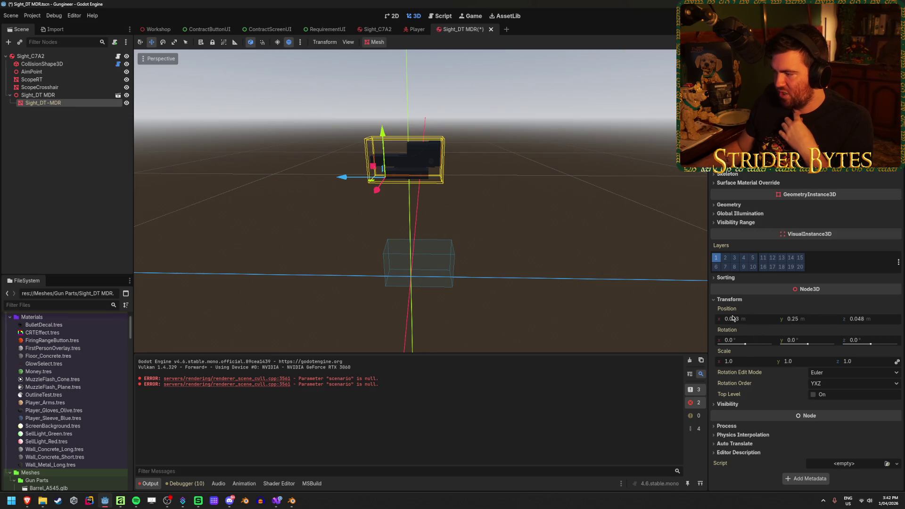
{"action": "left_click", "coordinate": [742, 319]}
{"action": "type", "text": "0"}
{"action": "key", "text": "Tab"}
{"action": "type", "text": "0"}
{"action": "key", "text": "Tab"}
{"action": "type", "text": "0"}
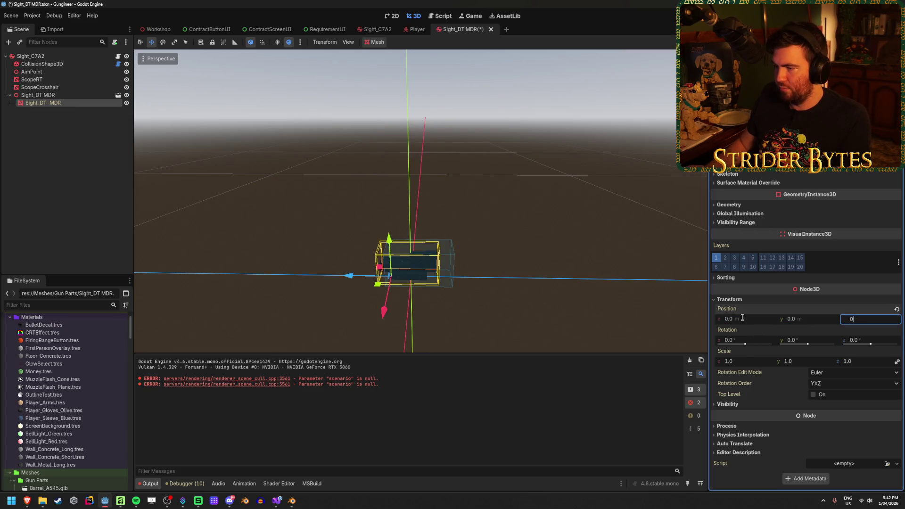
{"action": "key", "text": "Return"}
Frame the sight in front view, check it, and go back to Blender.
{"action": "key", "text": "f"}
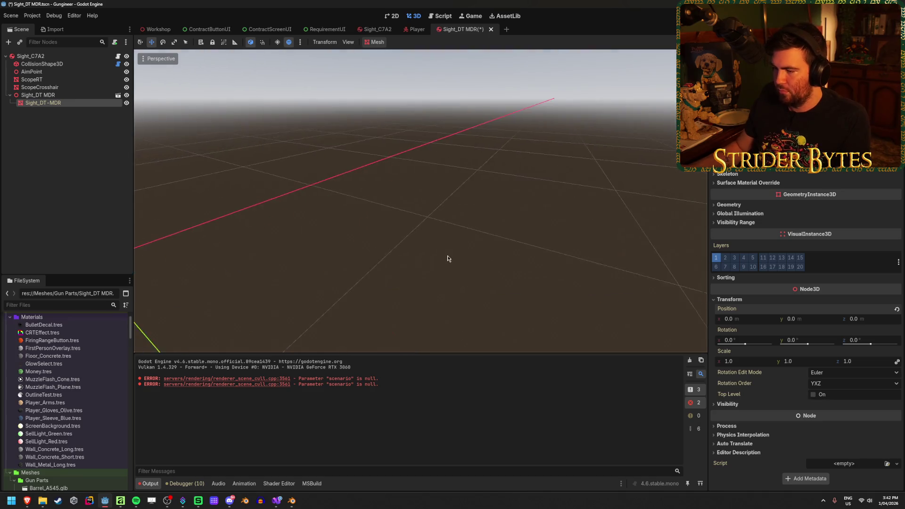
{"action": "scroll", "coordinate": [472, 236], "scroll_direction": "up", "scroll_amount": 5}
{"action": "key", "text": "KP_1"}
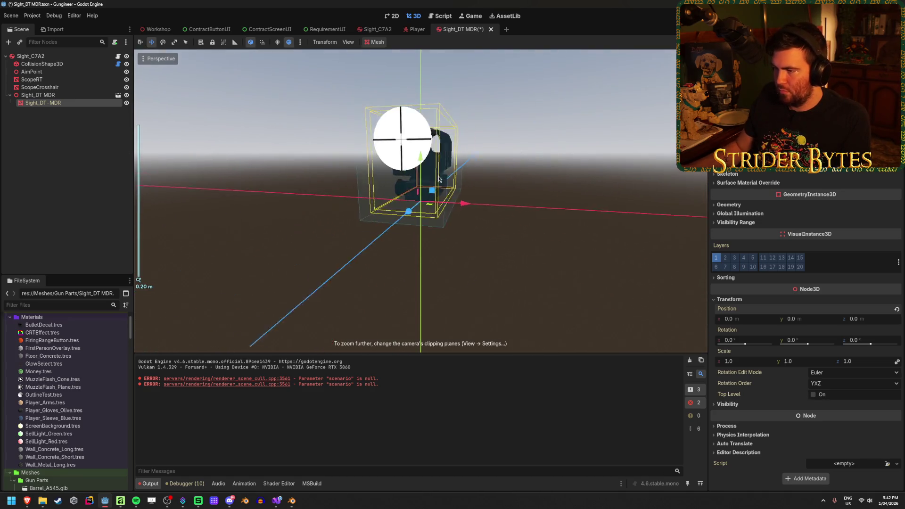
{"action": "mouse_move", "coordinate": [465, 163]}
{"action": "left_mouse_down"}
{"action": "mouse_move", "coordinate": [457, 75]}
{"action": "mouse_move", "coordinate": [455, 340]}
{"action": "mouse_move", "coordinate": [446, 103]}
{"action": "mouse_move", "coordinate": [454, 179]}
{"action": "mouse_move", "coordinate": [466, 192]}
{"action": "left_mouse_up"}
{"action": "scroll", "coordinate": [465, 192], "scroll_direction": "up", "scroll_amount": 2}
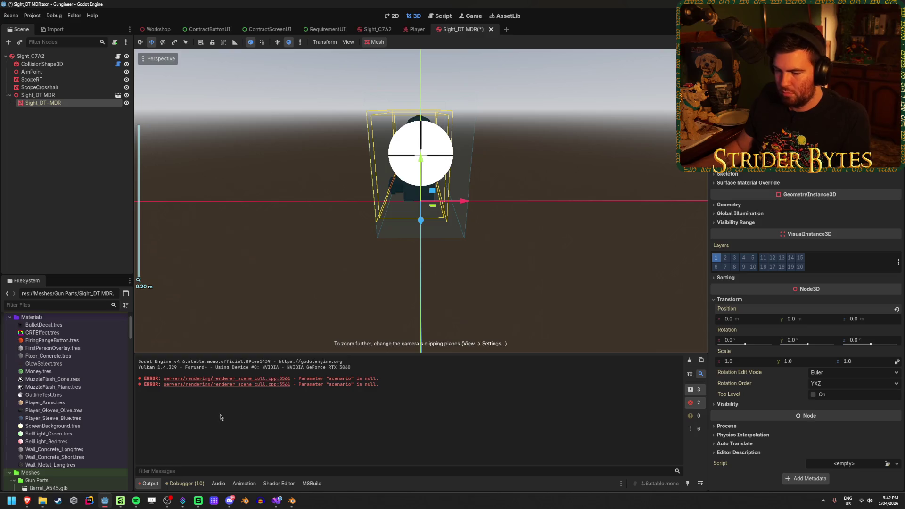
{"action": "left_click", "coordinate": [292, 501]}
{"action": "mouse_move", "coordinate": [358, 308]}
{"action": "left_mouse_down"}
{"action": "mouse_move", "coordinate": [366, 283]}
{"action": "mouse_move", "coordinate": [312, 286]}
{"action": "mouse_move", "coordinate": [337, 251]}
{"action": "left_mouse_up"}
In Edit Mode, snap the 3D cursor to the selected vertex and enable X-ray.
{"action": "key", "text": "Tab"}
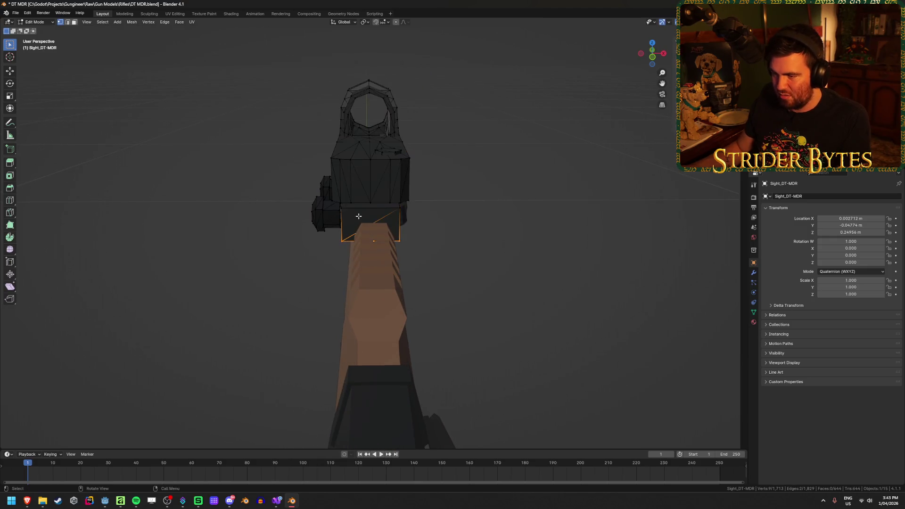
{"action": "scroll", "coordinate": [358, 216], "scroll_direction": "up", "scroll_amount": 2}
{"action": "key", "text": "shift+s"}
{"action": "left_click", "coordinate": [559, 279]}
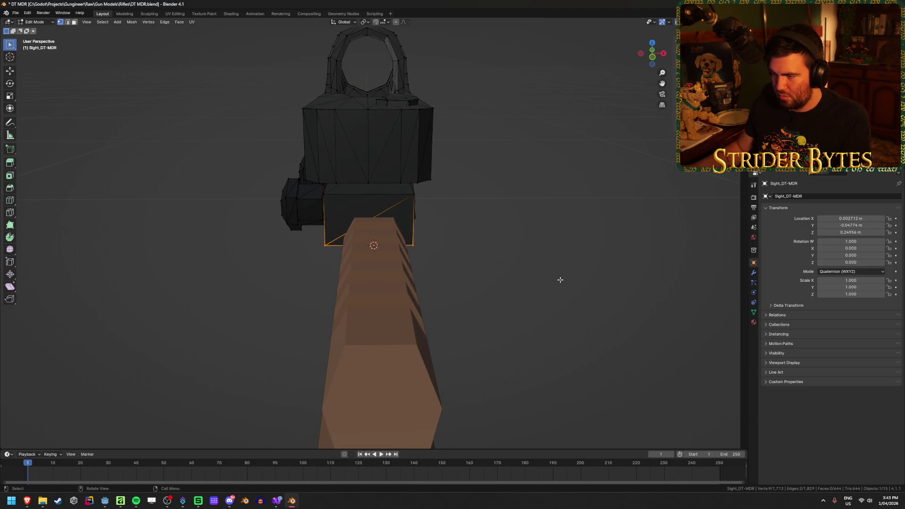
{"action": "left_click_drag", "start_coordinate": [468, 286], "coordinate": [465, 277]}
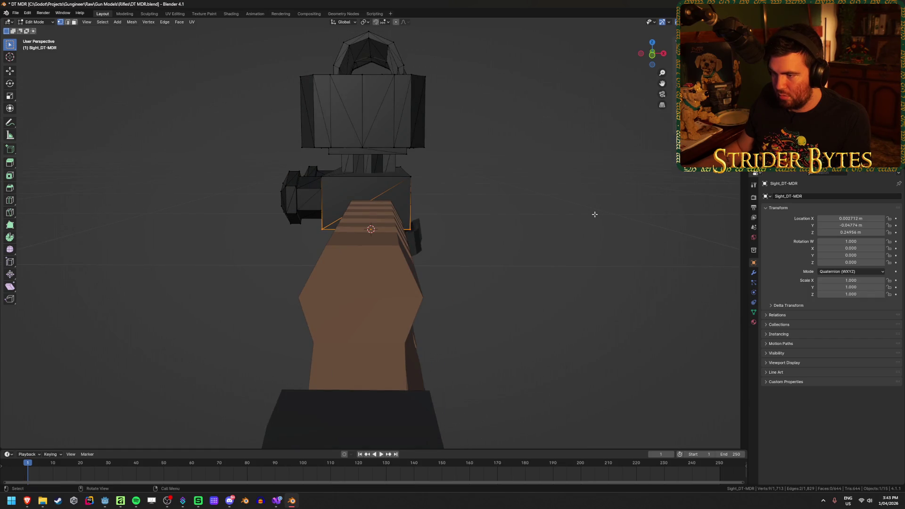
{"action": "mouse_move", "coordinate": [595, 214]}
{"action": "left_mouse_down"}
{"action": "mouse_move", "coordinate": [606, 214]}
{"action": "mouse_move", "coordinate": [594, 214]}
{"action": "mouse_move", "coordinate": [577, 262]}
{"action": "left_mouse_up"}
{"action": "key", "text": "alt+z"}
{"action": "scroll", "coordinate": [576, 262], "scroll_direction": "up", "scroll_amount": 2}
{"action": "mouse_move", "coordinate": [411, 229]}
{"action": "left_mouse_down"}
{"action": "mouse_move", "coordinate": [412, 267]}
{"action": "mouse_move", "coordinate": [408, 231]}
{"action": "mouse_move", "coordinate": [430, 228]}
{"action": "left_mouse_up"}
Merge the whole sight mesh by distance, removing 1,362 duplicate vertices.
{"action": "left_click", "coordinate": [587, 289]}
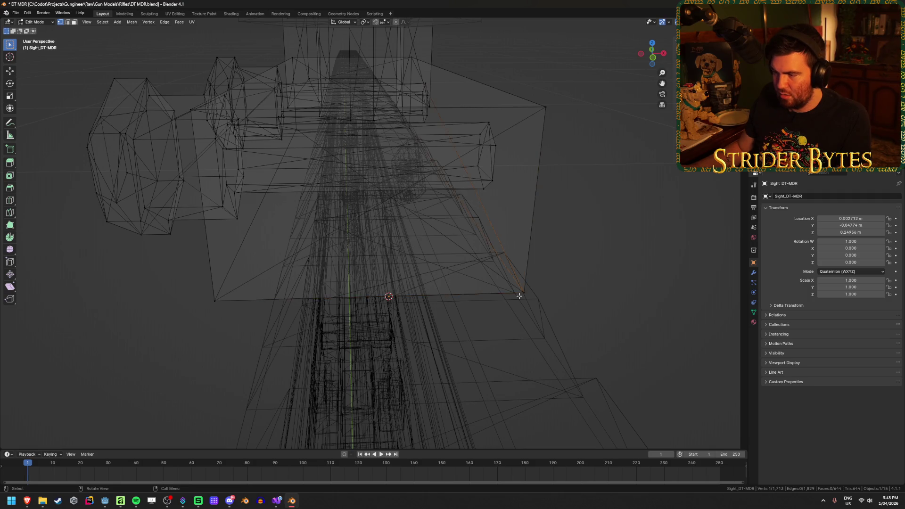
{"action": "key", "text": "a"}
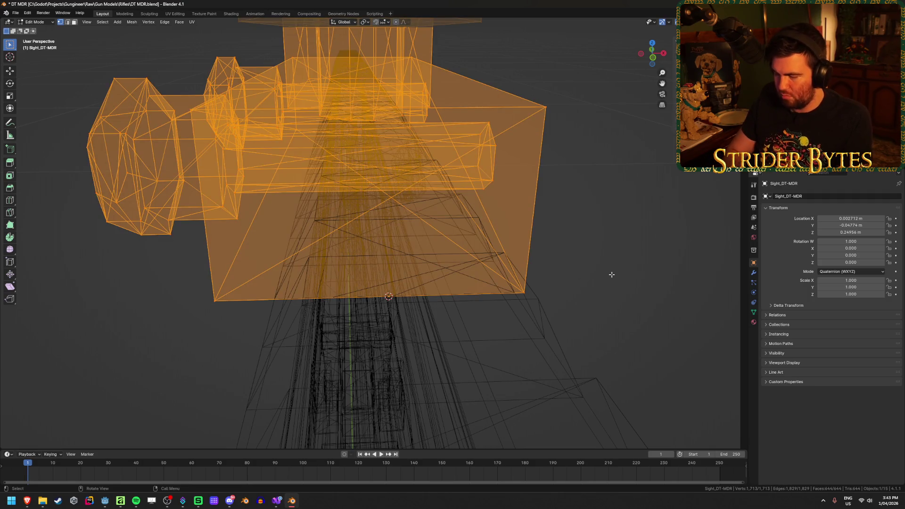
{"action": "key", "text": "m"}
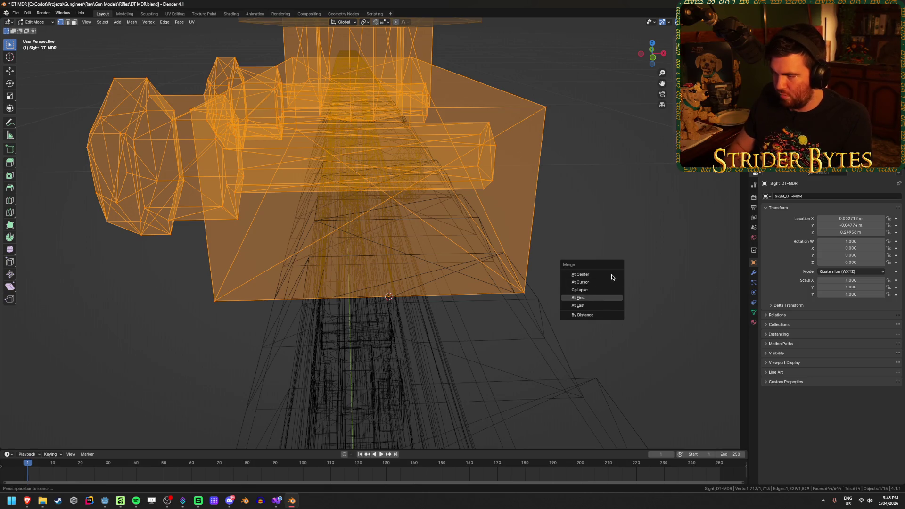
{"action": "key", "text": "b"}
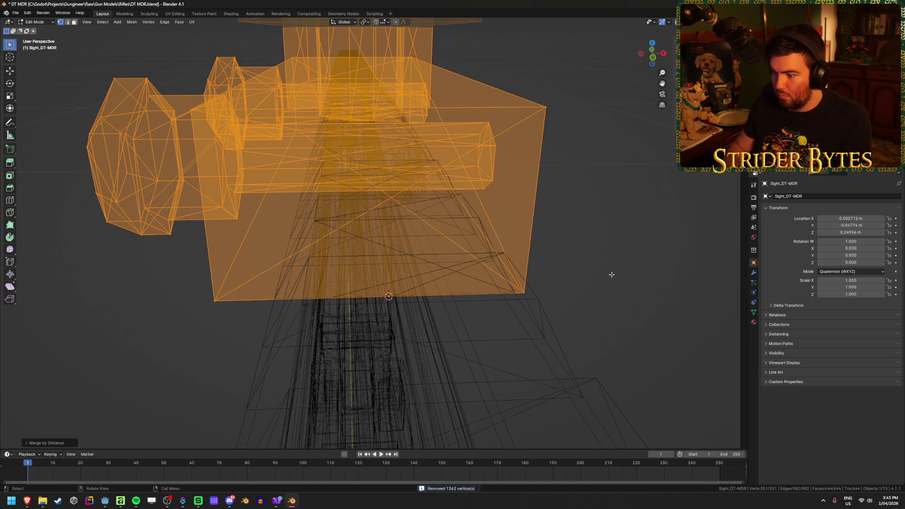
{"action": "left_click", "coordinate": [545, 291]}
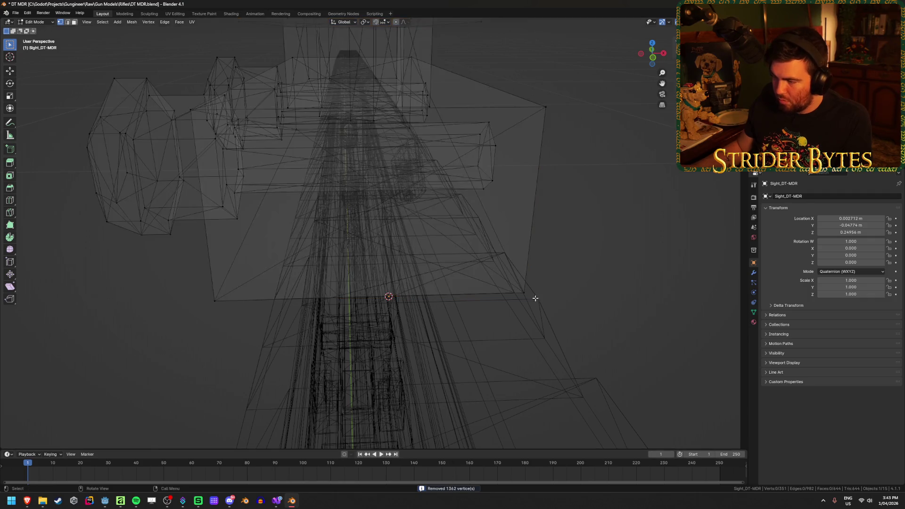
Snap the 3D cursor to the sight's base edge and return to object mode.
{"action": "key", "text": "shift+s"}
{"action": "left_click", "coordinate": [560, 301]}
{"action": "key", "text": "Tab"}
{"action": "right_click", "coordinate": [564, 237]}
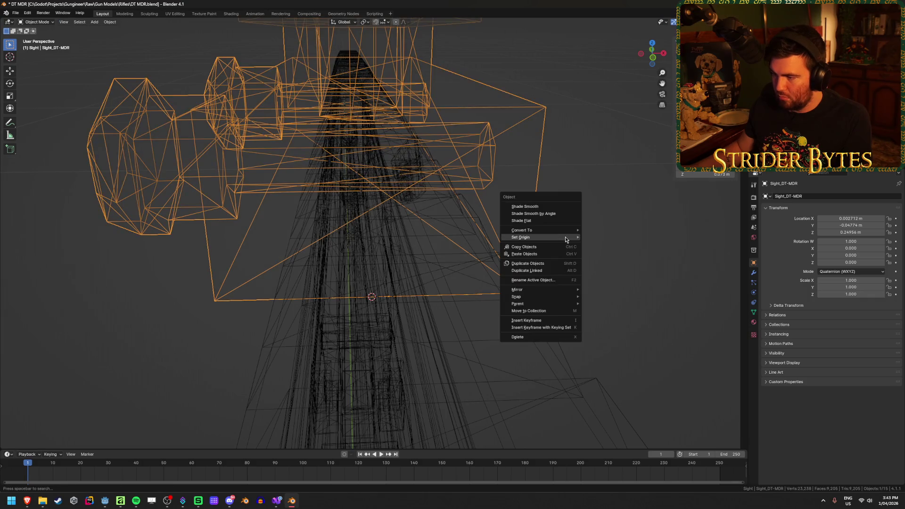
Set the sight's origin to the 3D cursor.
{"action": "mouse_move", "coordinate": [564, 237]}
{"action": "left_click", "coordinate": [612, 252]}
{"action": "scroll", "coordinate": [564, 228], "scroll_direction": "up", "scroll_amount": 5}
{"action": "scroll", "coordinate": [517, 234], "scroll_direction": "down", "scroll_amount": 2}
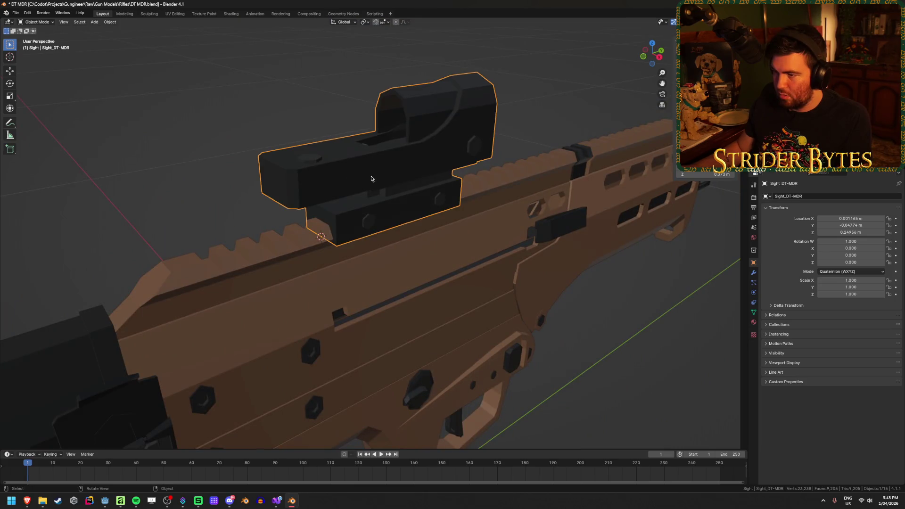
{"action": "mouse_move", "coordinate": [371, 180]}
{"action": "left_mouse_down"}
{"action": "mouse_move", "coordinate": [389, 227]}
{"action": "mouse_move", "coordinate": [464, 189]}
{"action": "mouse_move", "coordinate": [276, 389]}
{"action": "mouse_move", "coordinate": [418, 178]}
{"action": "left_mouse_up"}
{"action": "scroll", "coordinate": [475, 166], "scroll_direction": "up", "scroll_amount": 2}
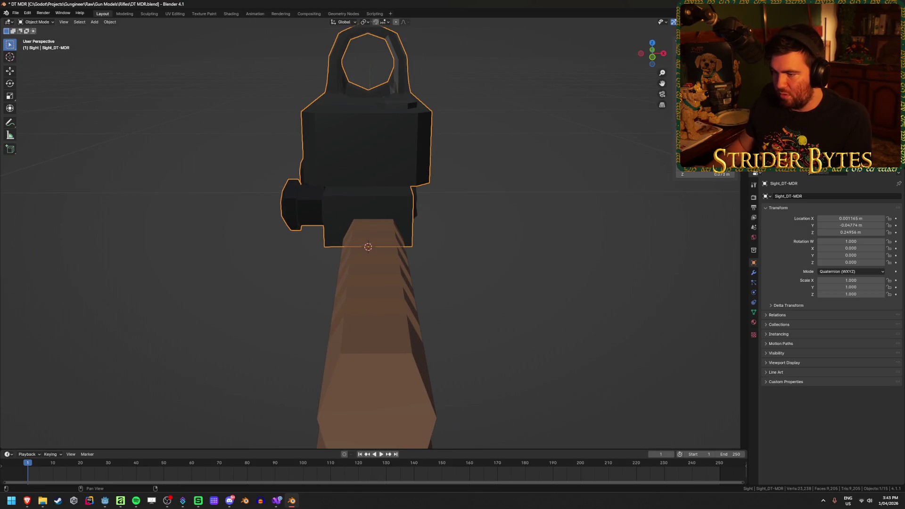
Reset the X location of the sight and the rail Object_36 to 0.
{"action": "key", "text": "BackSpace"}
{"action": "scroll", "coordinate": [458, 201], "scroll_direction": "down", "scroll_amount": 1}
{"action": "left_click", "coordinate": [392, 323]}
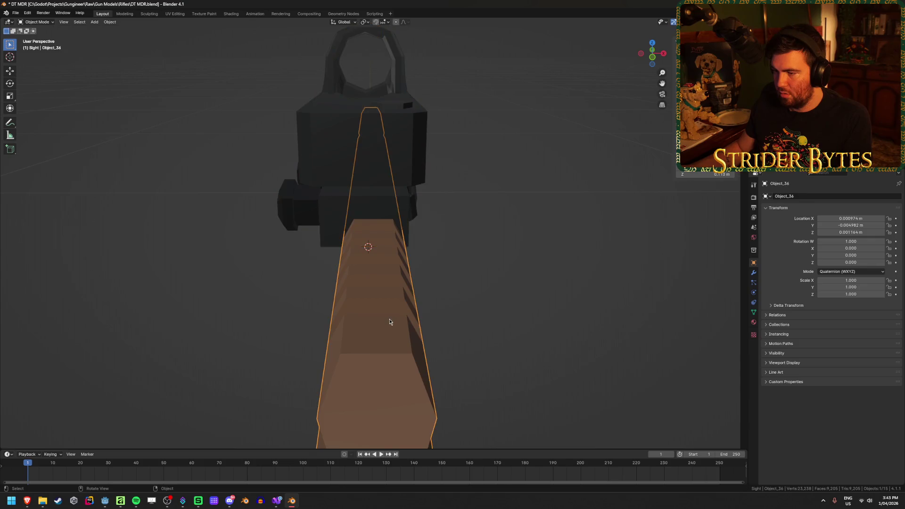
{"action": "left_click_drag", "start_coordinate": [392, 324], "coordinate": [517, 277]}
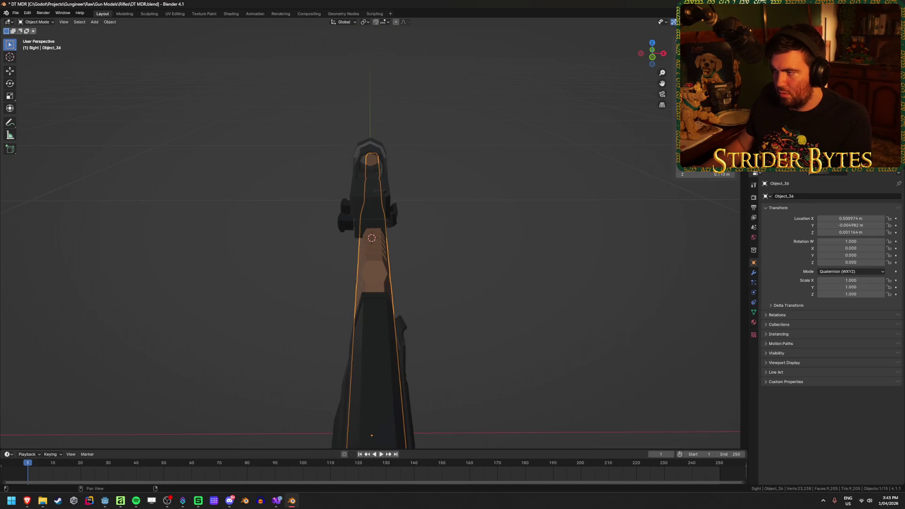
{"action": "key", "text": "BackSpace"}
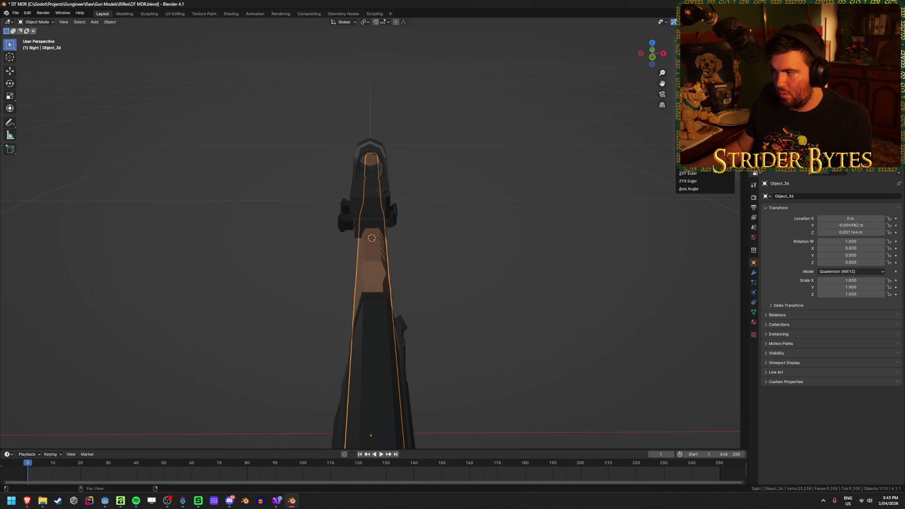
Switch the rail's rotation mode to XYZ Euler, then undo that change.
{"action": "left_click", "coordinate": [693, 143]}
{"action": "mouse_move", "coordinate": [563, 253]}
{"action": "left_mouse_down"}
{"action": "mouse_move", "coordinate": [521, 294]}
{"action": "mouse_move", "coordinate": [439, 278]}
{"action": "left_mouse_up"}
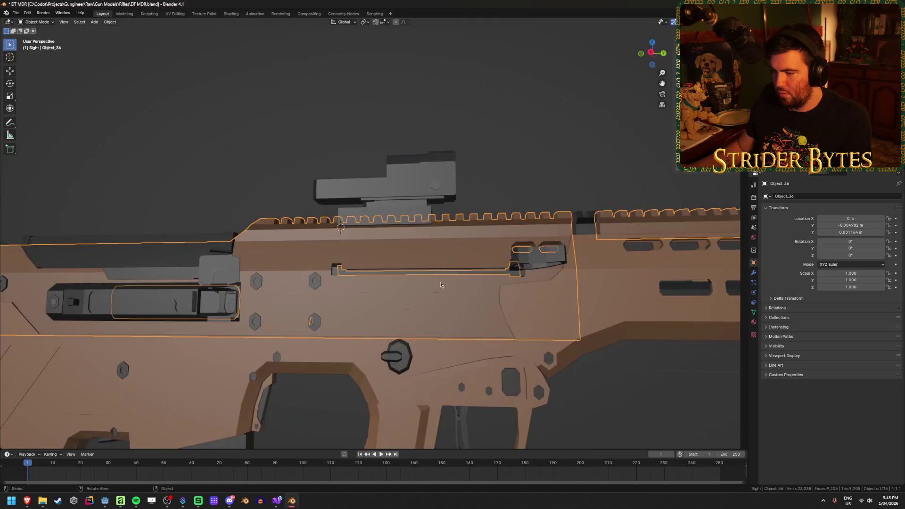
{"action": "scroll", "coordinate": [403, 73], "scroll_direction": "up", "scroll_amount": 3}
{"action": "scroll", "coordinate": [411, 167], "scroll_direction": "down", "scroll_amount": 3}
{"action": "mouse_move", "coordinate": [427, 171]}
{"action": "left_mouse_down"}
{"action": "mouse_move", "coordinate": [461, 224]}
{"action": "mouse_move", "coordinate": [451, 213]}
{"action": "mouse_move", "coordinate": [479, 202]}
{"action": "mouse_move", "coordinate": [382, 68]}
{"action": "left_mouse_up"}
{"action": "key", "text": "ctrl+z"}
{"action": "key", "text": "ctrl+z"}
{"action": "mouse_move", "coordinate": [512, 111]}
{"action": "left_mouse_down"}
{"action": "mouse_move", "coordinate": [455, 132]}
{"action": "mouse_move", "coordinate": [460, 204]}
{"action": "mouse_move", "coordinate": [472, 198]}
{"action": "mouse_move", "coordinate": [482, 188]}
{"action": "mouse_move", "coordinate": [462, 189]}
{"action": "mouse_move", "coordinate": [442, 170]}
{"action": "left_mouse_up"}
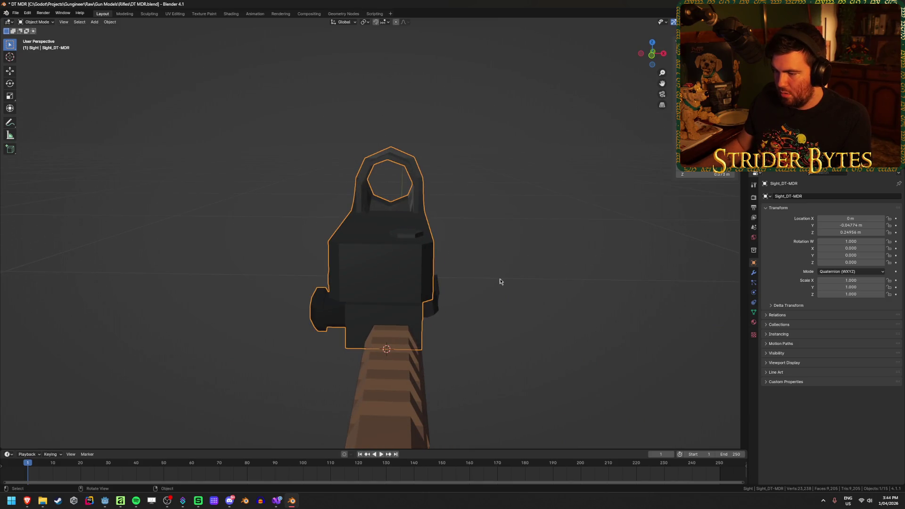
{"action": "scroll", "coordinate": [505, 272], "scroll_direction": "down", "scroll_amount": 3}
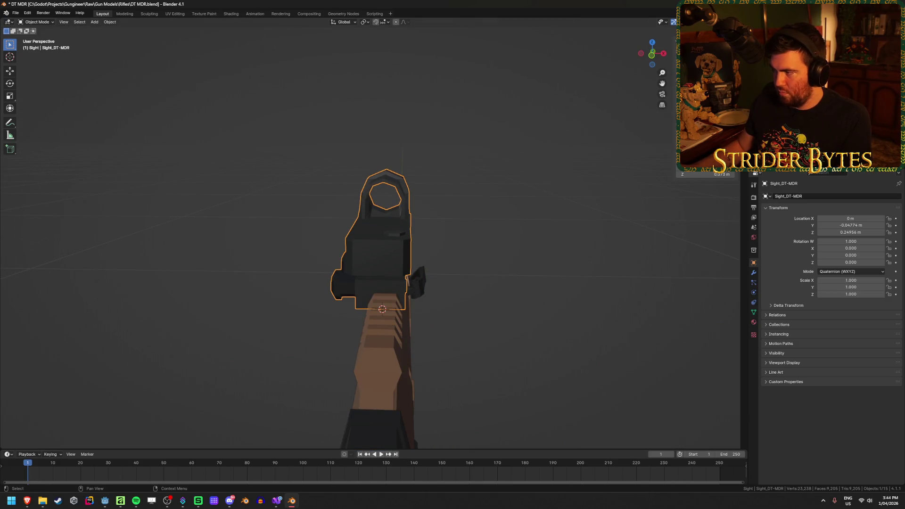
Export the sight as glTF, overwriting Sight_DT MDR.glb.
{"action": "key", "text": "ctrl+e"}
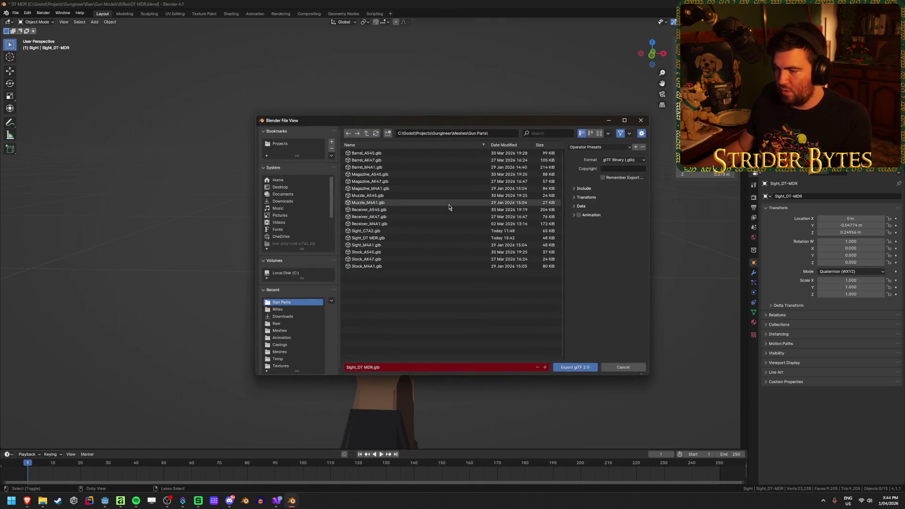
{"action": "left_click", "coordinate": [390, 238]}
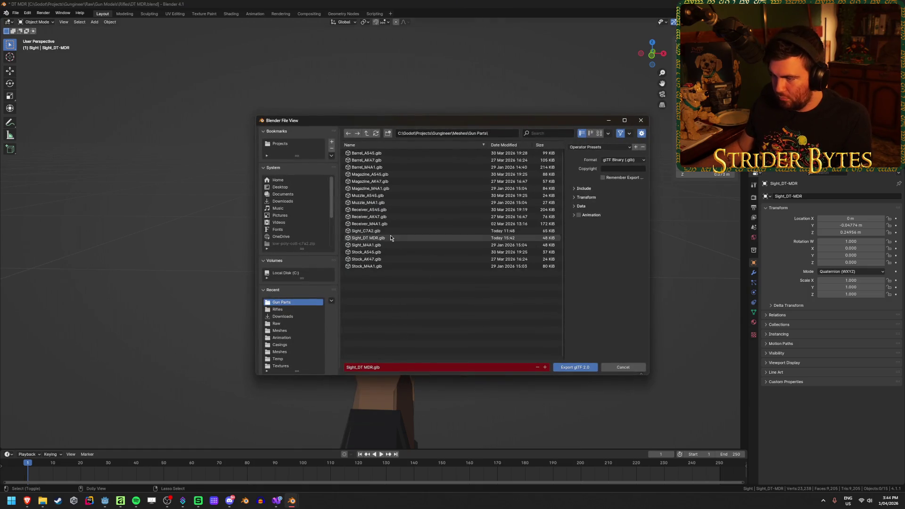
{"action": "left_click", "coordinate": [574, 368]}
{"action": "key", "text": "alt+Tab"}
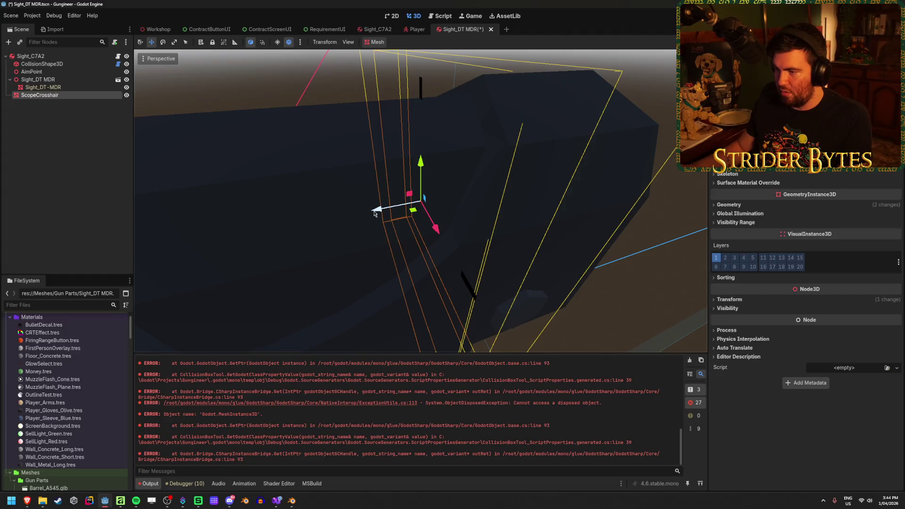
Look through the DT MDR sight and raise the ScopeCrosshair slightly to centre it in the frame.
{"action": "mouse_move", "coordinate": [532, 196]}
{"action": "left_mouse_down"}
{"action": "mouse_move", "coordinate": [452, 236]}
{"action": "mouse_move", "coordinate": [406, 170]}
{"action": "mouse_move", "coordinate": [370, 166]}
{"action": "mouse_move", "coordinate": [597, 194]}
{"action": "mouse_move", "coordinate": [481, 196]}
{"action": "mouse_move", "coordinate": [479, 178]}
{"action": "left_mouse_up"}
{"action": "scroll", "coordinate": [609, 190], "scroll_direction": "up", "scroll_amount": 5}
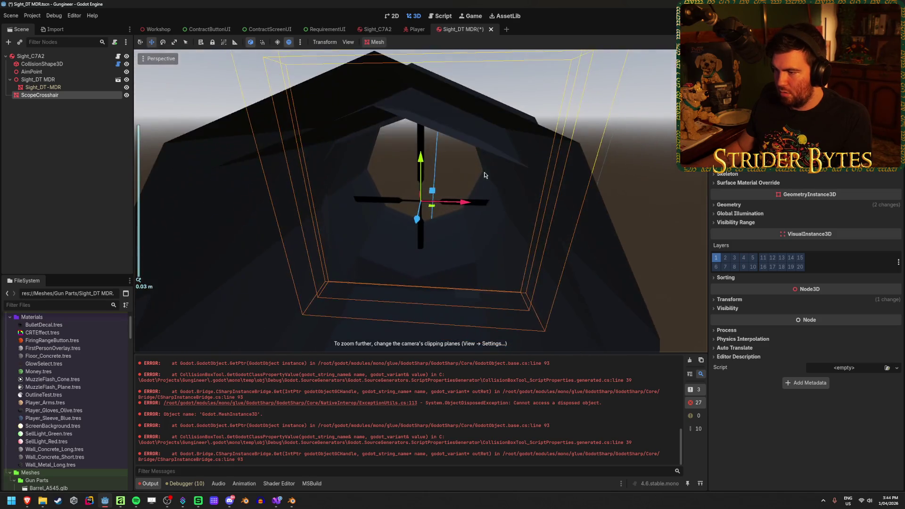
{"action": "mouse_move", "coordinate": [417, 214]}
{"action": "left_mouse_down"}
{"action": "mouse_move", "coordinate": [505, 204]}
{"action": "mouse_move", "coordinate": [507, 193]}
{"action": "left_mouse_up"}
{"action": "mouse_move", "coordinate": [420, 155]}
{"action": "left_mouse_down"}
{"action": "mouse_move", "coordinate": [427, 141]}
{"action": "mouse_move", "coordinate": [522, 153]}
{"action": "left_mouse_up"}
{"action": "scroll", "coordinate": [521, 154], "scroll_direction": "down", "scroll_amount": 5}
{"action": "left_click", "coordinate": [601, 191]}
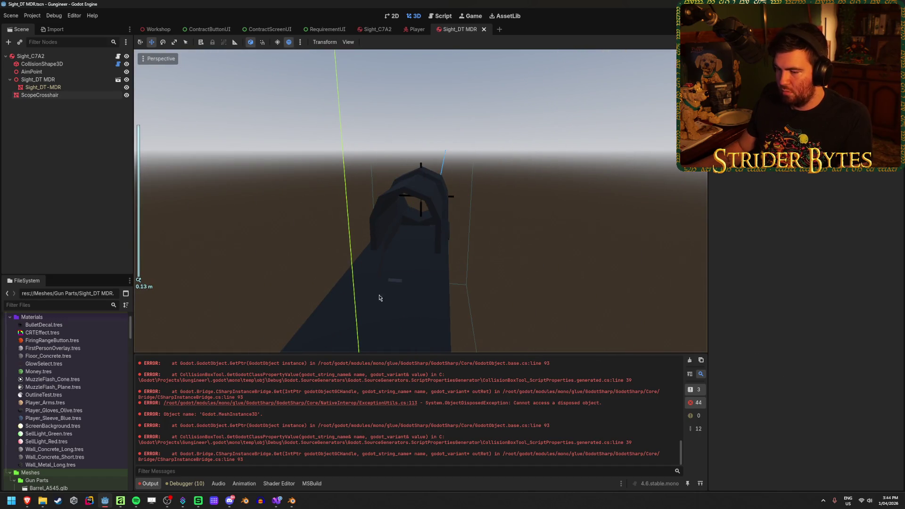
{"action": "left_click", "coordinate": [121, 502]}
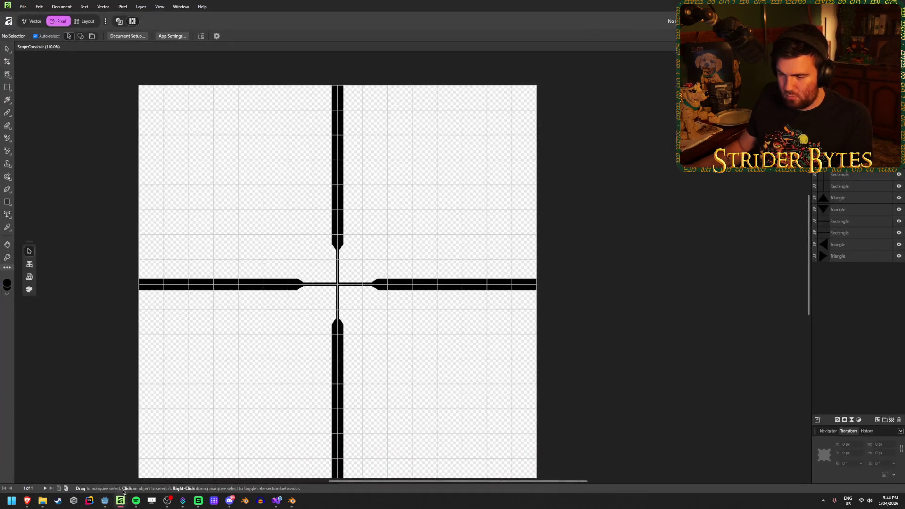
Select all ten crosshair shapes and group them together in the Layers panel.
{"action": "scroll", "coordinate": [198, 188], "scroll_direction": "down", "scroll_amount": 2}
{"action": "scroll", "coordinate": [242, 186], "scroll_direction": "down", "scroll_amount": 2, "text": "ctrl"}
{"action": "scroll", "coordinate": [157, 174], "scroll_direction": "up", "scroll_amount": 1}
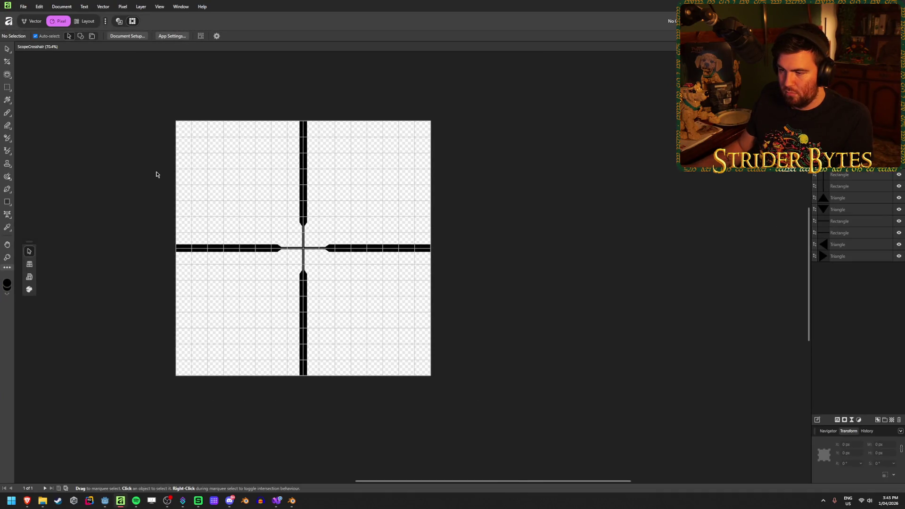
{"action": "scroll", "coordinate": [150, 197], "scroll_direction": "up", "scroll_amount": 2, "text": "ctrl"}
{"action": "scroll", "coordinate": [155, 211], "scroll_direction": "down", "scroll_amount": 1, "text": "ctrl"}
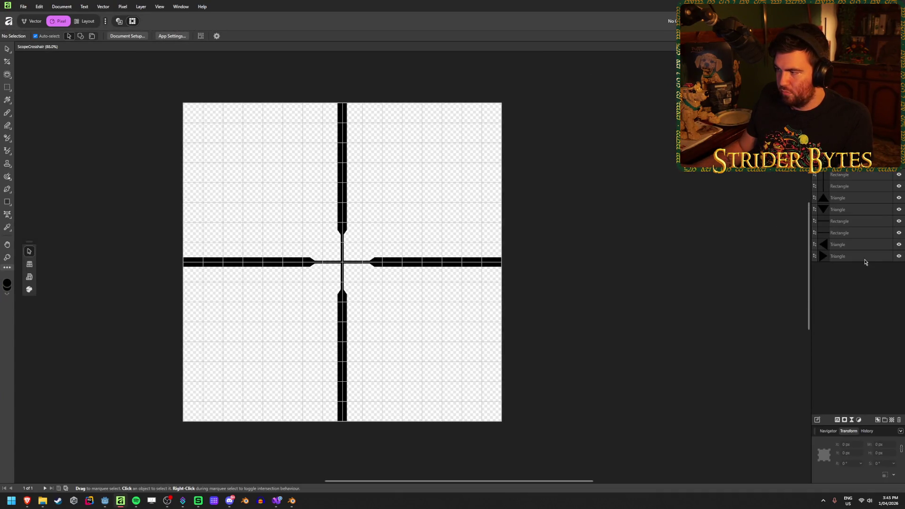
{"action": "left_click", "coordinate": [865, 258]}
{"action": "key", "text": "ctrl+a"}
{"action": "right_click", "coordinate": [865, 258]}
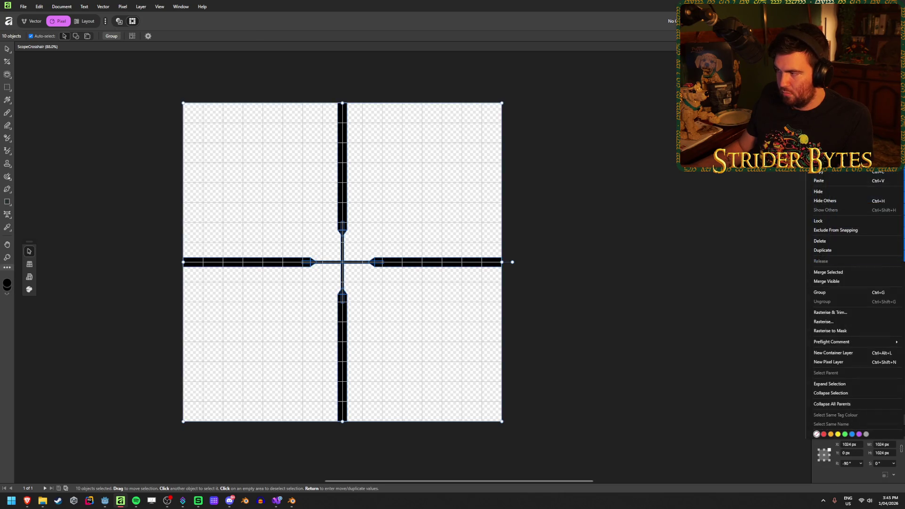
{"action": "left_click", "coordinate": [838, 293]}
Hide the crosshair group, then add and delete a test layer.
{"action": "left_click", "coordinate": [851, 209]}
{"action": "left_click", "coordinate": [813, 174]}
{"action": "left_click", "coordinate": [813, 174]}
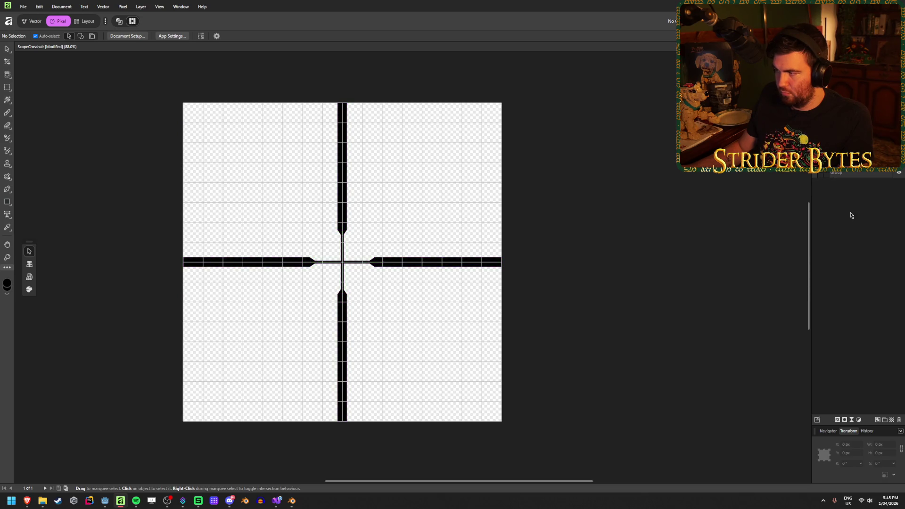
{"action": "left_click", "coordinate": [899, 175]}
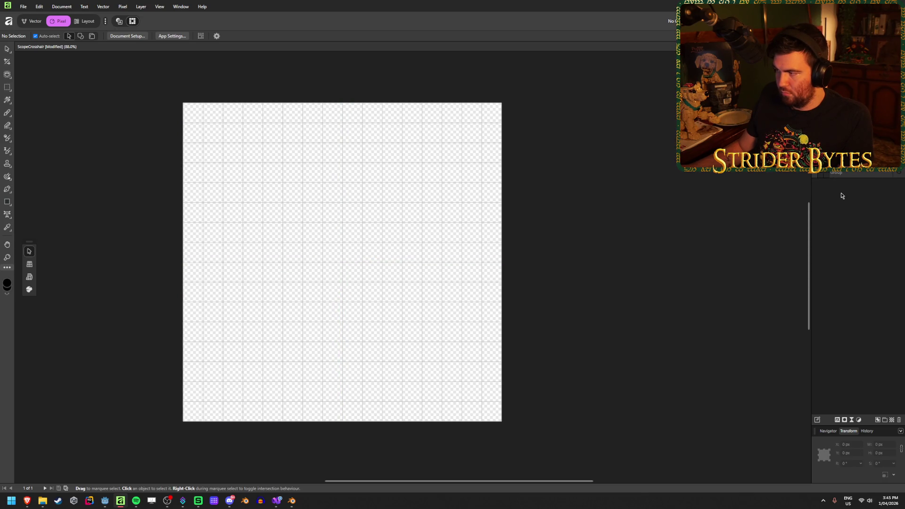
{"action": "left_click", "coordinate": [877, 420]}
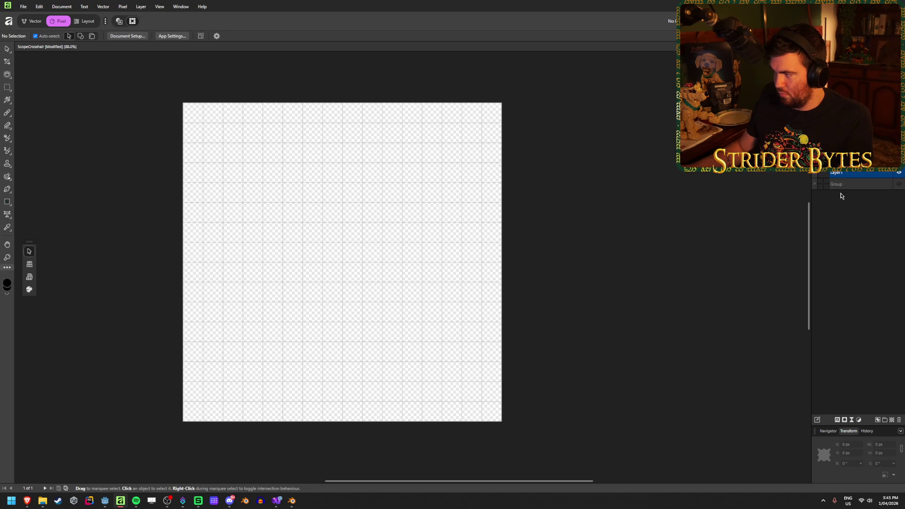
{"action": "key", "text": "Delete"}
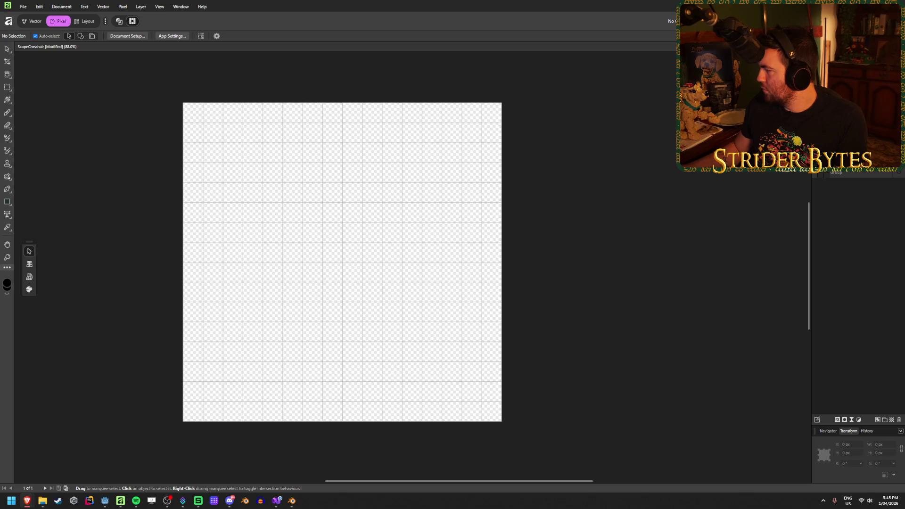
{"action": "key", "text": "alt+Tab"}
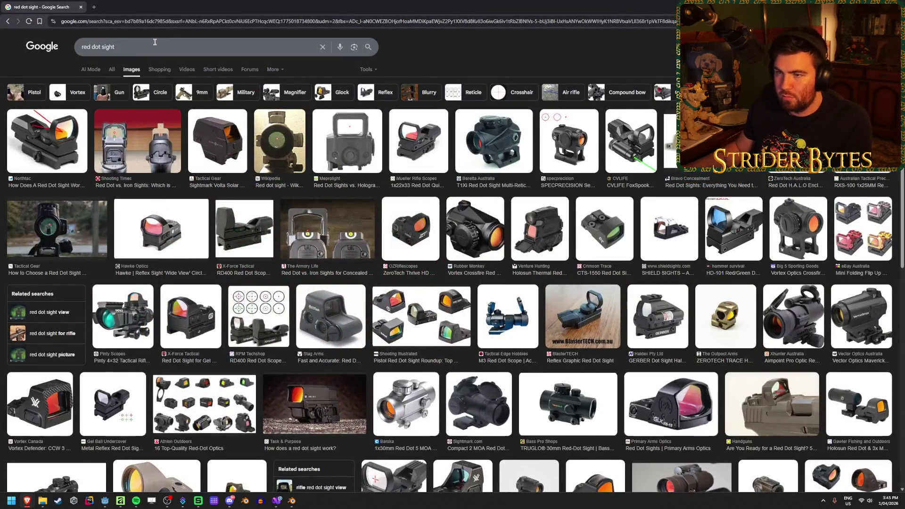
Search images for 'red dot sight crosshair' and preview the TacticalGear red dot sight.
{"action": "left_click", "coordinate": [155, 42]}
{"action": "type", "text": "c"}
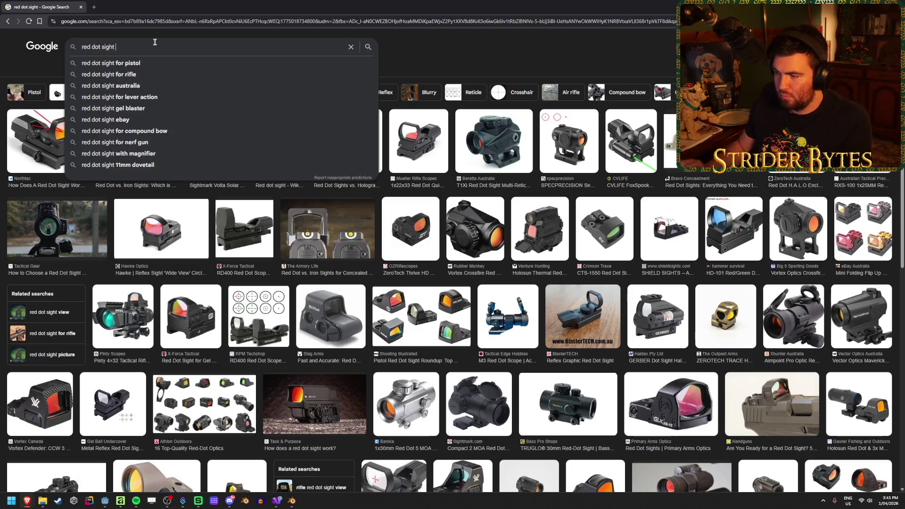
{"action": "type", "text": "rosshair"}
{"action": "key", "text": "Return"}
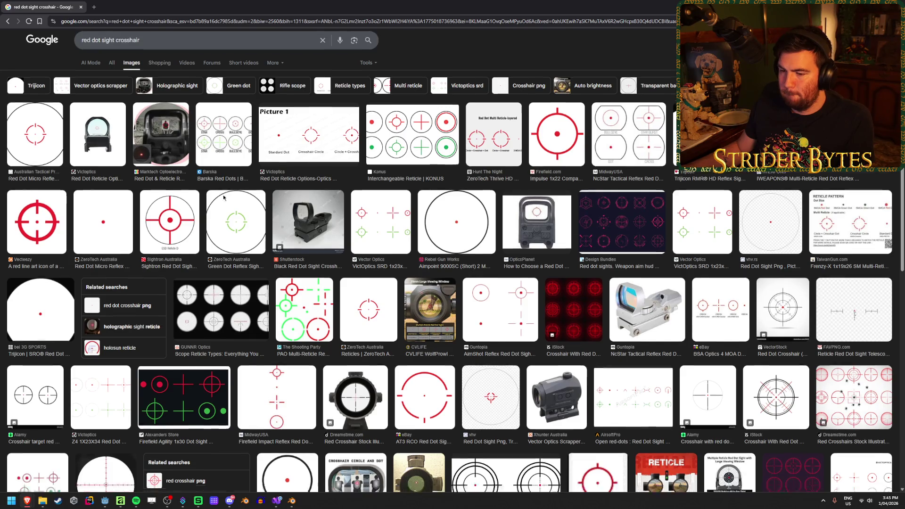
{"action": "scroll", "coordinate": [224, 197], "scroll_direction": "down", "scroll_amount": 3}
{"action": "left_click", "coordinate": [52, 405]}
{"action": "scroll", "coordinate": [361, 280], "scroll_direction": "down", "scroll_amount": 7}
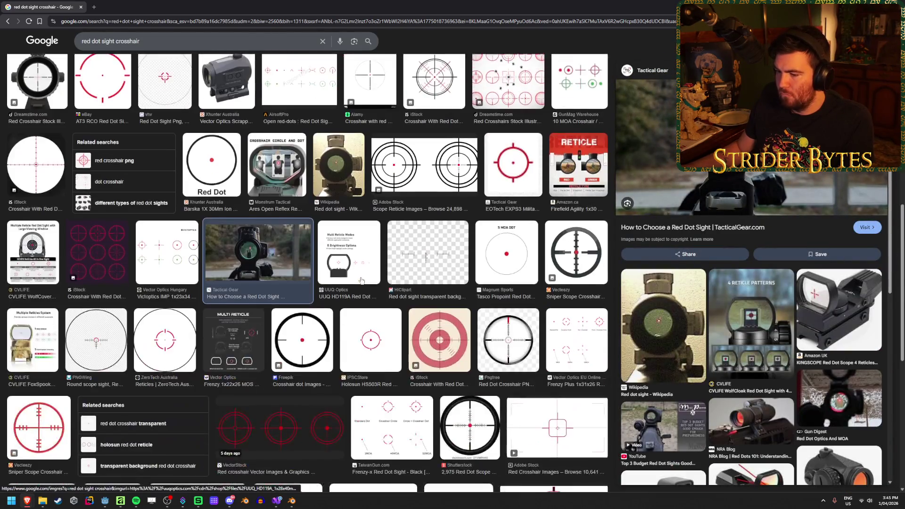
{"action": "key", "text": "Escape"}
Search 'red dot sight game' and view the Call of Duty reflex sight screenshot in a new tab.
{"action": "double_click", "coordinate": [156, 49]}
{"action": "type", "text": "ame"}
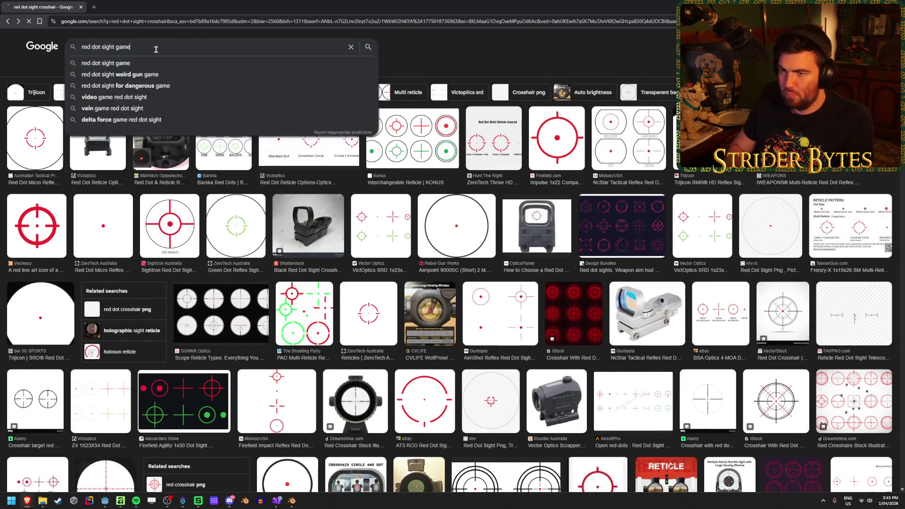
{"action": "key", "text": "Return"}
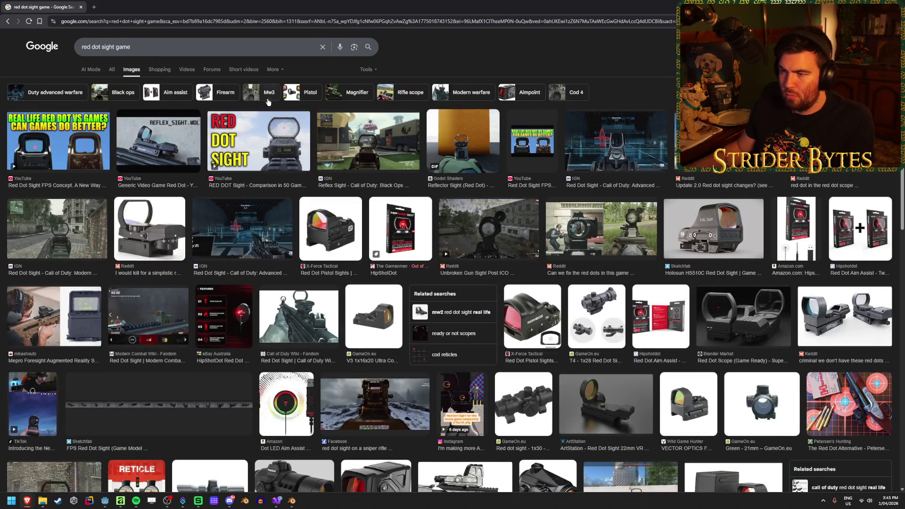
{"action": "left_click", "coordinate": [351, 139]}
{"action": "right_click", "coordinate": [781, 166]}
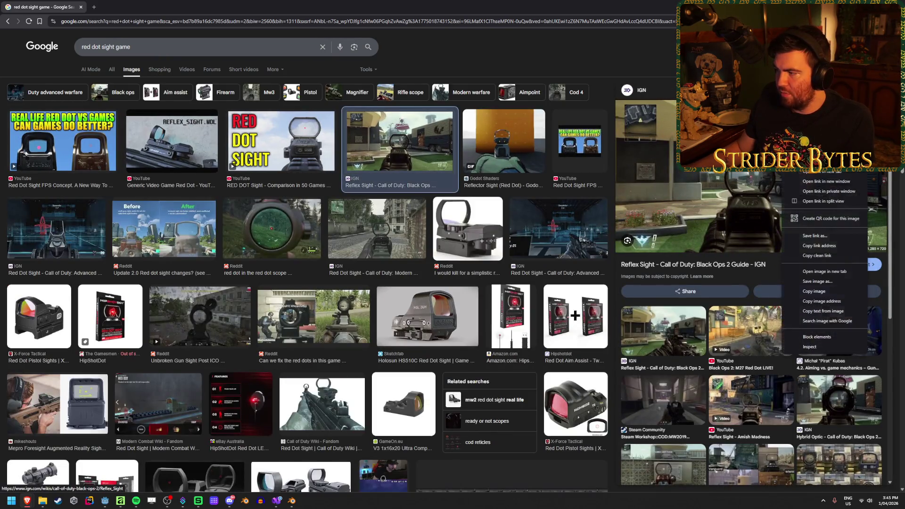
{"action": "left_click", "coordinate": [824, 272]}
{"action": "key", "text": "ctrl+Tab"}
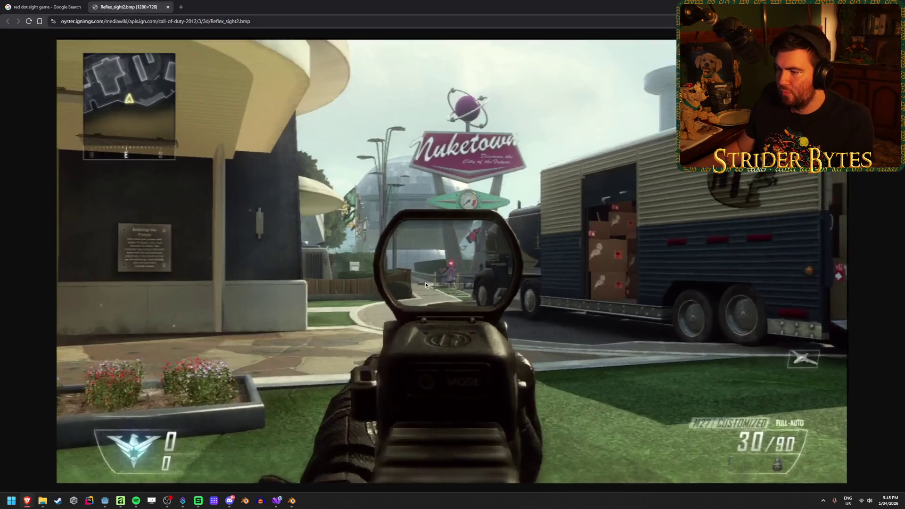
{"action": "scroll", "coordinate": [455, 310], "scroll_direction": "up", "scroll_amount": 2}
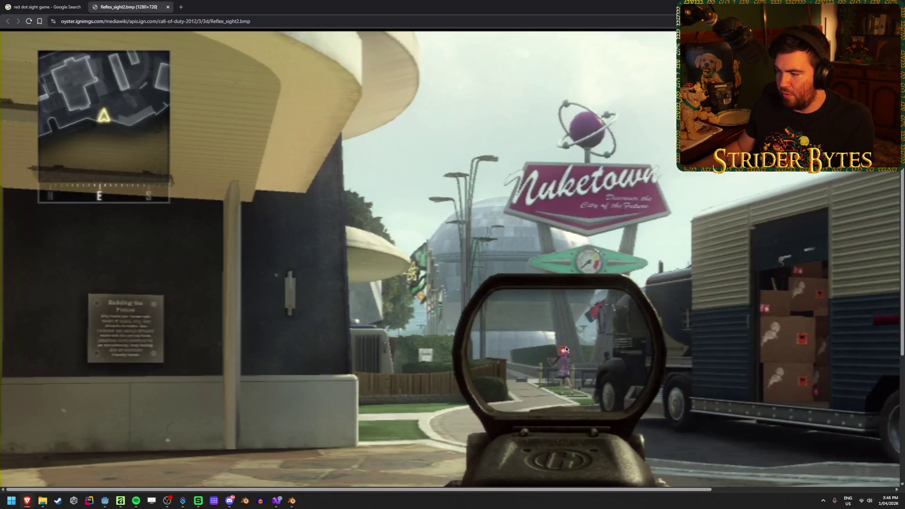
{"action": "scroll", "coordinate": [528, 341], "scroll_direction": "down", "scroll_amount": 4}
{"action": "scroll", "coordinate": [452, 283], "scroll_direction": "up", "scroll_amount": 3}
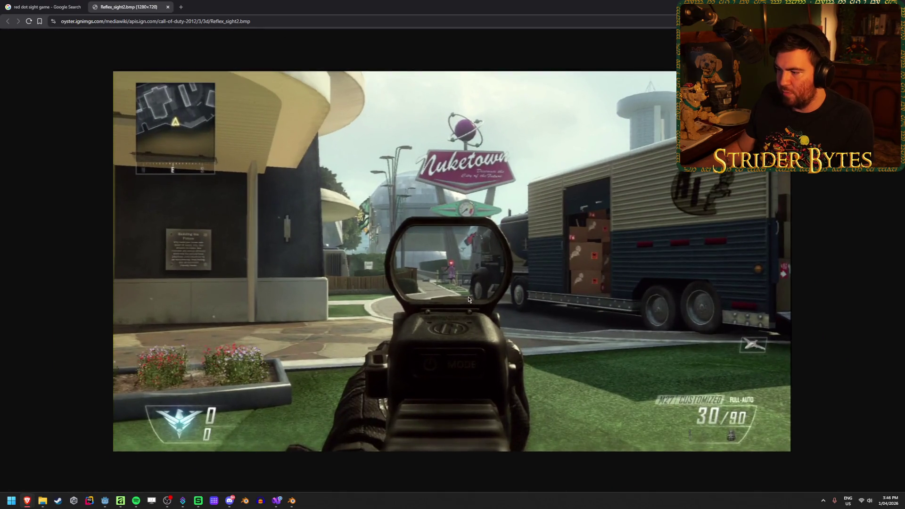
{"action": "scroll", "coordinate": [430, 275], "scroll_direction": "down", "scroll_amount": 2}
{"action": "middle_click", "coordinate": [124, 2]}
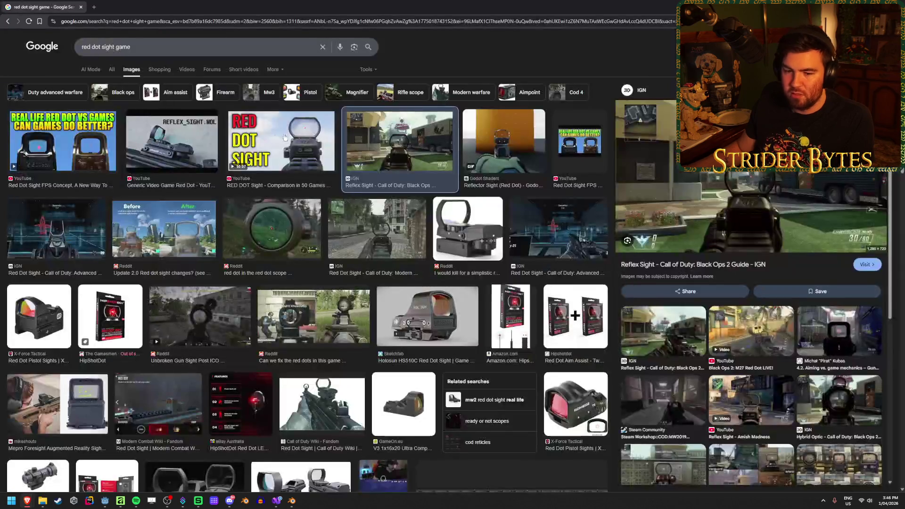
Open the Godot Shaders reflector sight GIF in a new tab.
{"action": "left_click", "coordinate": [508, 153]}
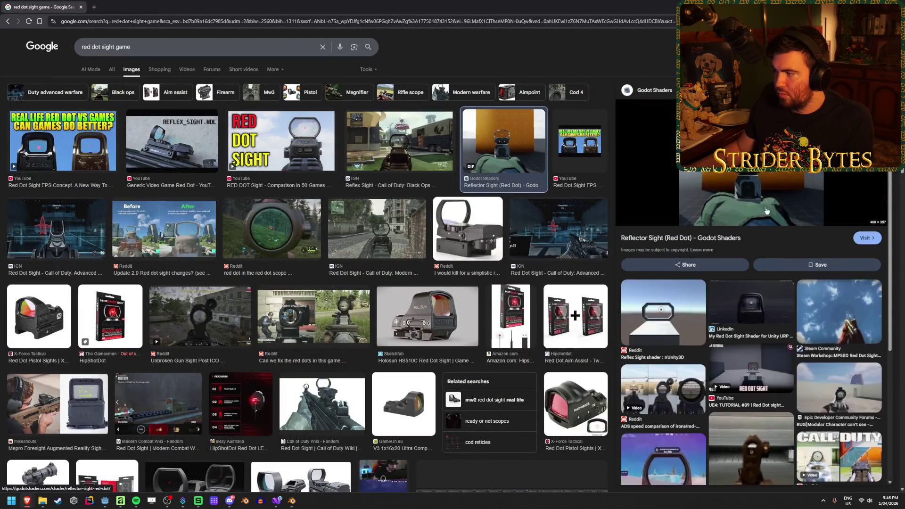
{"action": "right_click", "coordinate": [759, 169]}
{"action": "key", "text": "Escape"}
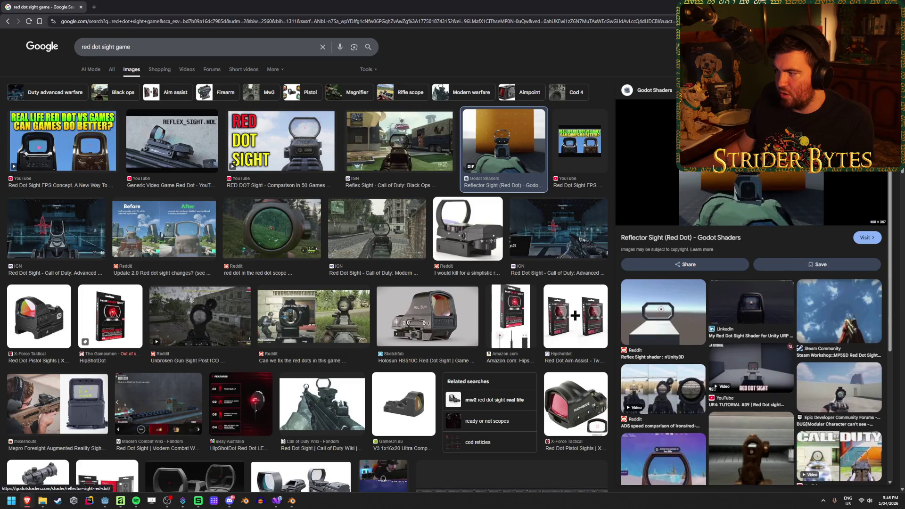
{"action": "right_click", "coordinate": [739, 163]}
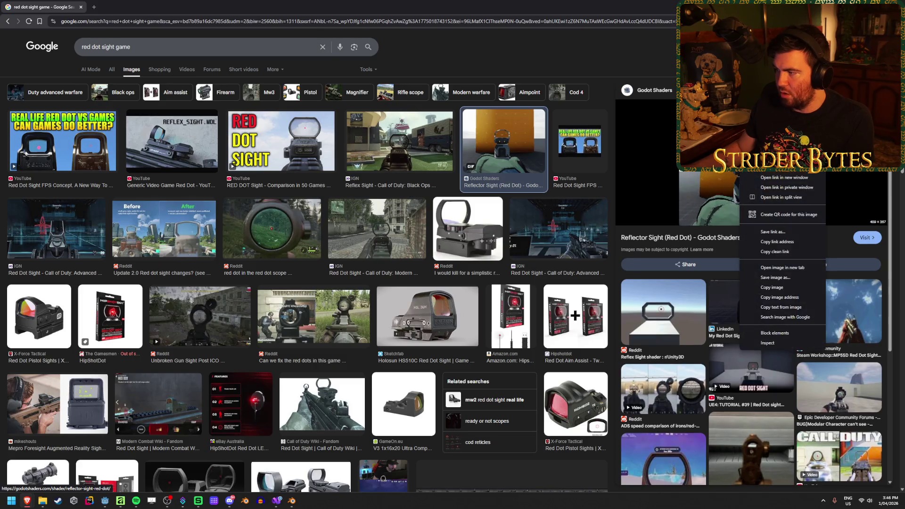
{"action": "left_click", "coordinate": [792, 268]}
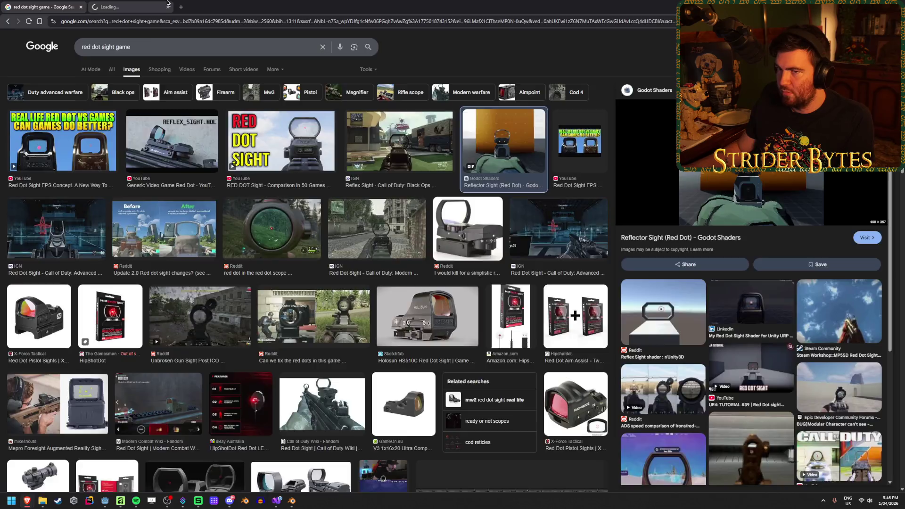
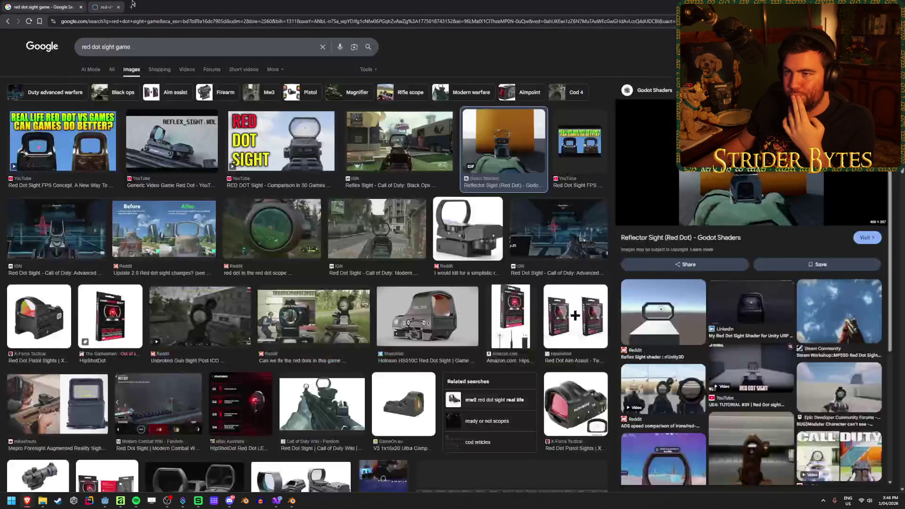
Open the Godot Shaders Reflector Sight (Red Dot) result from Google Images in a new tab.
{"action": "middle_click", "coordinate": [132, 3]}
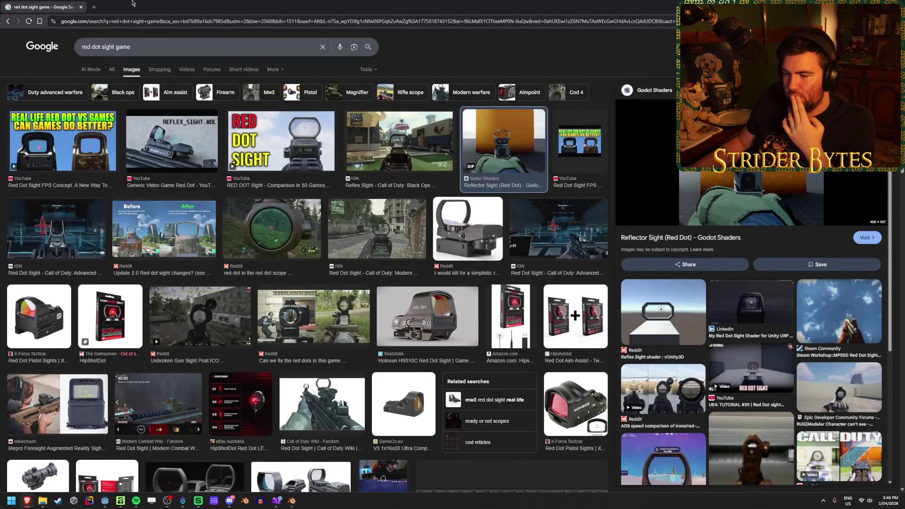
{"action": "left_click", "coordinate": [292, 228]}
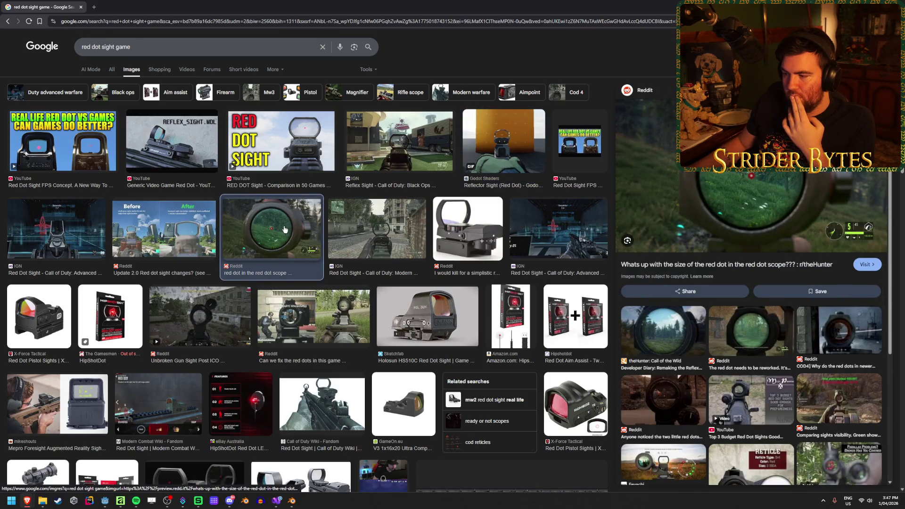
{"action": "left_click", "coordinate": [503, 142]}
{"action": "middle_click", "coordinate": [503, 142]}
{"action": "left_click", "coordinate": [114, 5]}
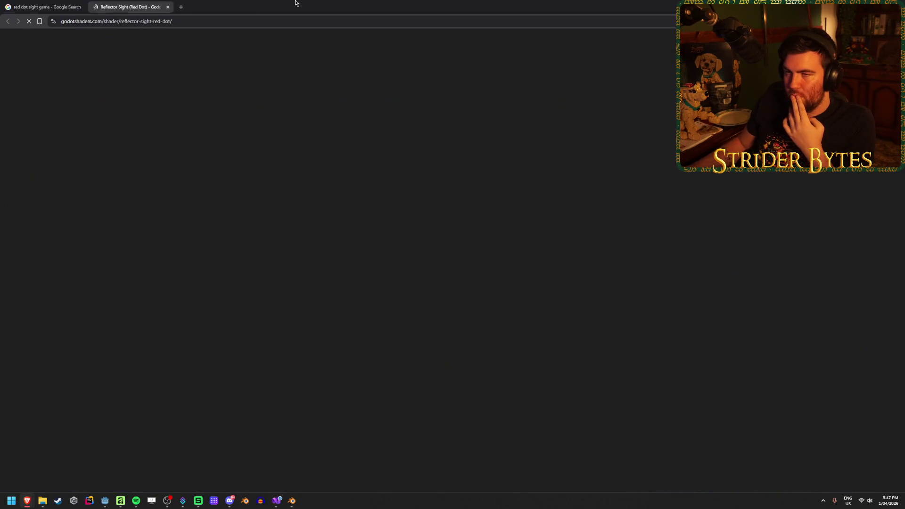
Read the Reflector Sight shader description, including the sentence about imitating refresh rate.
{"action": "scroll", "coordinate": [285, 249], "scroll_direction": "down", "scroll_amount": 3}
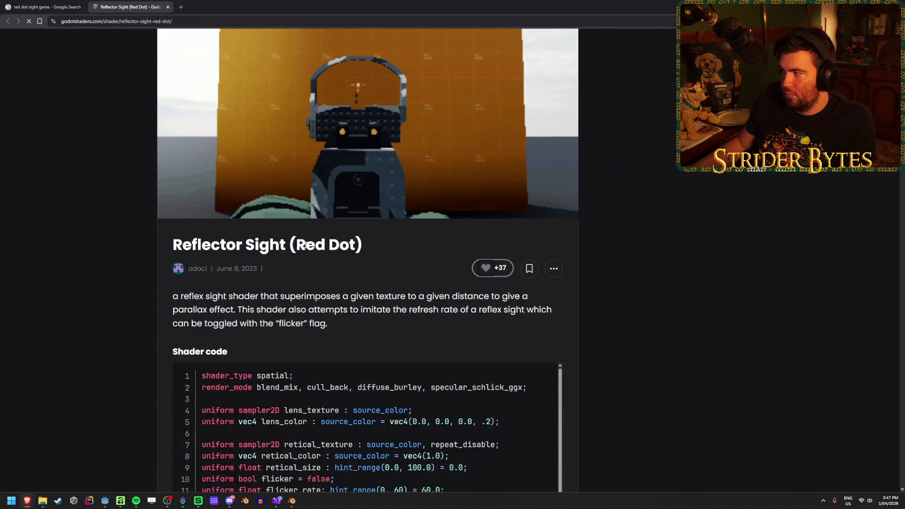
{"action": "left_click_drag", "start_coordinate": [277, 229], "coordinate": [398, 229]}
{"action": "left_click_drag", "start_coordinate": [508, 229], "coordinate": [315, 239]}
{"action": "left_click", "coordinate": [443, 239]}
{"action": "left_click_drag", "start_coordinate": [414, 239], "coordinate": [303, 239]}
{"action": "left_click_drag", "start_coordinate": [526, 239], "coordinate": [324, 247]}
{"action": "left_click", "coordinate": [323, 247]}
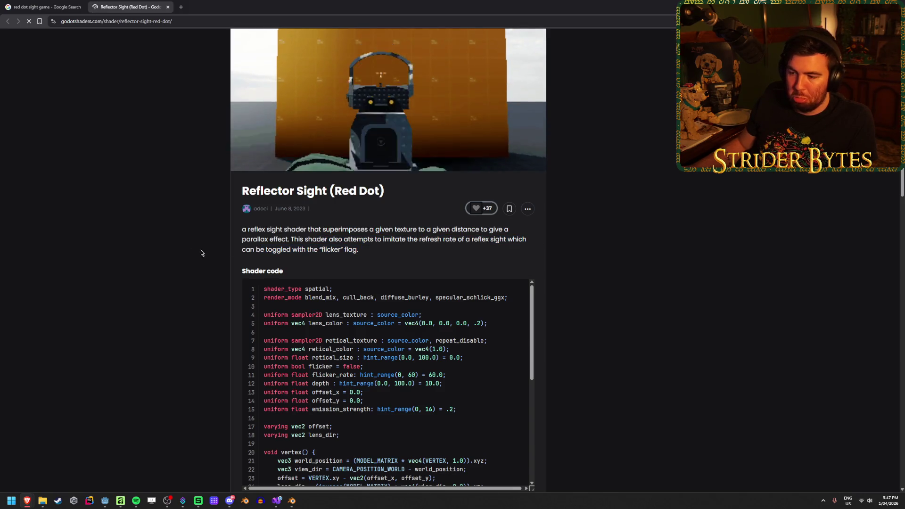
Scroll through the Reflector Sight shader code on the page.
{"action": "scroll", "coordinate": [163, 253], "scroll_direction": "down", "scroll_amount": 7}
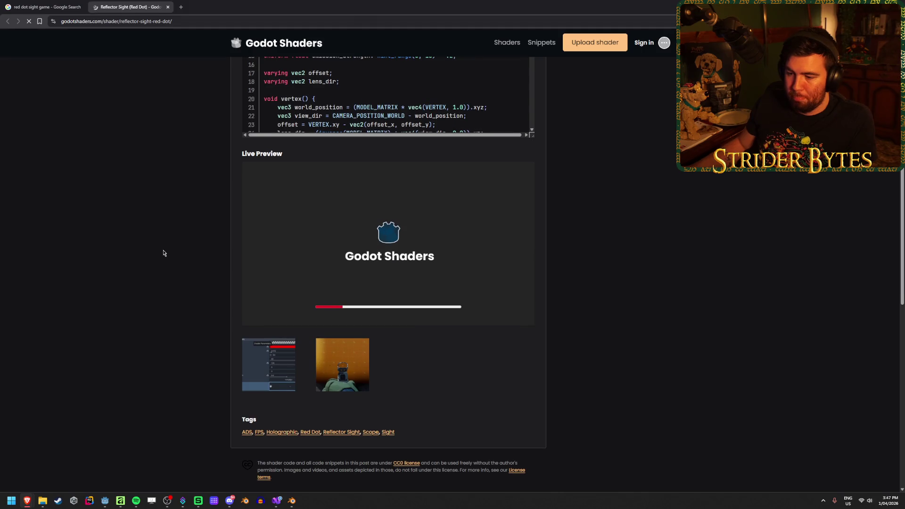
{"action": "scroll", "coordinate": [163, 253], "scroll_direction": "down", "scroll_amount": 3}
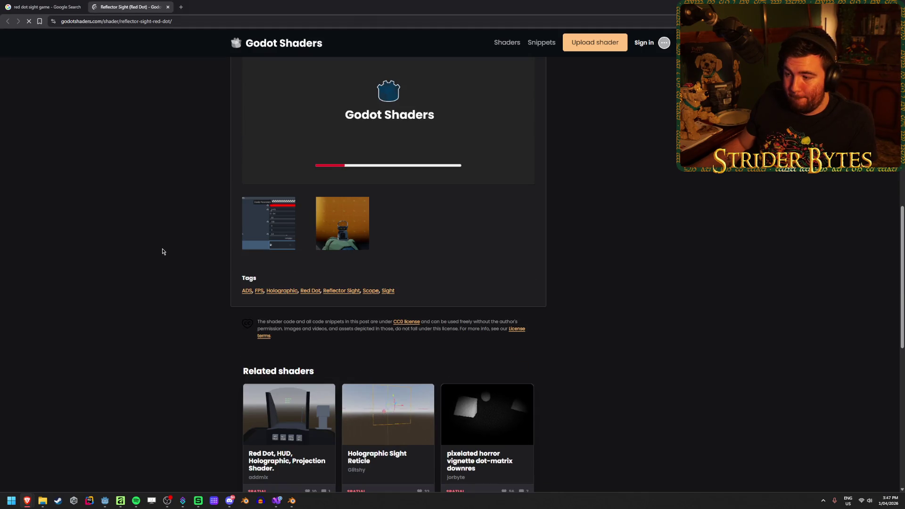
{"action": "scroll", "coordinate": [163, 252], "scroll_direction": "down", "scroll_amount": 3}
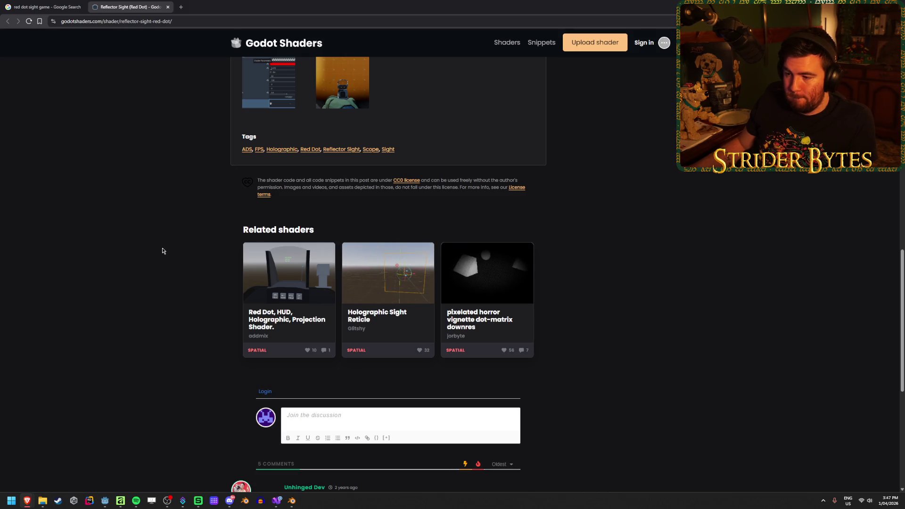
{"action": "scroll", "coordinate": [163, 250], "scroll_direction": "down", "scroll_amount": 6}
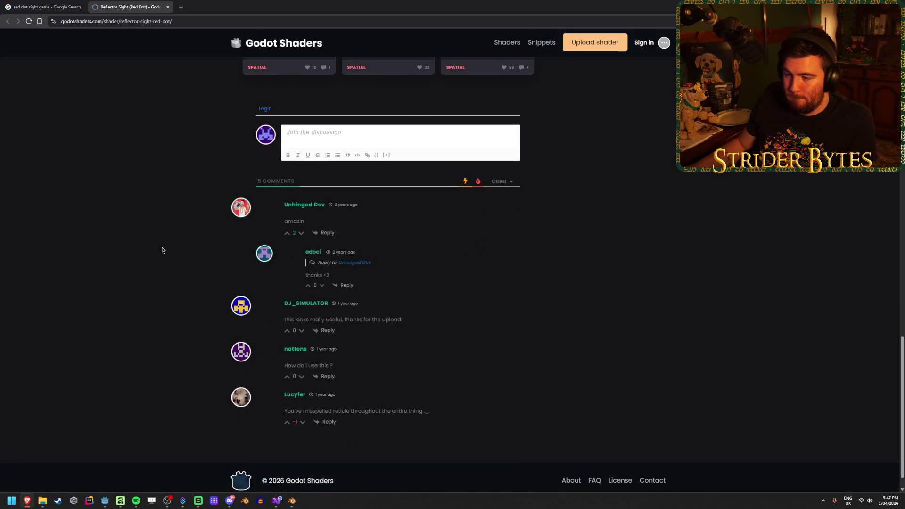
{"action": "scroll", "coordinate": [162, 250], "scroll_direction": "up", "scroll_amount": 1}
{"action": "scroll", "coordinate": [162, 247], "scroll_direction": "up", "scroll_amount": 12}
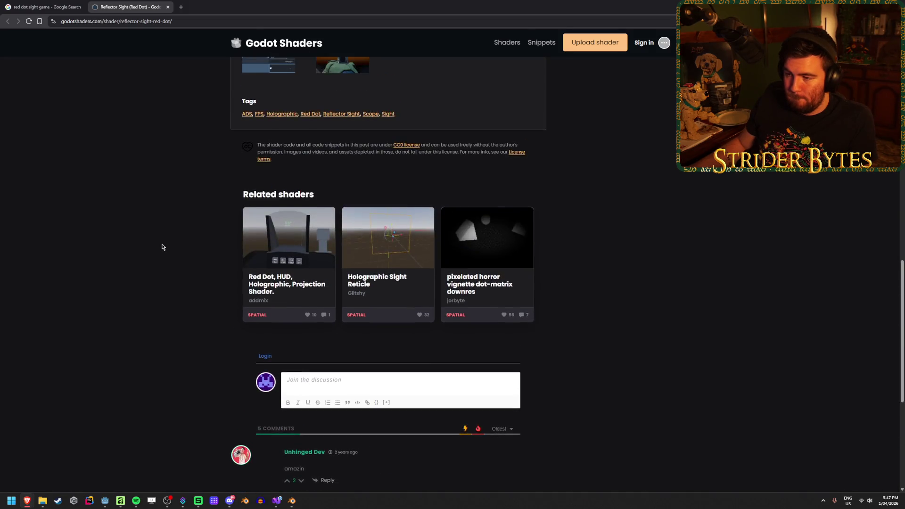
{"action": "scroll", "coordinate": [162, 247], "scroll_direction": "up", "scroll_amount": 3}
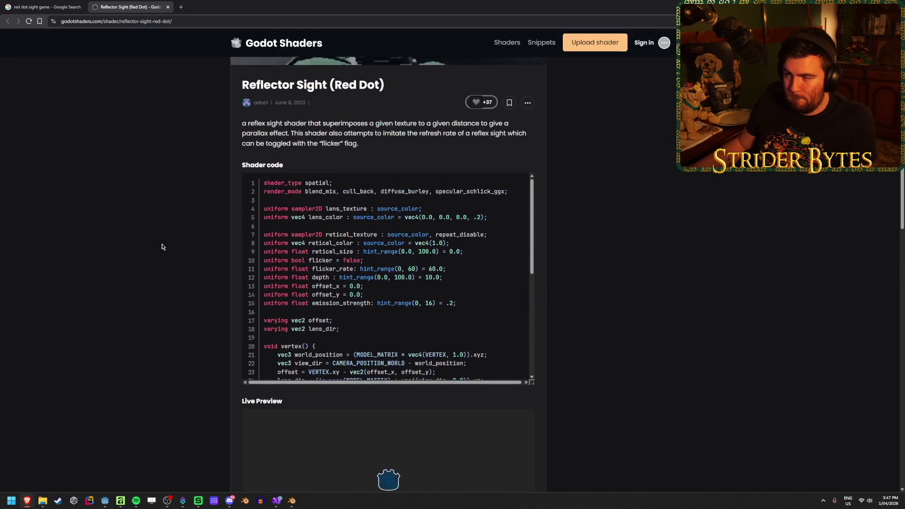
{"action": "scroll", "coordinate": [162, 245], "scroll_direction": "up", "scroll_amount": 4}
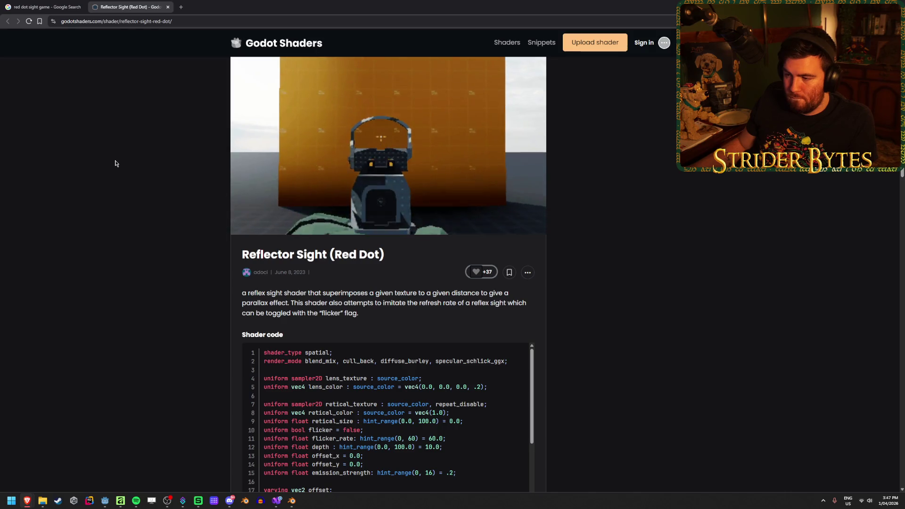
{"action": "scroll", "coordinate": [116, 163], "scroll_direction": "down", "scroll_amount": 5}
{"action": "scroll", "coordinate": [116, 163], "scroll_direction": "down", "scroll_amount": 3}
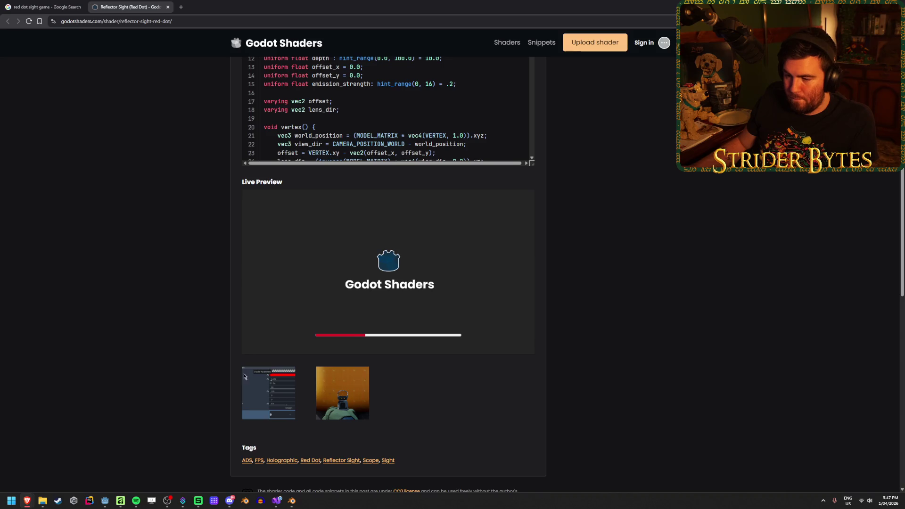
View the enlarged Shader Parameters screenshot, then return to the Godot editor.
{"action": "left_click", "coordinate": [264, 377]}
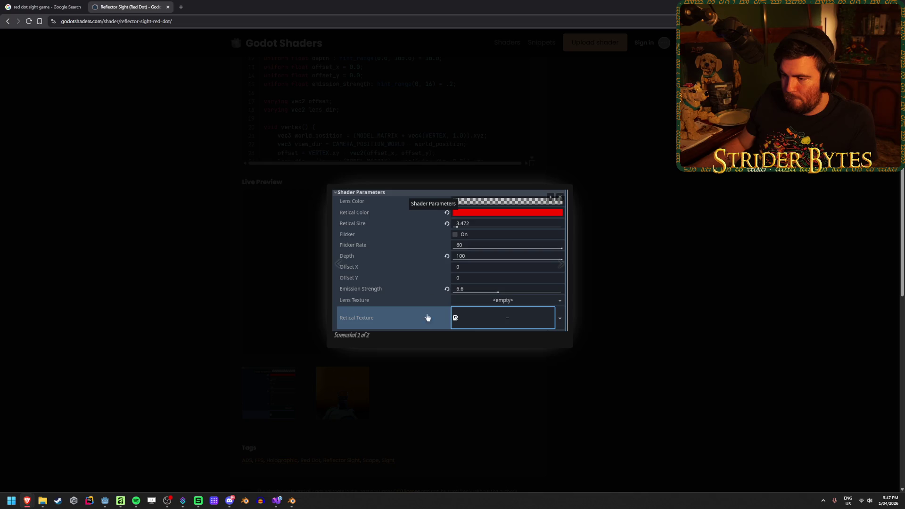
{"action": "left_click", "coordinate": [158, 246]}
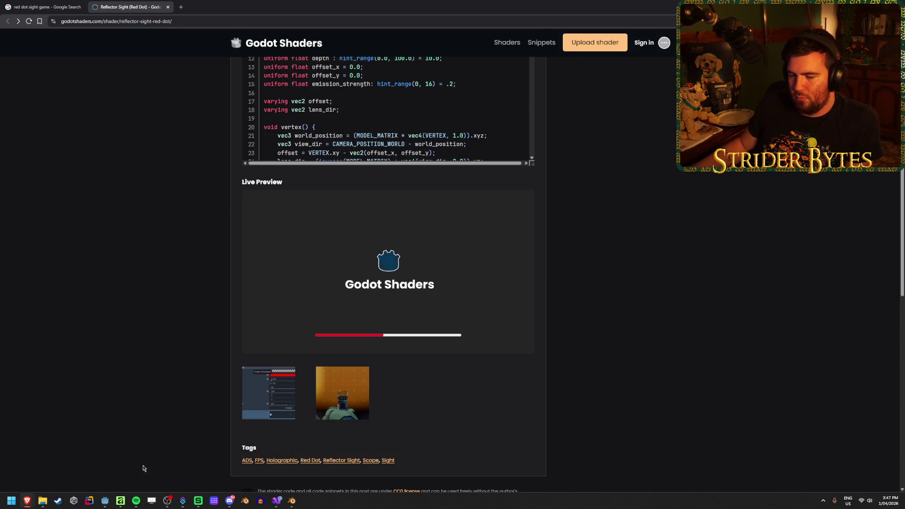
{"action": "left_click", "coordinate": [105, 501]}
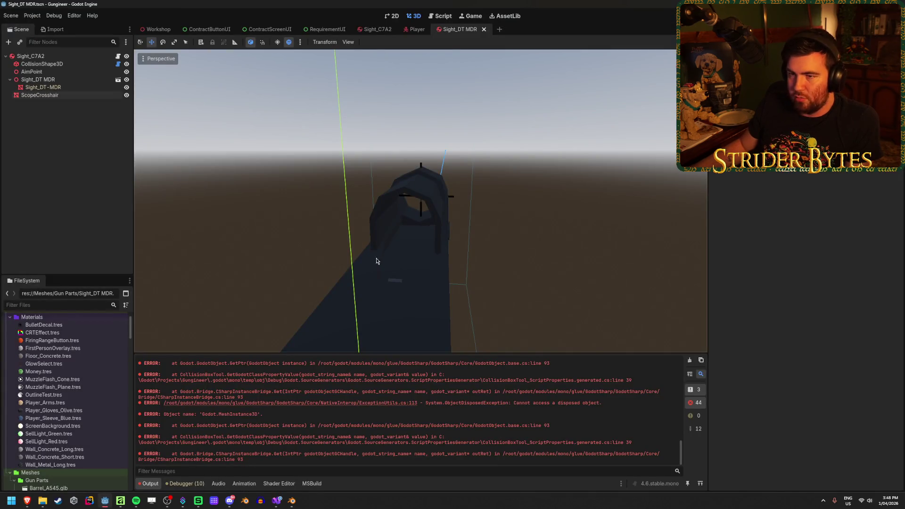
In Affinity's ScopeCrosshair document, choose the Ellipse tool with a white fill.
{"action": "left_click", "coordinate": [120, 501]}
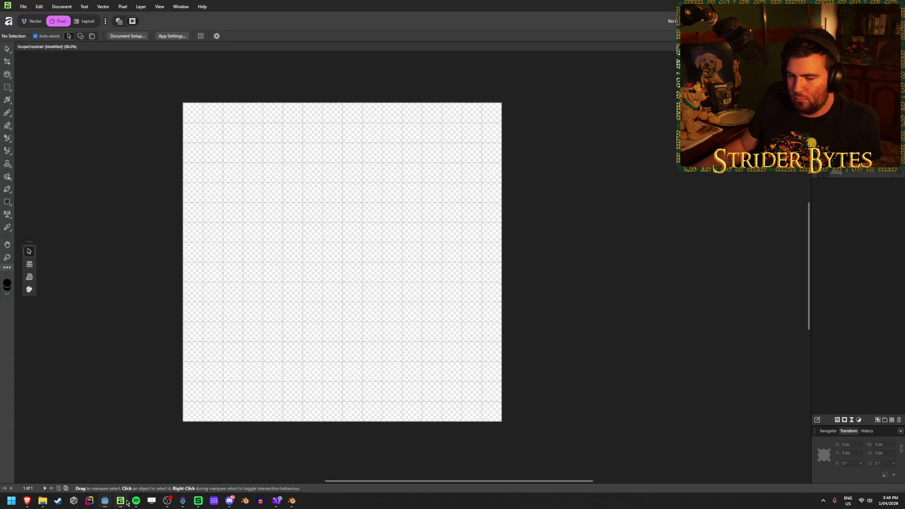
{"action": "left_click", "coordinate": [7, 202]}
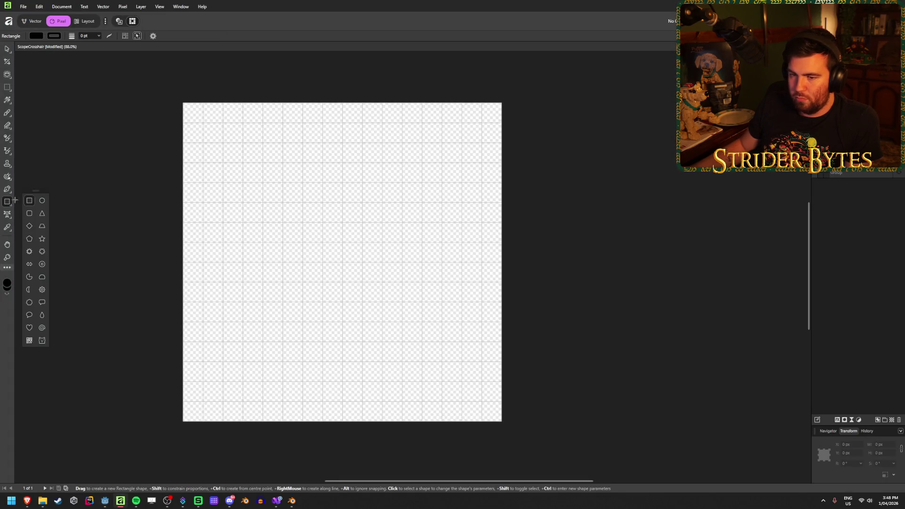
{"action": "left_click", "coordinate": [43, 201]}
{"action": "left_click", "coordinate": [29, 37]}
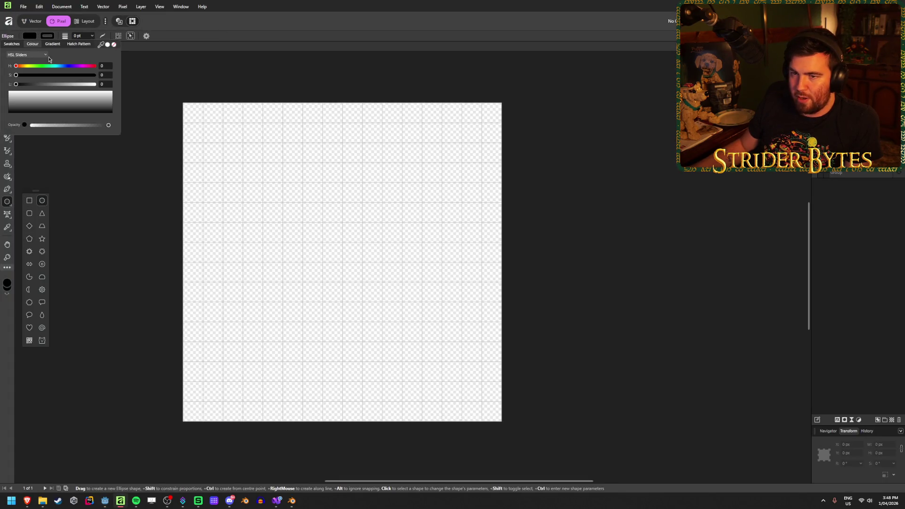
{"action": "left_click", "coordinate": [109, 46]}
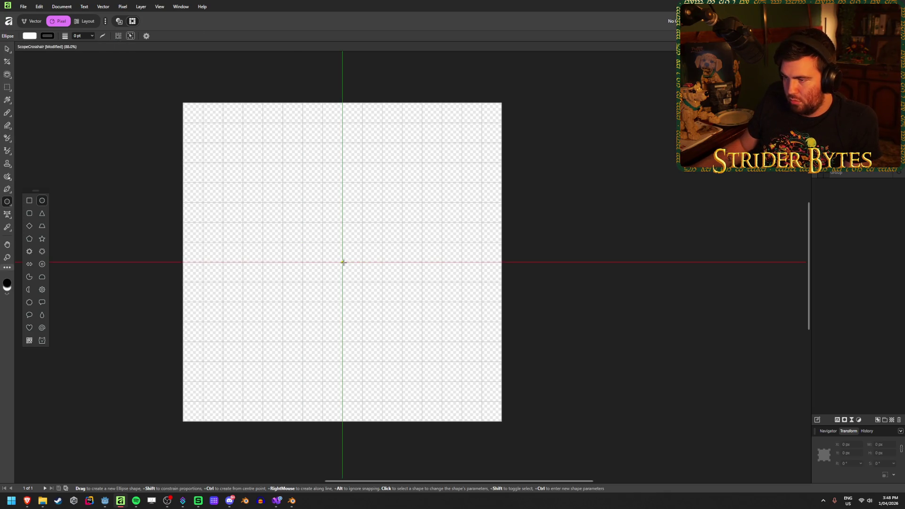
Draw a 256 px circle centred at 384, 384 px and rename its layer.
{"action": "left_click_drag", "start_coordinate": [342, 262], "coordinate": [347, 266]}
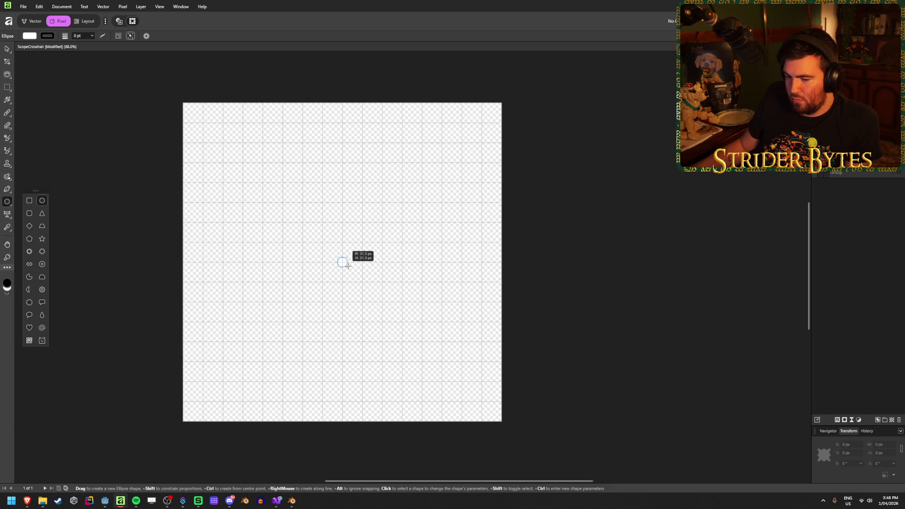
{"action": "mouse_move", "coordinate": [347, 266]}
{"action": "left_mouse_down"}
{"action": "mouse_move", "coordinate": [585, 420]}
{"action": "mouse_move", "coordinate": [330, 253]}
{"action": "mouse_move", "coordinate": [581, 401]}
{"action": "mouse_move", "coordinate": [389, 305]}
{"action": "mouse_move", "coordinate": [351, 268]}
{"action": "mouse_move", "coordinate": [451, 332]}
{"action": "mouse_move", "coordinate": [400, 290]}
{"action": "mouse_move", "coordinate": [418, 311]}
{"action": "mouse_move", "coordinate": [382, 289]}
{"action": "mouse_move", "coordinate": [382, 301]}
{"action": "left_mouse_up"}
{"action": "double_click", "coordinate": [877, 173]}
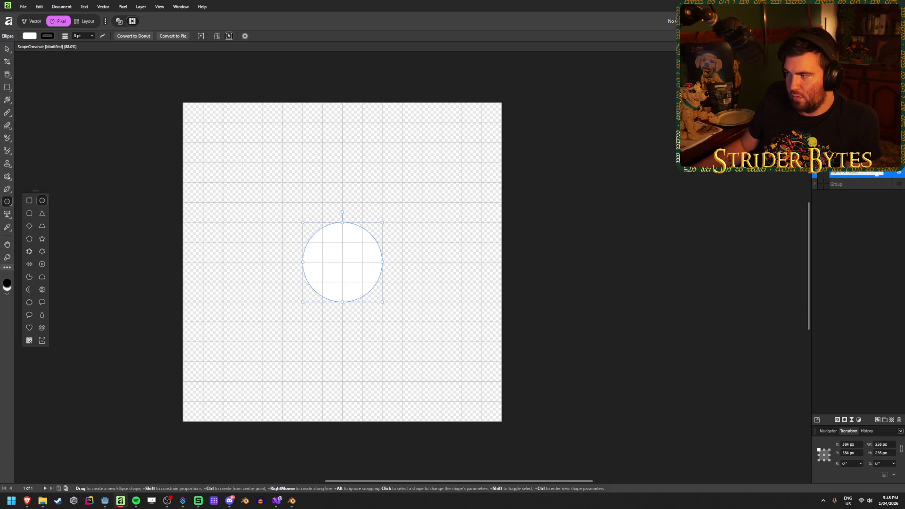
{"action": "left_click", "coordinate": [883, 229]}
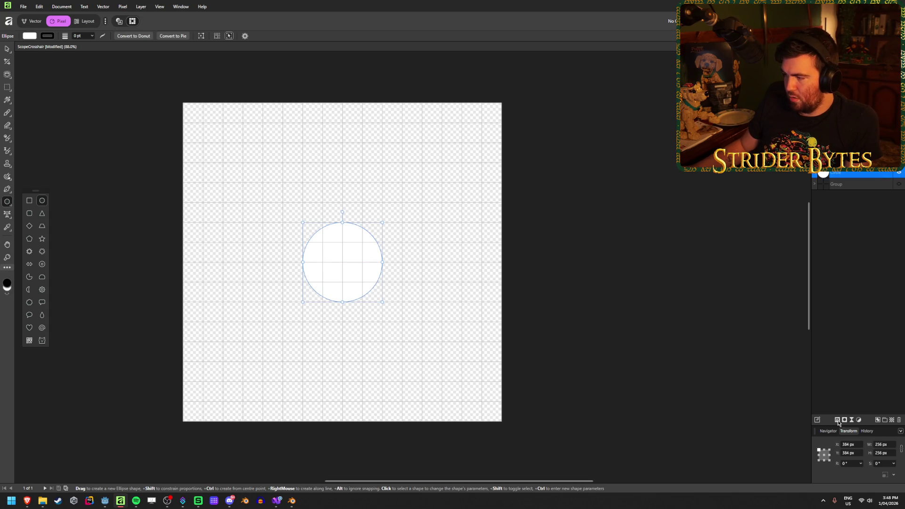
{"action": "left_click", "coordinate": [817, 419]}
Make the circle's Outer Glow colour a fully saturated, slightly darker red.
{"action": "left_click", "coordinate": [386, 227]}
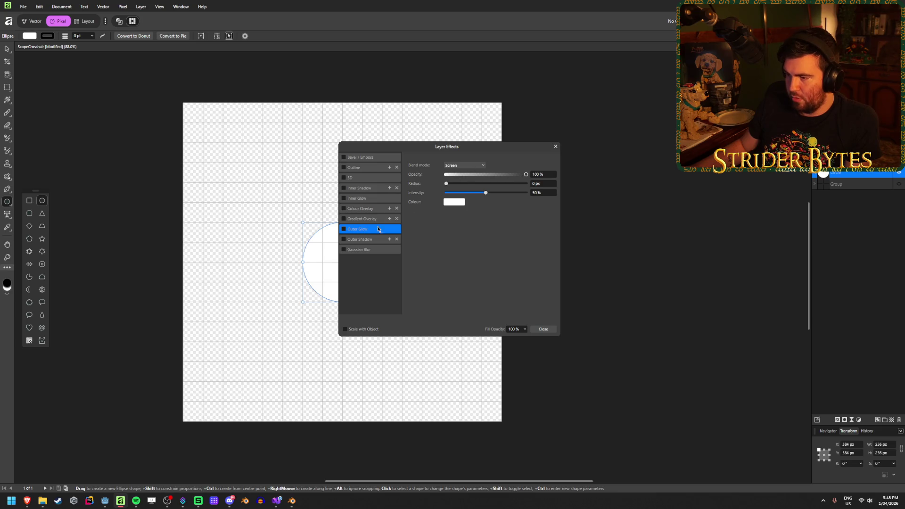
{"action": "left_click_drag", "start_coordinate": [439, 149], "coordinate": [610, 146]}
{"action": "left_click", "coordinate": [622, 200]}
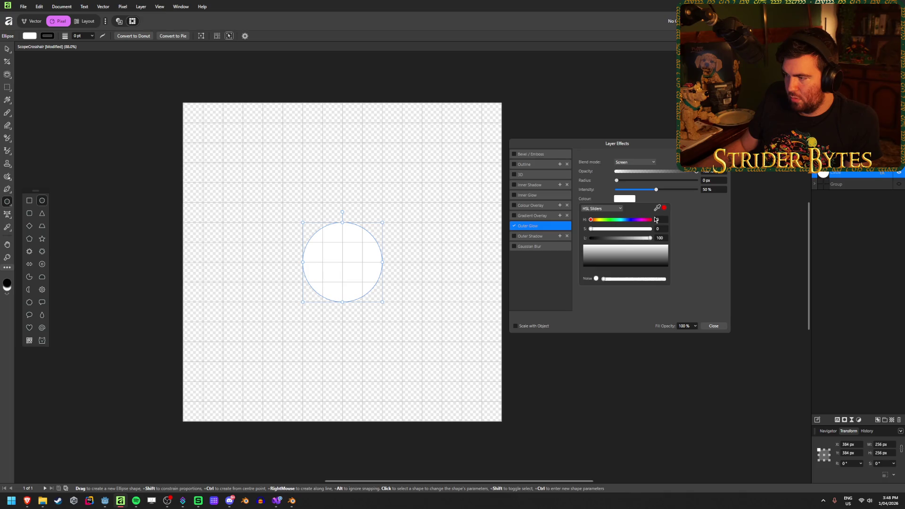
{"action": "mouse_move", "coordinate": [591, 230]}
{"action": "left_mouse_down"}
{"action": "mouse_move", "coordinate": [651, 229]}
{"action": "mouse_move", "coordinate": [634, 239]}
{"action": "mouse_move", "coordinate": [590, 239]}
{"action": "mouse_move", "coordinate": [615, 238]}
{"action": "left_mouse_up"}
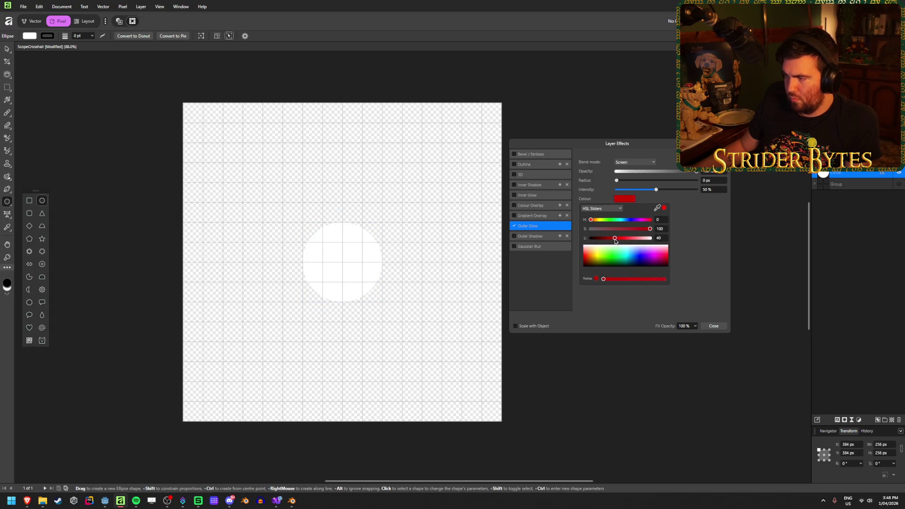
{"action": "left_click", "coordinate": [604, 209]}
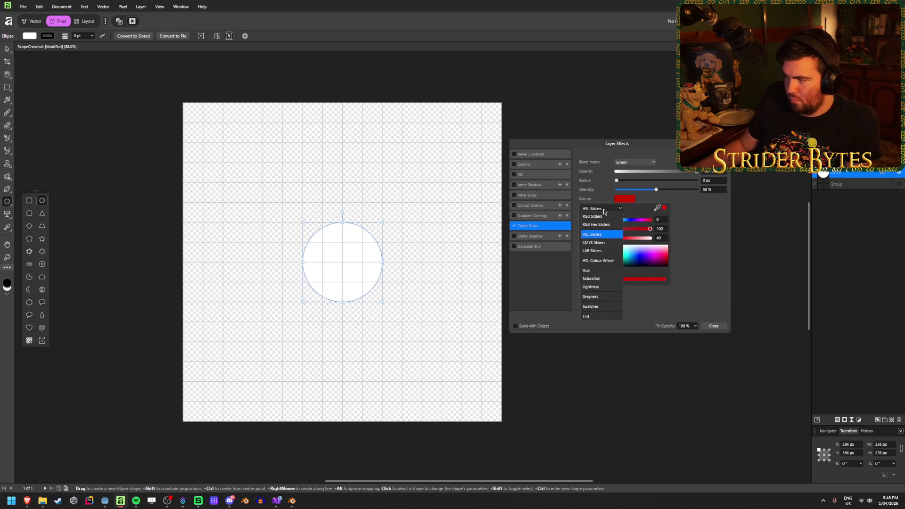
{"action": "left_click", "coordinate": [606, 235]}
{"action": "left_click_drag", "start_coordinate": [615, 239], "coordinate": [613, 239]}
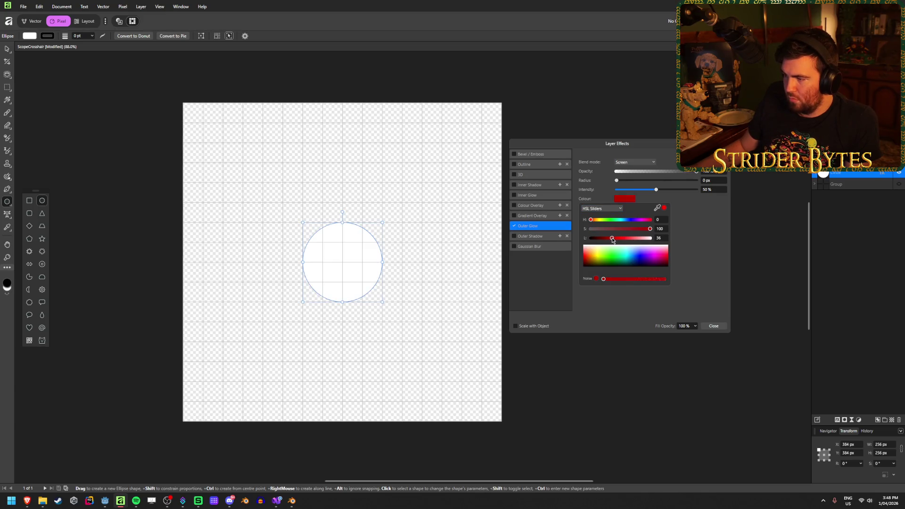
{"action": "left_click", "coordinate": [680, 213]}
Set the Outer Glow radius to 200 px and intensity to 50%, then close Layer Effects.
{"action": "left_click_drag", "start_coordinate": [617, 181], "coordinate": [746, 187]}
{"action": "mouse_move", "coordinate": [657, 190]}
{"action": "left_mouse_down"}
{"action": "mouse_move", "coordinate": [707, 191]}
{"action": "mouse_move", "coordinate": [612, 192]}
{"action": "mouse_move", "coordinate": [657, 193]}
{"action": "mouse_move", "coordinate": [632, 193]}
{"action": "mouse_move", "coordinate": [640, 195]}
{"action": "left_mouse_up"}
{"action": "key", "text": "Tab"}
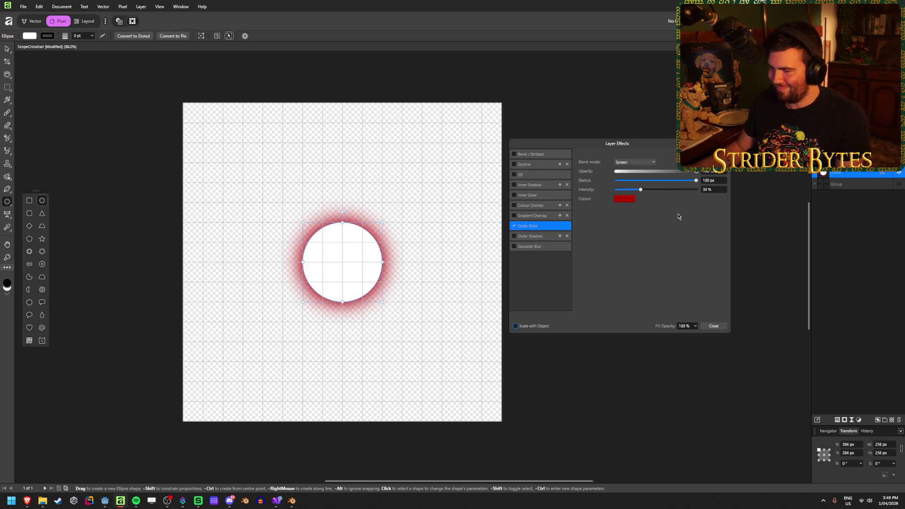
{"action": "left_click", "coordinate": [720, 181]}
{"action": "type", "text": "200"}
{"action": "key", "text": "Tab"}
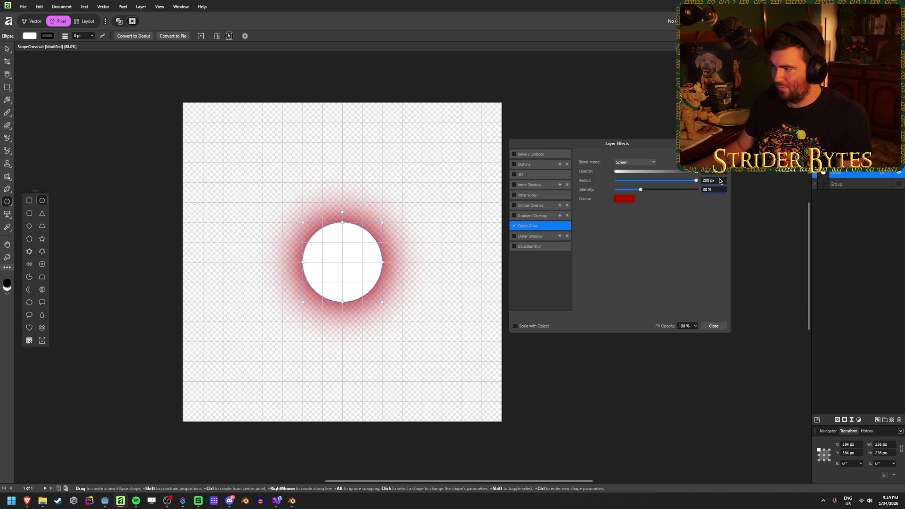
{"action": "type", "text": "00"}
{"action": "key", "text": "Tab"}
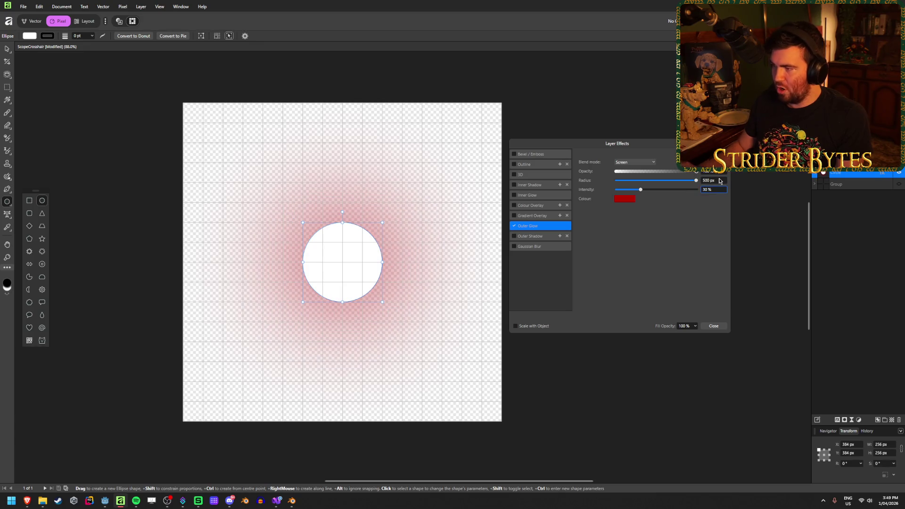
{"action": "left_click", "coordinate": [720, 180]}
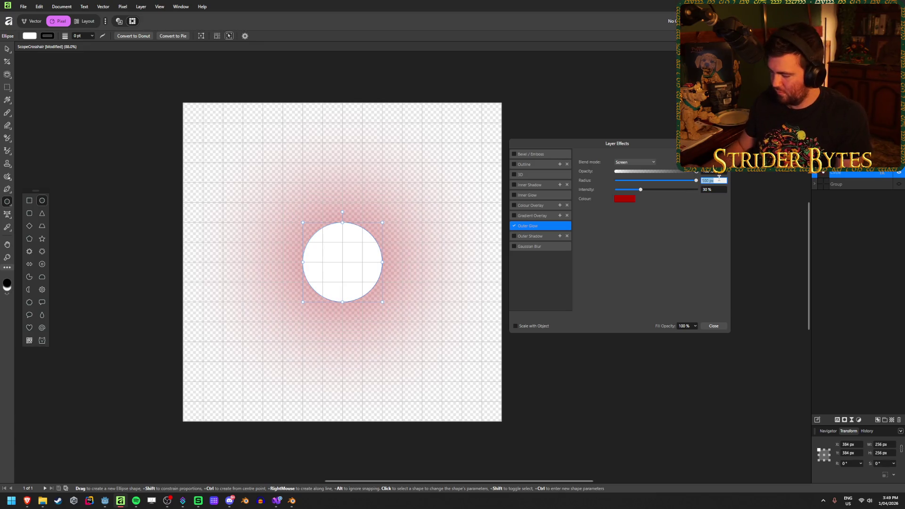
{"action": "key", "text": "Tab"}
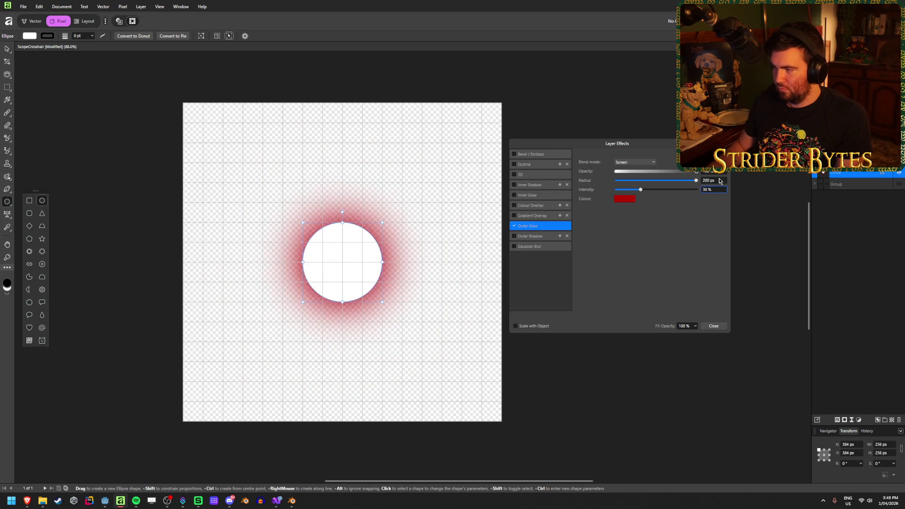
{"action": "key", "text": "Tab"}
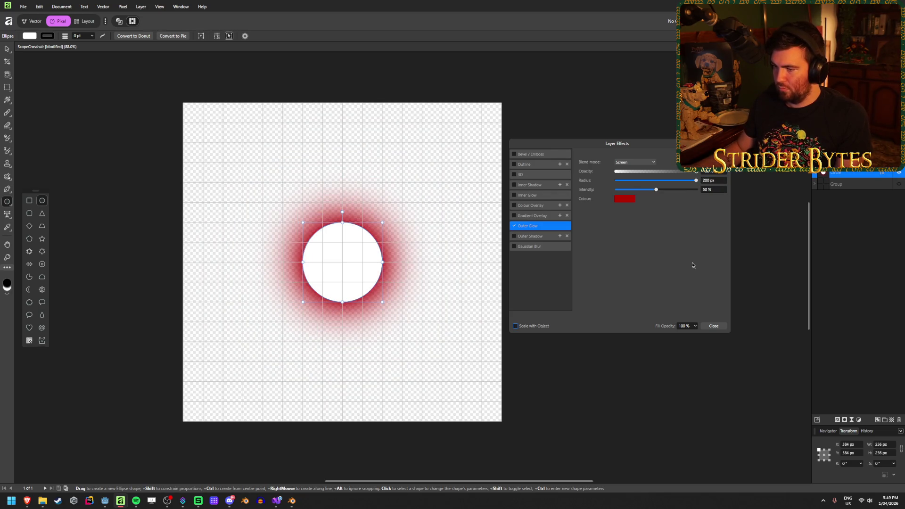
{"action": "left_click", "coordinate": [715, 326]}
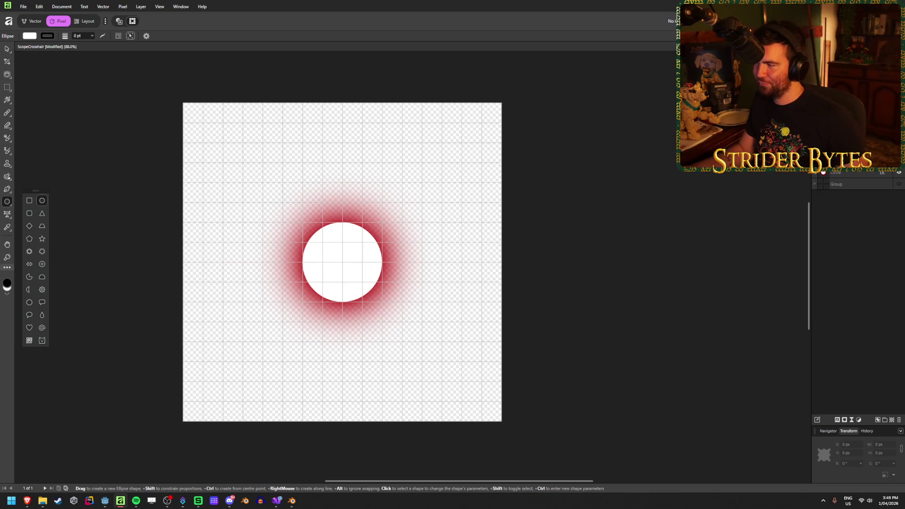
{"action": "left_click", "coordinate": [854, 173]}
Export the glowing circle as RedDotSight1.png into the Gungineer\Textures folder.
{"action": "key", "text": "ctrl+alt+shift+w"}
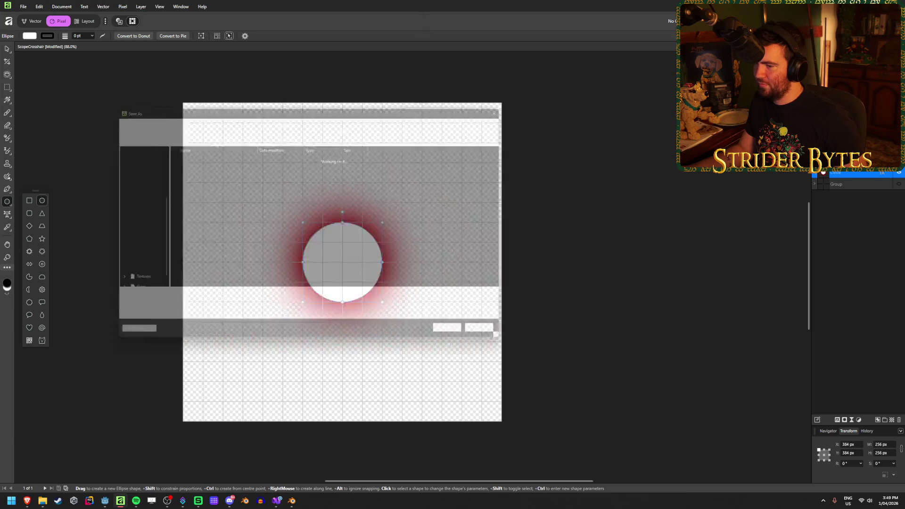
{"action": "left_click", "coordinate": [276, 119]}
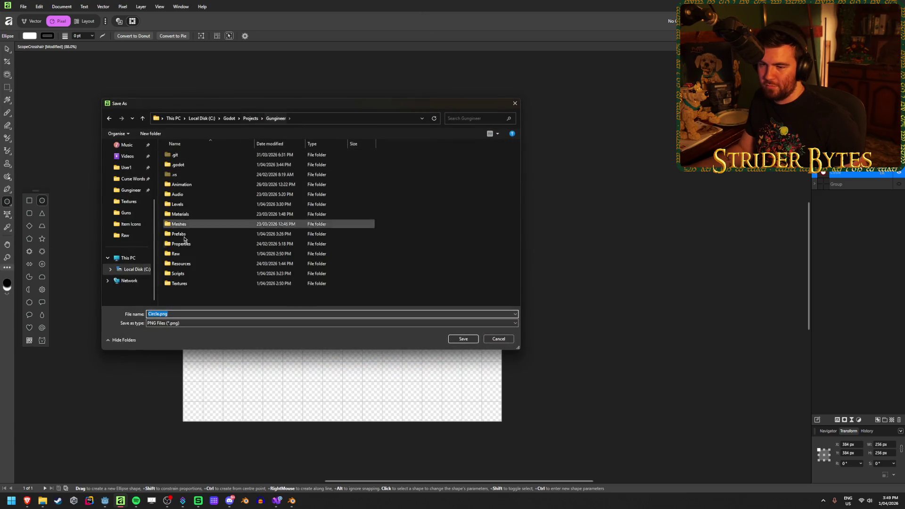
{"action": "double_click", "coordinate": [236, 284]}
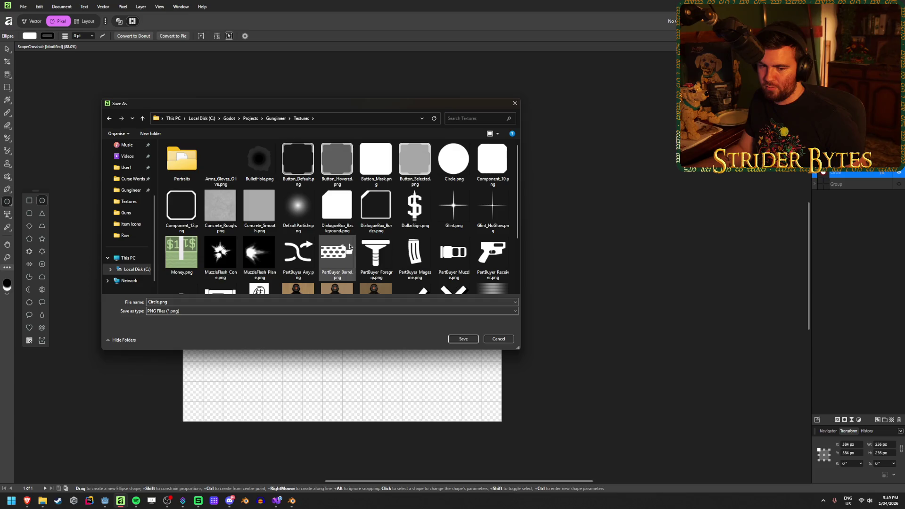
{"action": "left_click", "coordinate": [192, 302]}
{"action": "double_click", "coordinate": [191, 302]}
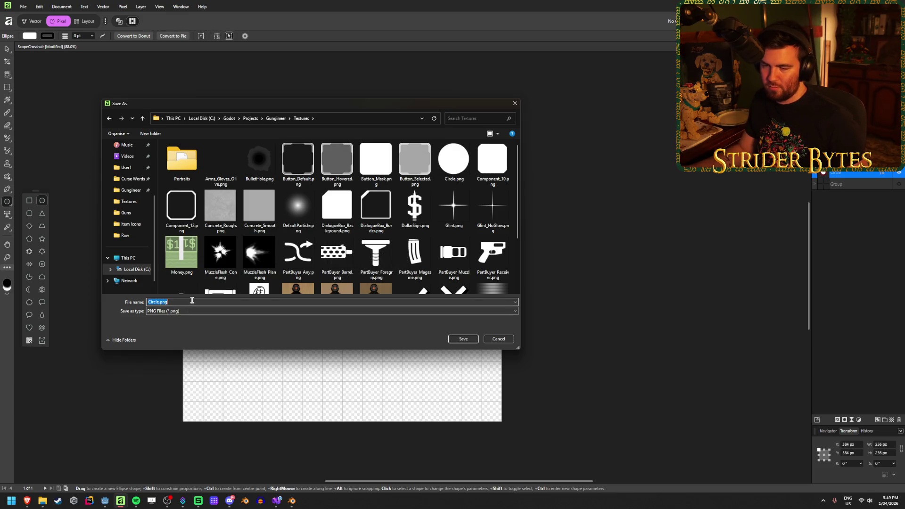
{"action": "scroll", "coordinate": [275, 263], "scroll_direction": "down", "scroll_amount": 2}
{"action": "scroll", "coordinate": [276, 262], "scroll_direction": "up", "scroll_amount": 2}
{"action": "scroll", "coordinate": [276, 262], "scroll_direction": "down", "scroll_amount": 2}
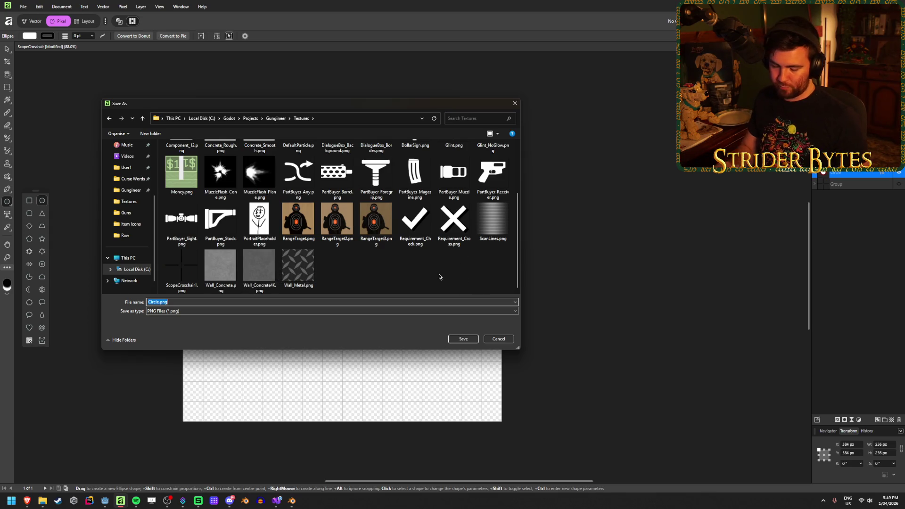
{"action": "type", "text": "RedDotSight"}
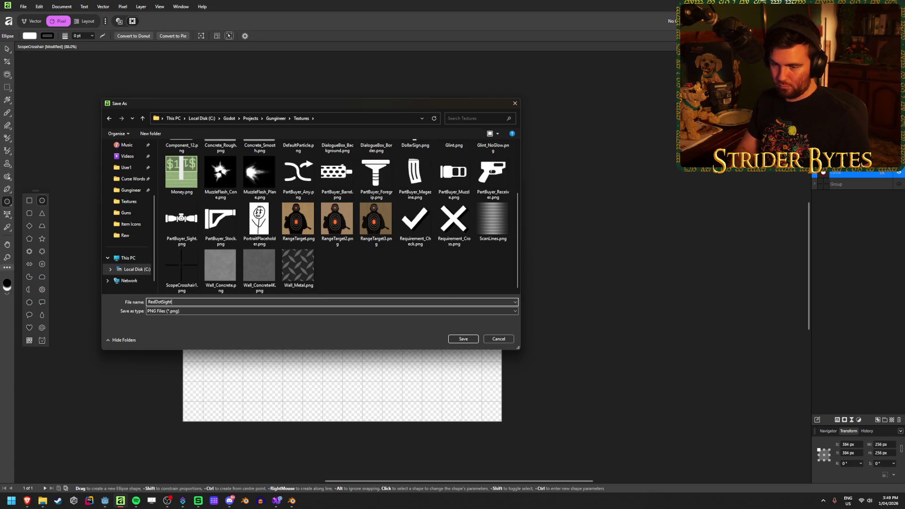
{"action": "key", "text": "Return"}
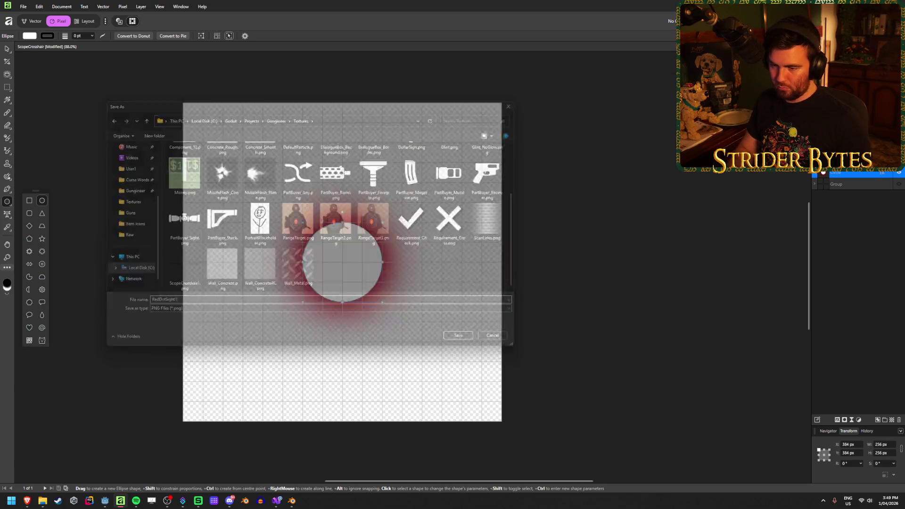
{"action": "key", "text": "alt+Tab"}
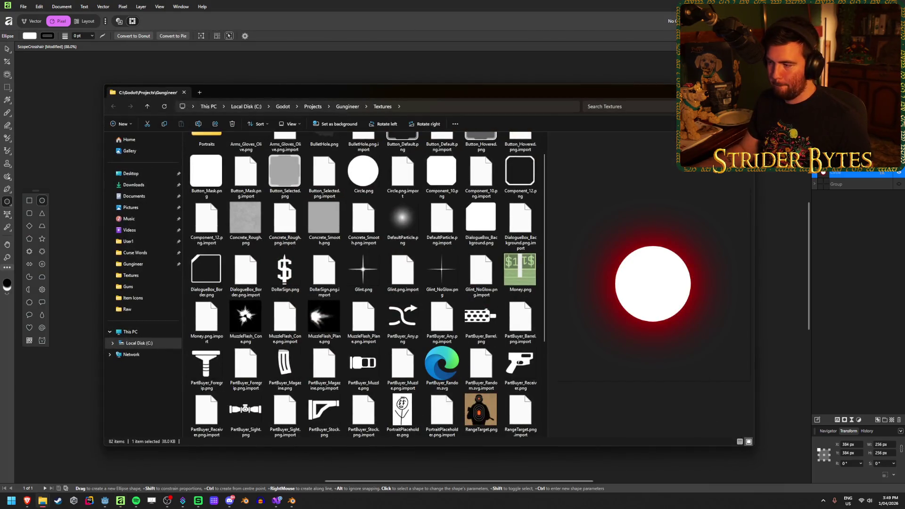
{"action": "key", "text": "ctrl+w"}
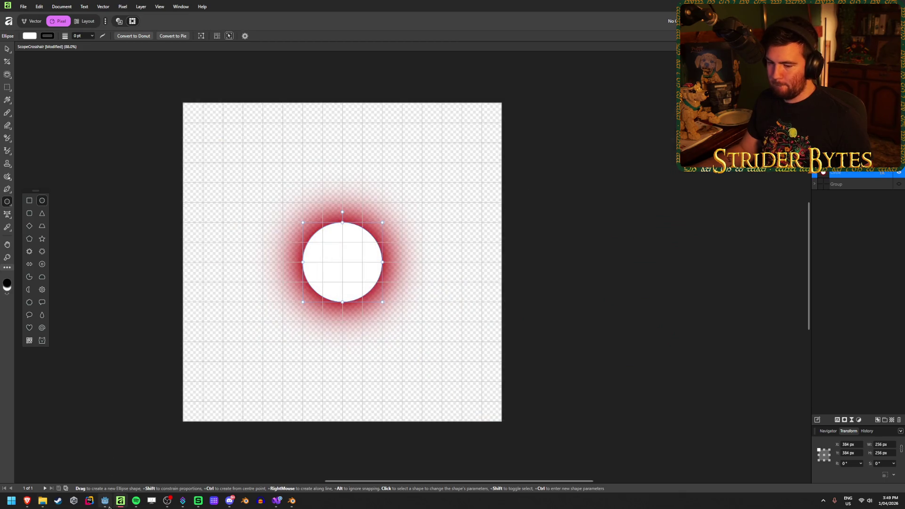
{"action": "left_click", "coordinate": [106, 503]}
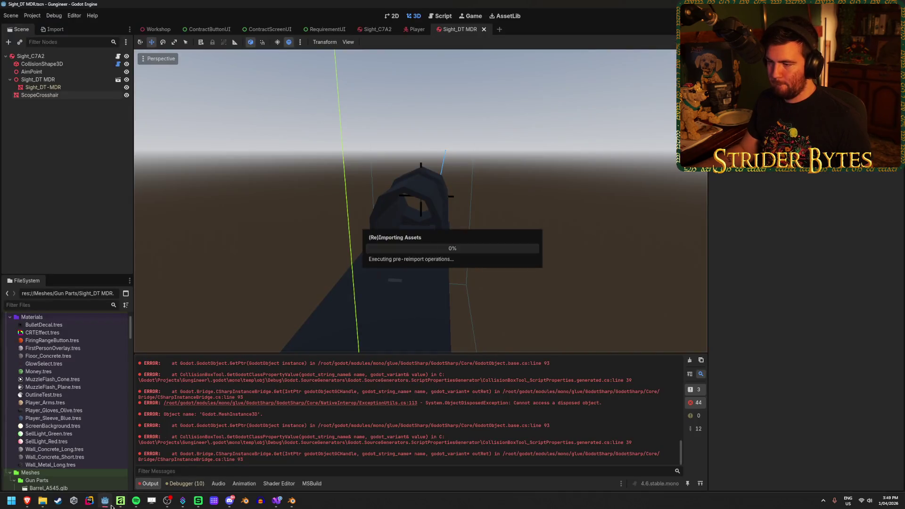
Expand ScopeCrosshair's Geometry material override down to its Albedo settings.
{"action": "left_click", "coordinate": [66, 96]}
{"action": "left_click", "coordinate": [739, 205]}
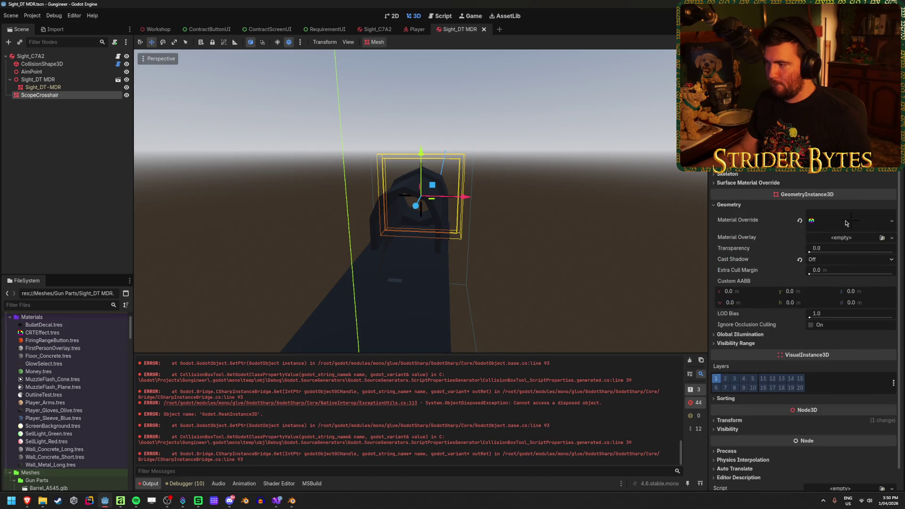
{"action": "left_click", "coordinate": [843, 217]}
{"action": "scroll", "coordinate": [834, 282], "scroll_direction": "down", "scroll_amount": 5}
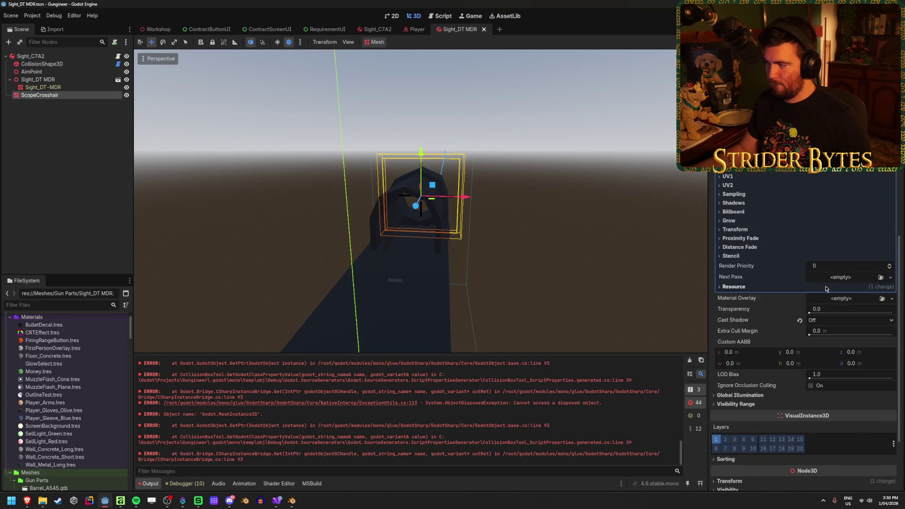
{"action": "scroll", "coordinate": [751, 230], "scroll_direction": "up", "scroll_amount": 2}
{"action": "left_click", "coordinate": [756, 185]}
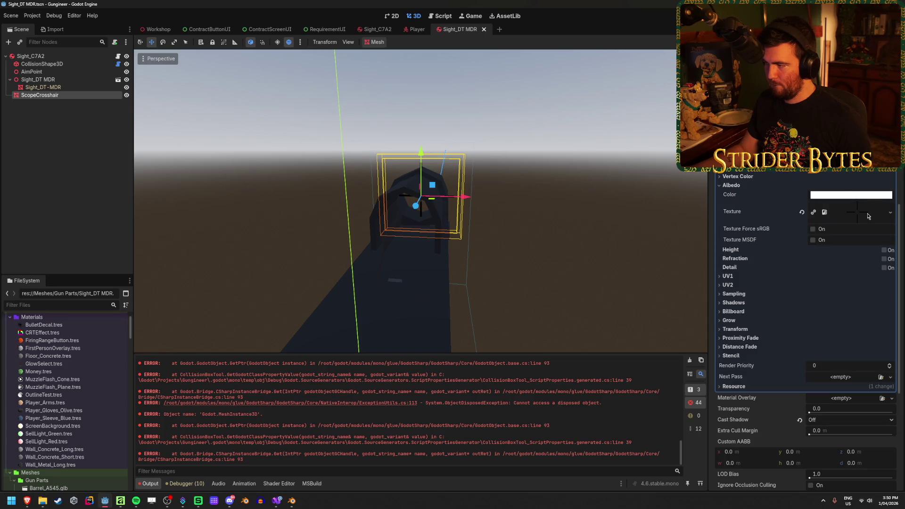
Load res://Textures/RedDotSight1.png as the override material's albedo texture.
{"action": "left_click", "coordinate": [890, 213]}
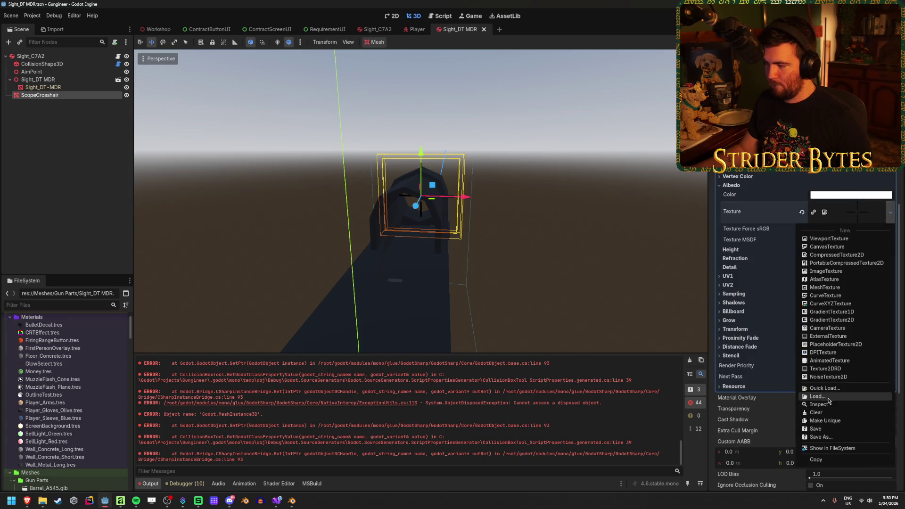
{"action": "left_click", "coordinate": [829, 397]}
{"action": "double_click", "coordinate": [415, 210]}
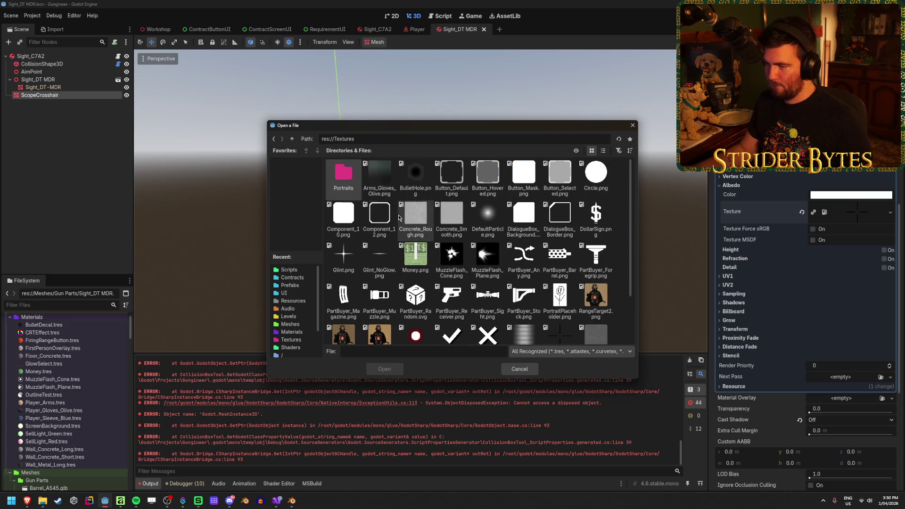
{"action": "scroll", "coordinate": [424, 259], "scroll_direction": "down", "scroll_amount": 3}
{"action": "left_click", "coordinate": [415, 293]}
{"action": "left_click", "coordinate": [402, 368]}
{"action": "scroll", "coordinate": [504, 299], "scroll_direction": "up", "scroll_amount": 5}
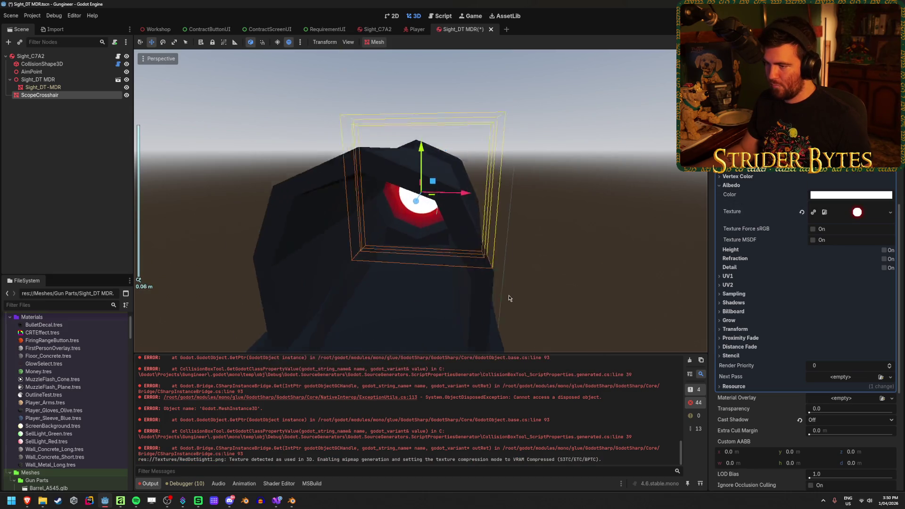
{"action": "scroll", "coordinate": [782, 262], "scroll_direction": "up", "scroll_amount": 3}
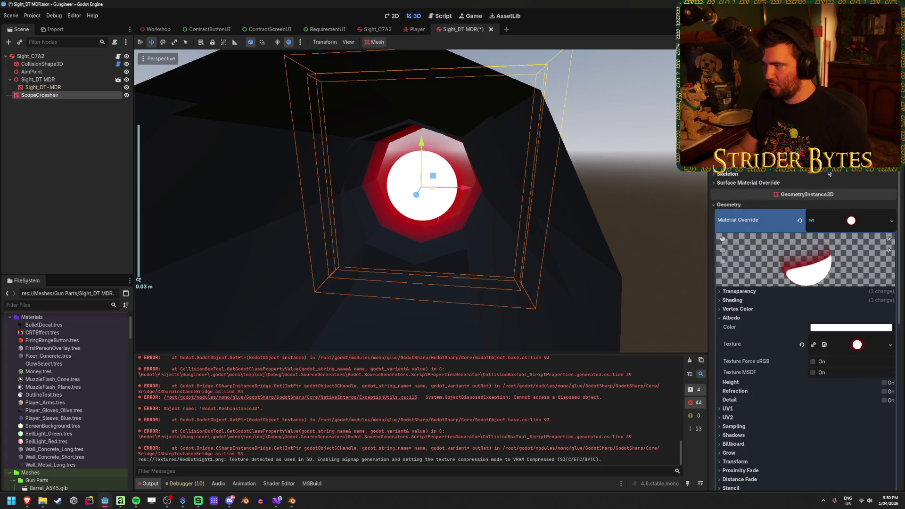
{"action": "scroll", "coordinate": [825, 175], "scroll_direction": "up", "scroll_amount": 5}
Try ScopeCrosshair PlaneMesh sizes of 0.1, 0.01 and then 0.001 m.
{"action": "left_click", "coordinate": [837, 229]}
{"action": "type", "text": ".1"}
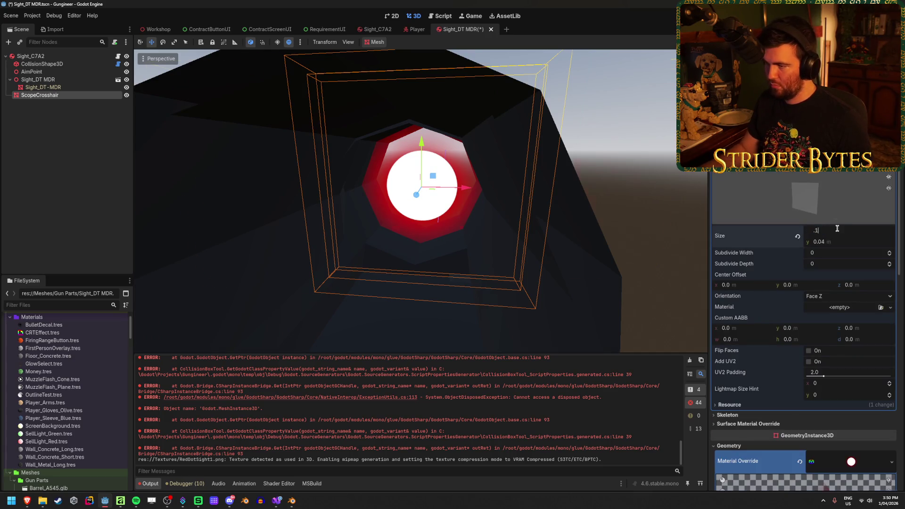
{"action": "key", "text": "Tab"}
{"action": "type", "text": ".1"}
{"action": "left_click", "coordinate": [838, 229]}
{"action": "type", "text": ".0"}
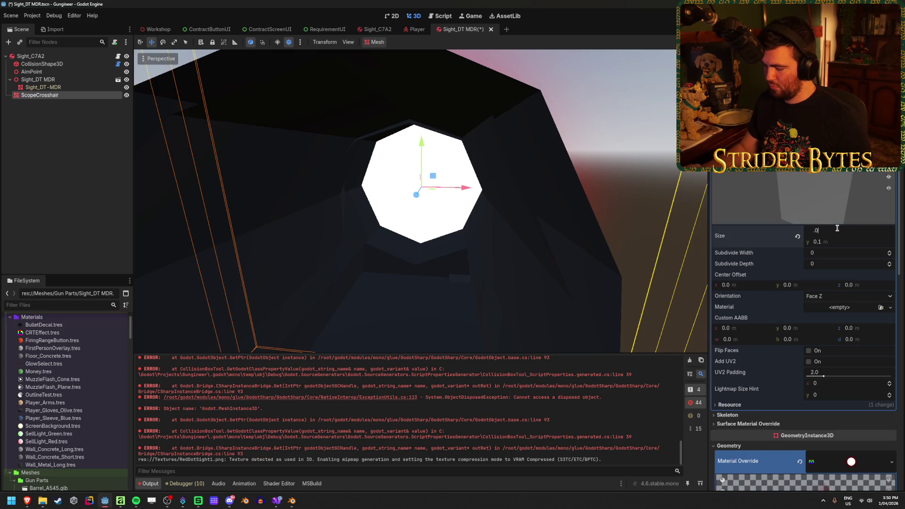
{"action": "type", "text": "1"}
{"action": "key", "text": "Tab"}
{"action": "type", "text": ".01"}
{"action": "key", "text": "Tab"}
{"action": "left_click", "coordinate": [840, 229]}
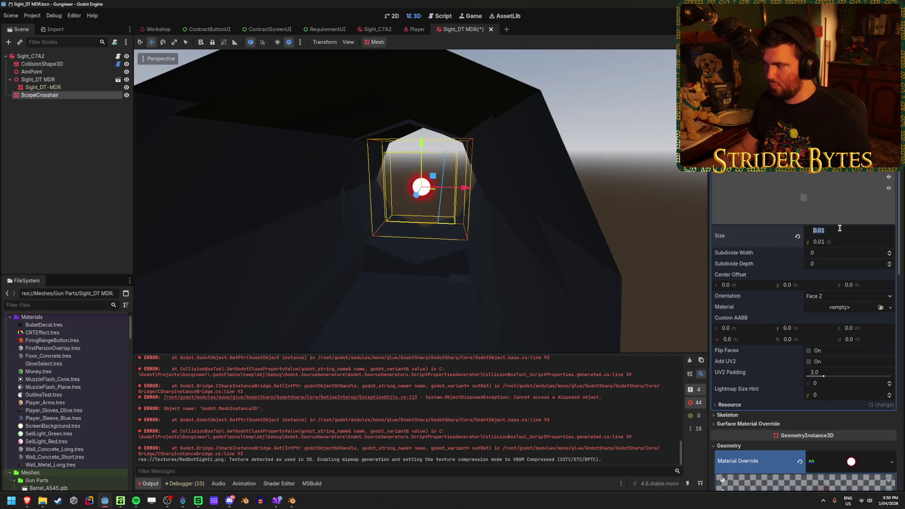
{"action": "type", "text": "1"}
{"action": "key", "text": "Tab"}
{"action": "type", "text": "."}
{"action": "key", "text": "Return"}
Frame the view on the Sight_DT-MDR mesh and save the scene.
{"action": "left_click", "coordinate": [612, 187]}
{"action": "key", "text": "f"}
{"action": "left_click", "coordinate": [586, 213]}
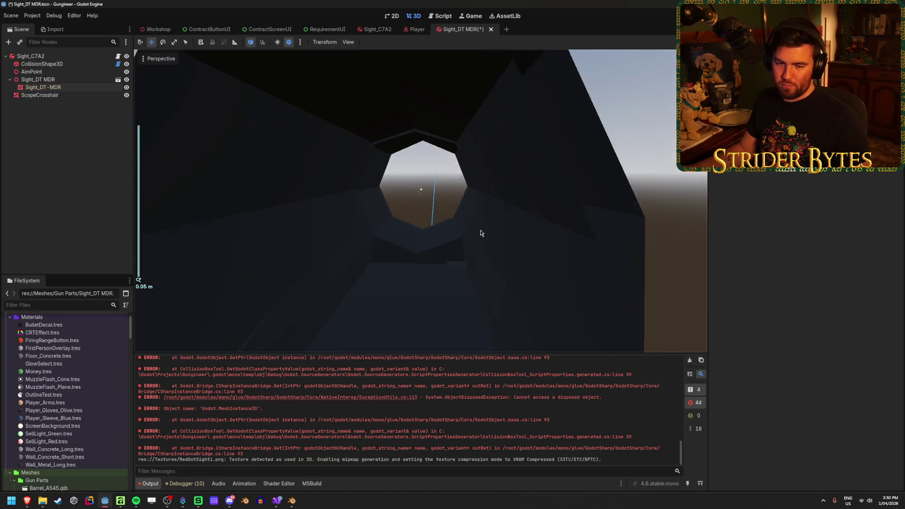
{"action": "key", "text": "ctrl+s"}
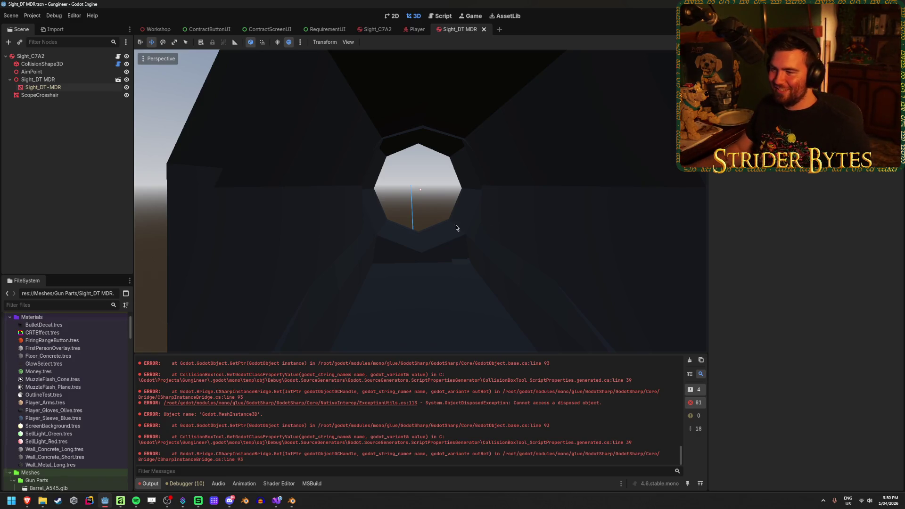
Set the ScopeCrosshair plane to 0.005 × 0.005 m and orbit to see the dot through the sight.
{"action": "left_click", "coordinate": [40, 95]}
{"action": "left_click", "coordinate": [833, 231]}
{"action": "key", "text": "BackSpace"}
{"action": "key", "text": "Tab"}
{"action": "type", "text": "."}
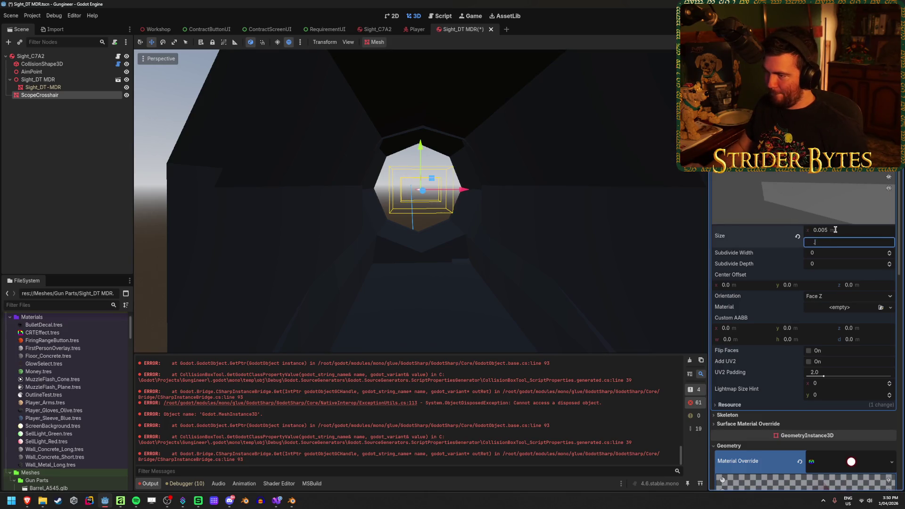
{"action": "key", "text": "Return"}
{"action": "scroll", "coordinate": [612, 188], "scroll_direction": "down", "scroll_amount": 5}
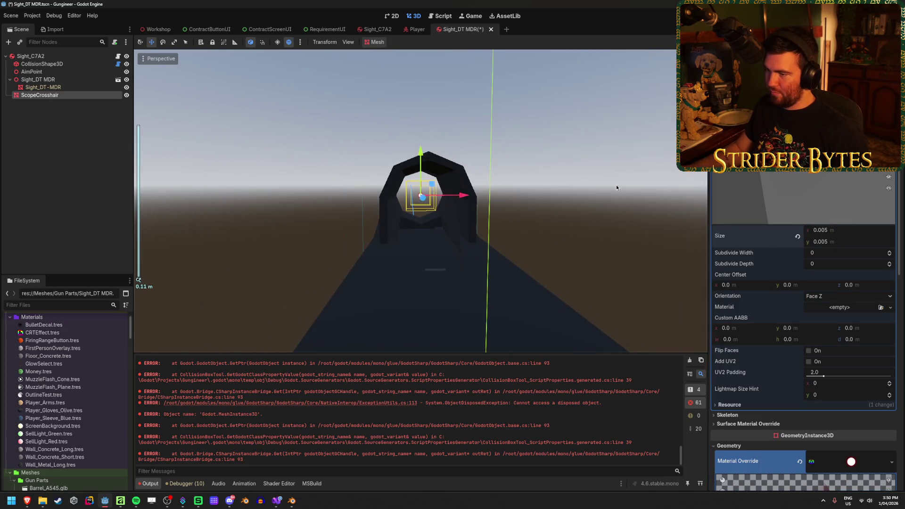
{"action": "left_click", "coordinate": [578, 220]}
{"action": "scroll", "coordinate": [556, 225], "scroll_direction": "up", "scroll_amount": 5}
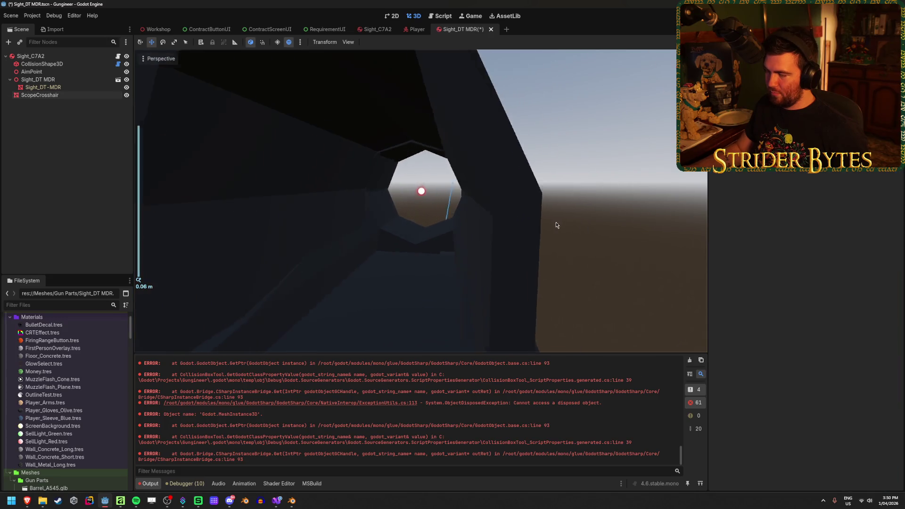
{"action": "mouse_move", "coordinate": [556, 225]}
{"action": "left_mouse_down"}
{"action": "mouse_move", "coordinate": [578, 228]}
{"action": "mouse_move", "coordinate": [562, 224]}
{"action": "mouse_move", "coordinate": [569, 226]}
{"action": "left_mouse_up"}
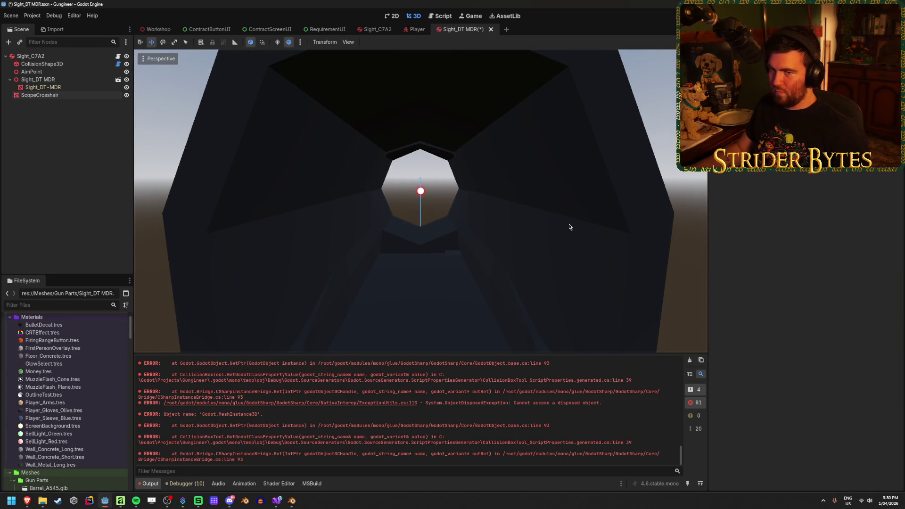
{"action": "left_click", "coordinate": [31, 56]}
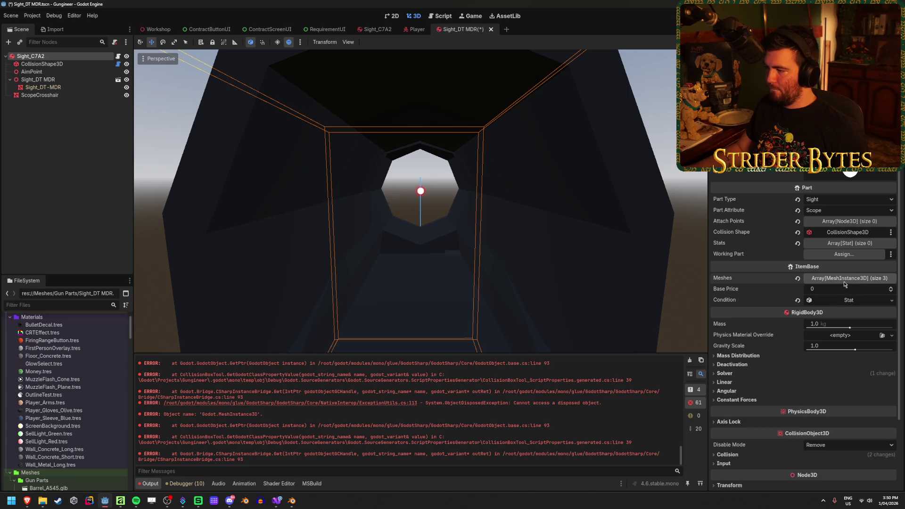
{"action": "left_click", "coordinate": [120, 501]}
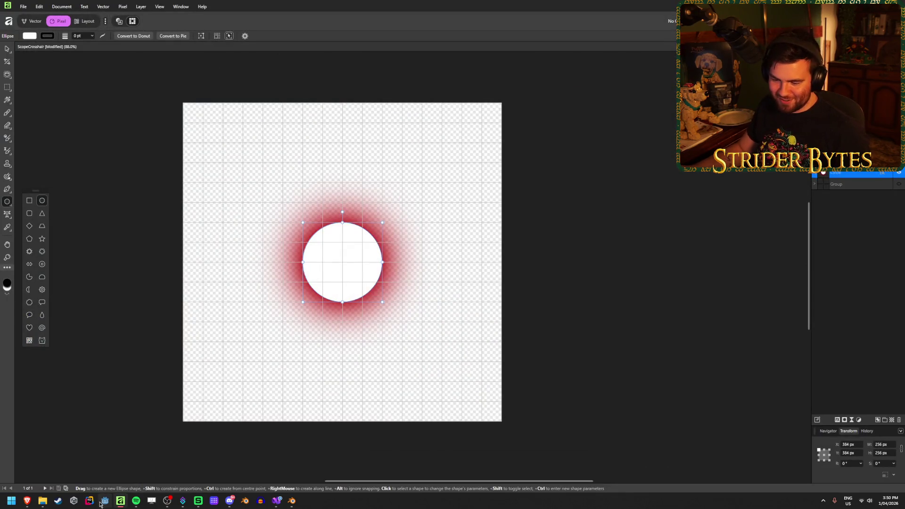
Relaunch Godot and open the Gungineer project from the Project Manager.
{"action": "left_click", "coordinate": [104, 502]}
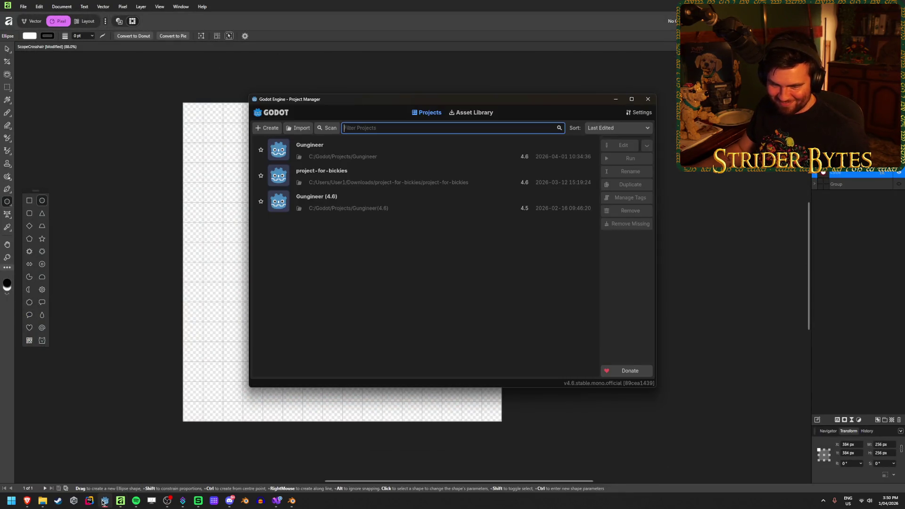
{"action": "double_click", "coordinate": [324, 150]}
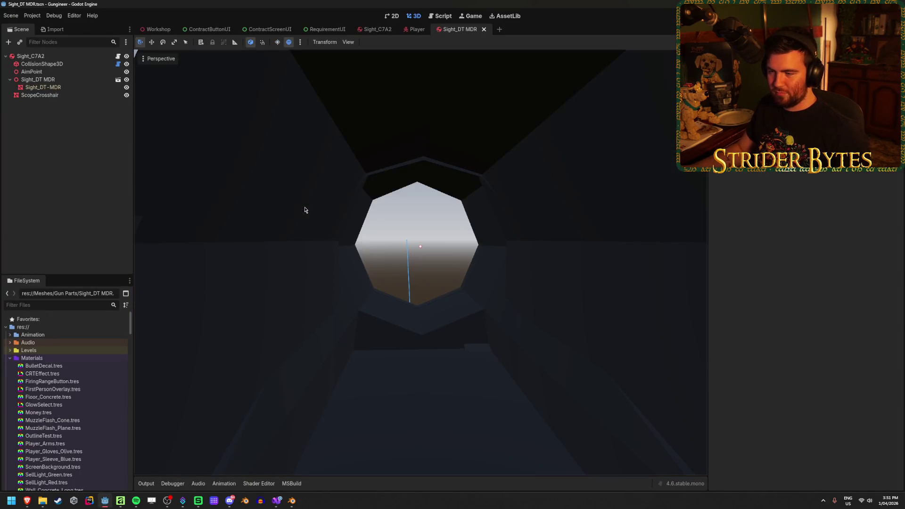
Set the ScopeCrosshair plane size to 0.005 by 0.005 and save the scene.
{"action": "left_click", "coordinate": [71, 95]}
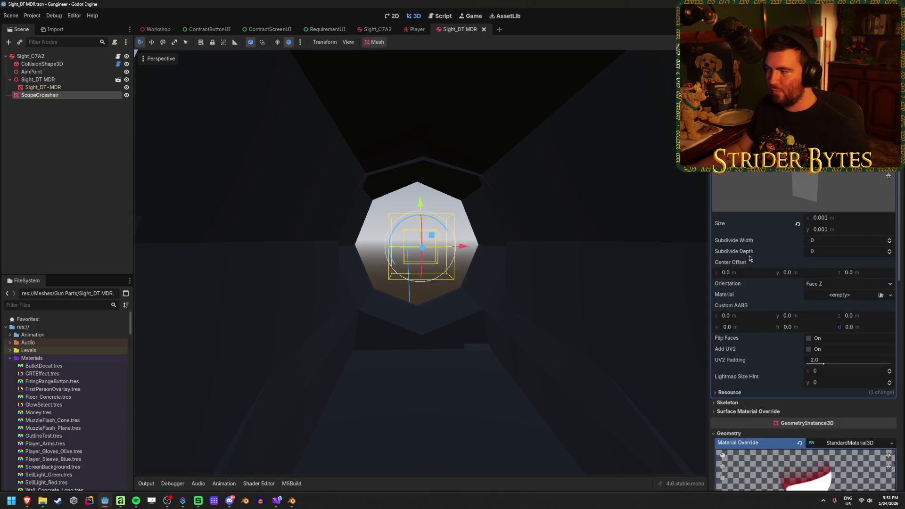
{"action": "left_click", "coordinate": [842, 218]}
{"action": "type", "text": ".0"}
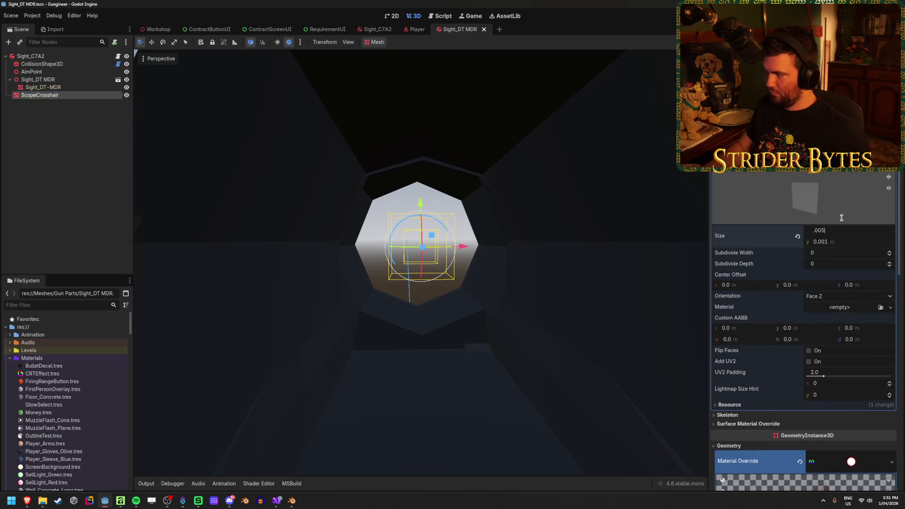
{"action": "key", "text": "Tab"}
{"action": "type", "text": "."}
{"action": "key", "text": "Return"}
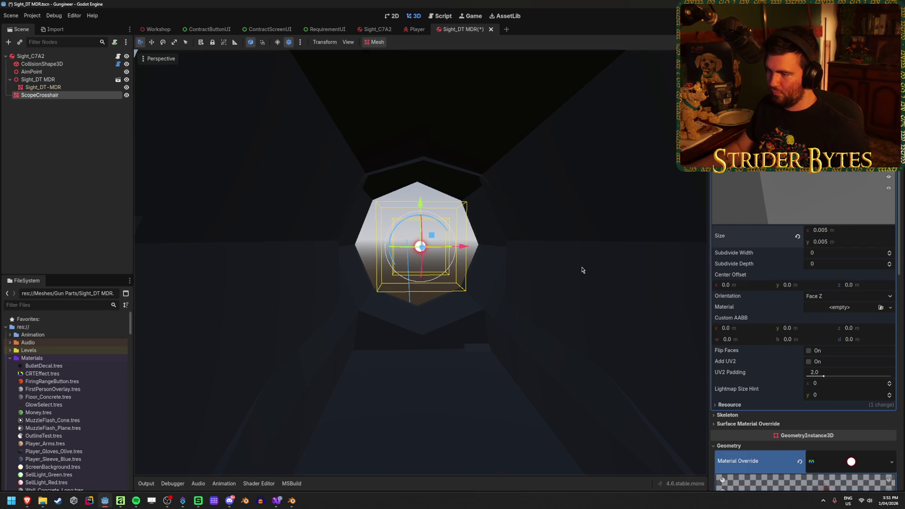
{"action": "left_click", "coordinate": [582, 269]}
{"action": "key", "text": "ctrl+s"}
Shrink the ScopeCrosshair plane to 0.003 by 0.003 and save the scene.
{"action": "left_click", "coordinate": [40, 95]}
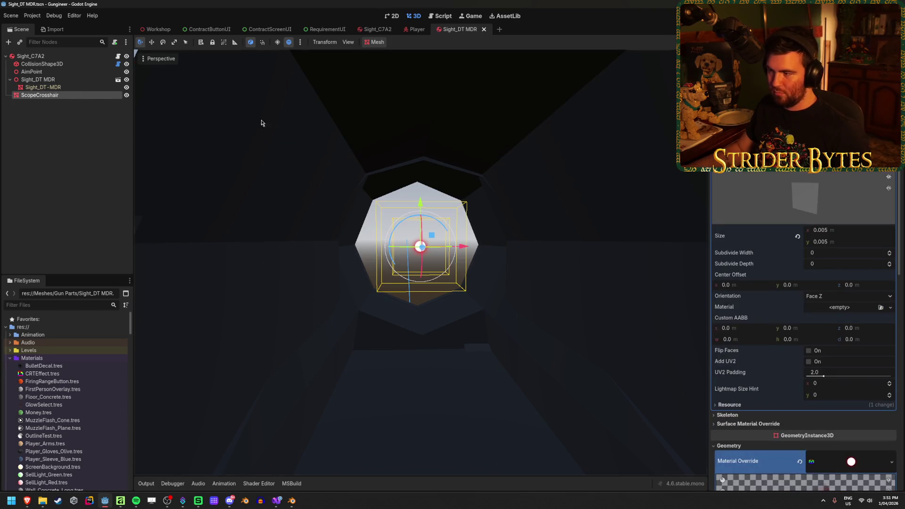
{"action": "left_click", "coordinate": [839, 230]}
{"action": "type", "text": "0.003"}
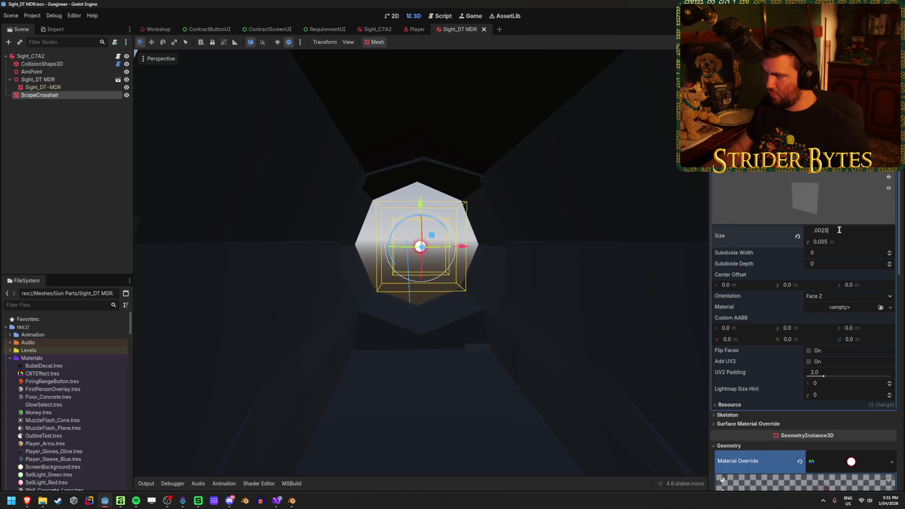
{"action": "key", "text": "Tab"}
{"action": "key", "text": "Return"}
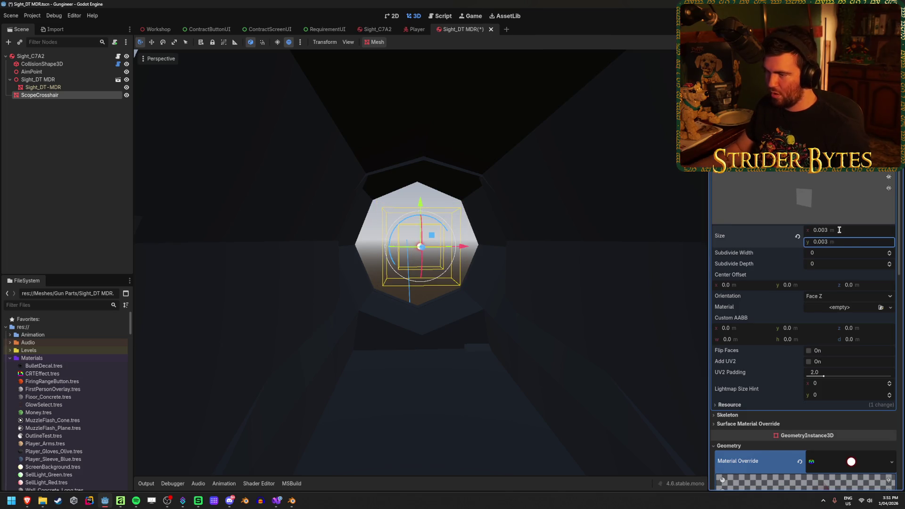
{"action": "left_click", "coordinate": [91, 149]}
{"action": "key", "text": "ctrl+s"}
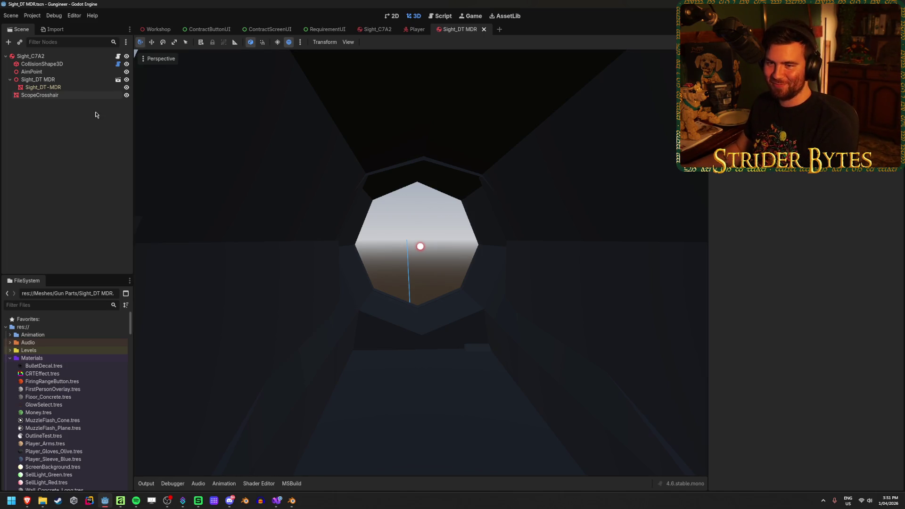
Try a 0.033 plane width, then undo it back to 0.003.
{"action": "left_click", "coordinate": [92, 95]}
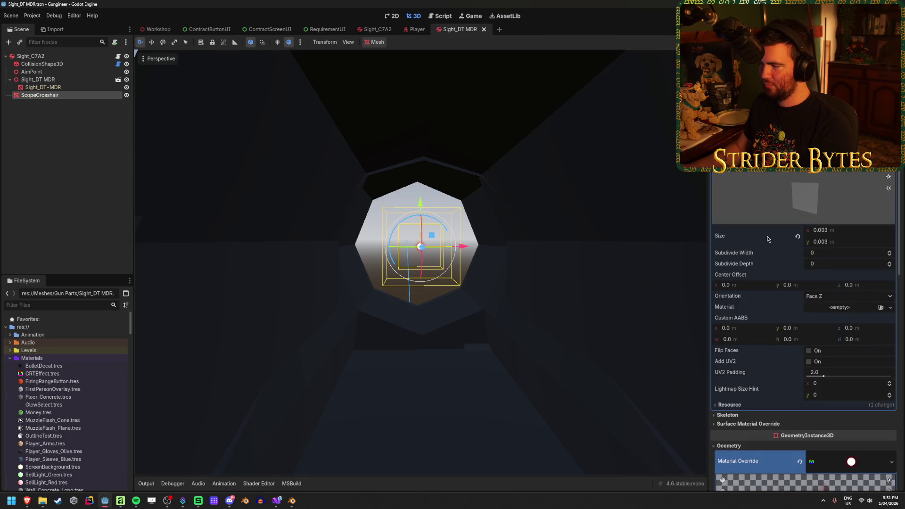
{"action": "left_click", "coordinate": [839, 235]}
{"action": "type", "text": "0.033"}
{"action": "key", "text": "Return"}
{"action": "left_click_drag", "start_coordinate": [847, 233], "coordinate": [802, 234]}
{"action": "scroll", "coordinate": [441, 279], "scroll_direction": "up", "scroll_amount": 2}
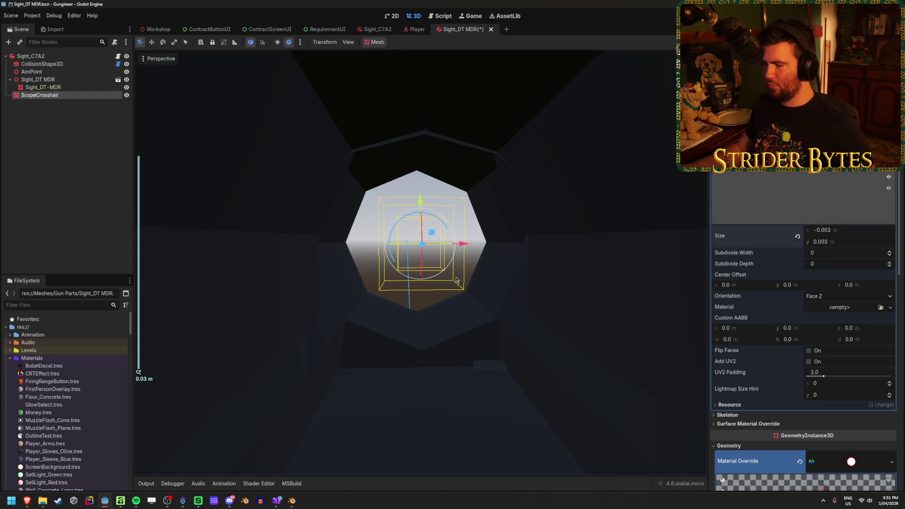
{"action": "key", "text": "ctrl+z"}
{"action": "key", "text": "ctrl+z"}
Set the ScopeCrosshair plane width and height to 0.002 and view the smaller dot.
{"action": "left_click", "coordinate": [859, 229]}
{"action": "type", "text": ".0"}
{"action": "key", "text": "Tab"}
{"action": "type", "text": ".002"}
{"action": "key", "text": "Return"}
{"action": "left_click", "coordinate": [845, 243]}
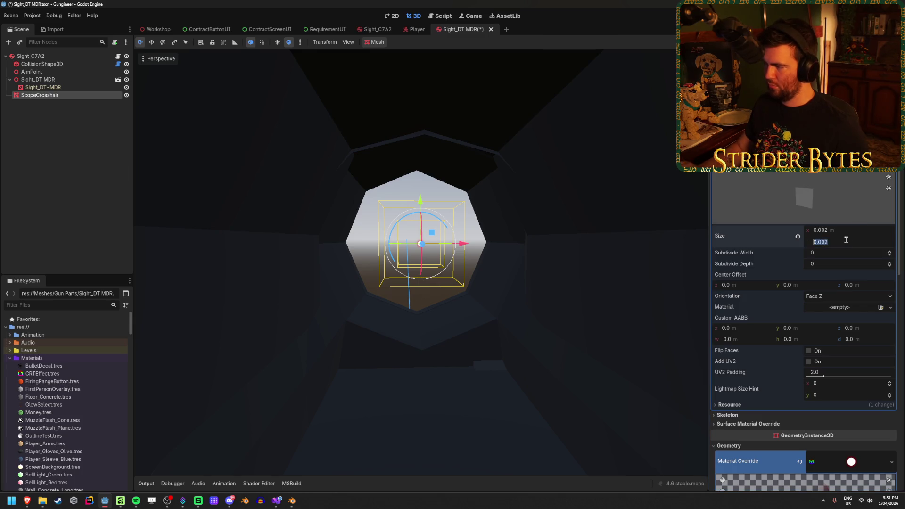
{"action": "type", "text": "0.003"}
{"action": "key", "text": "Return"}
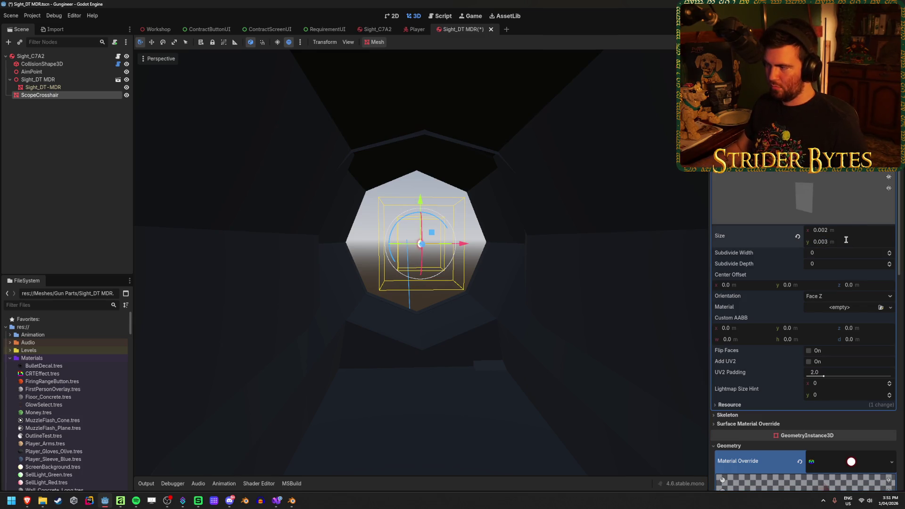
{"action": "left_click", "coordinate": [847, 242]}
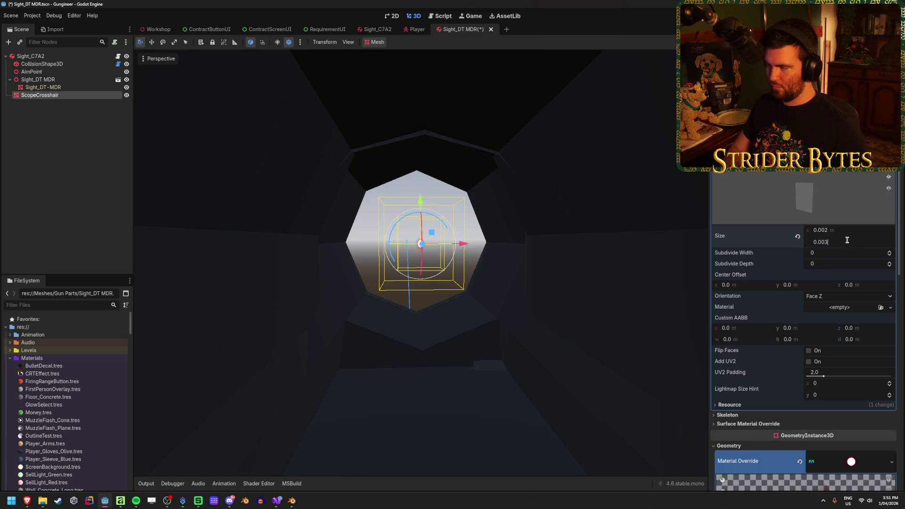
{"action": "type", "text": "0.002"}
{"action": "key", "text": "Return"}
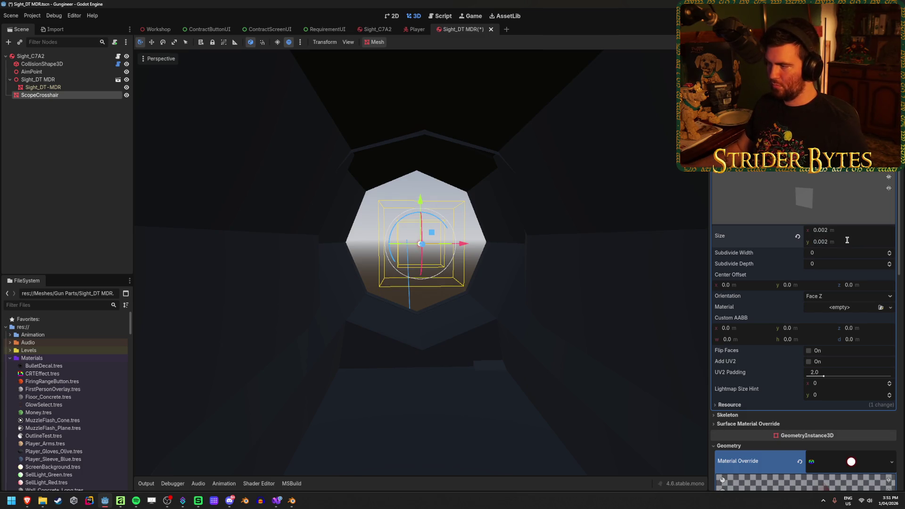
{"action": "left_click", "coordinate": [112, 171]}
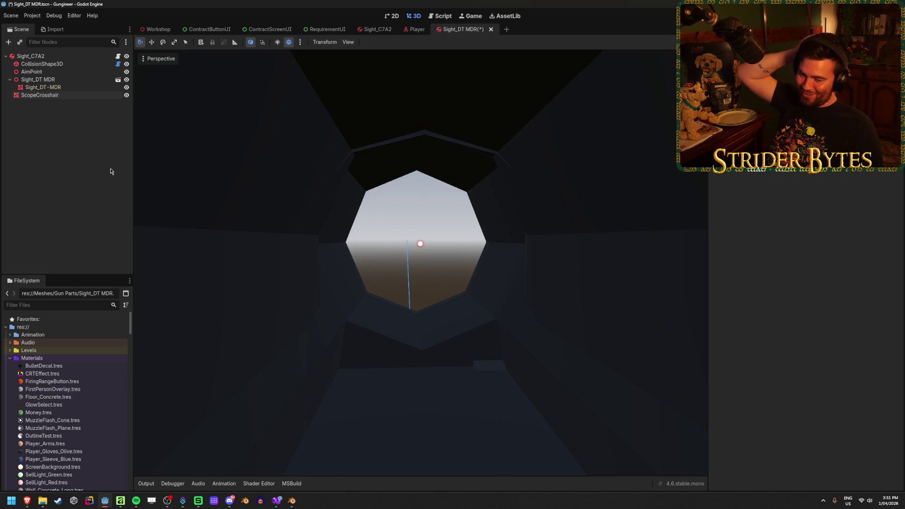
Inspect the ScopeCrosshair material preview and its transparency settings.
{"action": "left_click", "coordinate": [100, 97]}
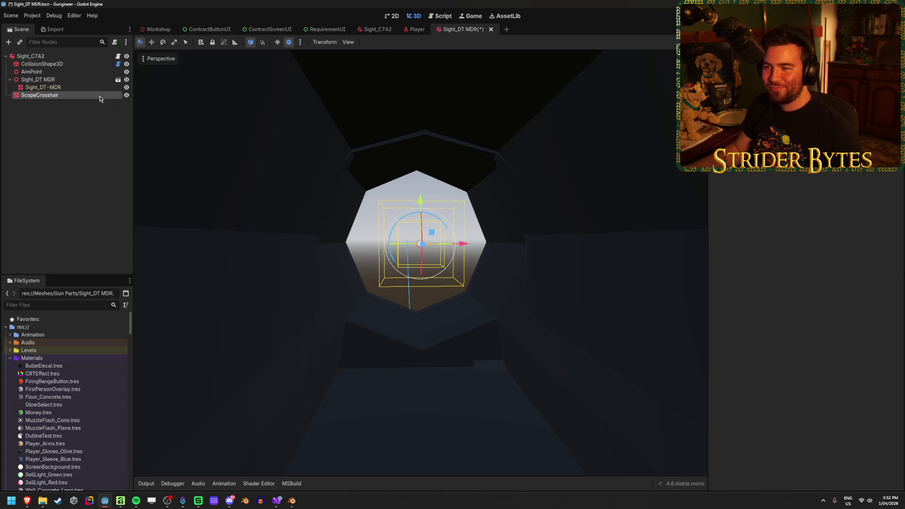
{"action": "scroll", "coordinate": [758, 220], "scroll_direction": "down", "scroll_amount": 5}
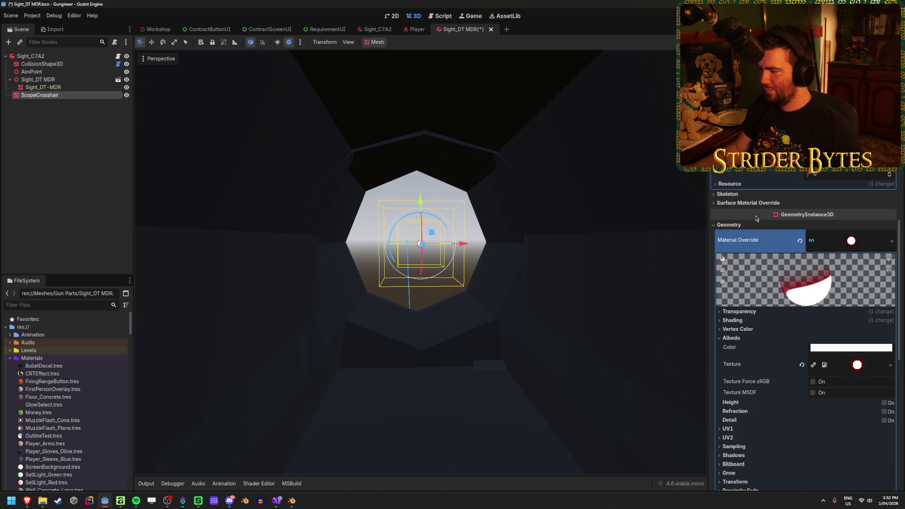
{"action": "mouse_move", "coordinate": [812, 278]}
{"action": "left_mouse_down"}
{"action": "mouse_move", "coordinate": [787, 253]}
{"action": "mouse_move", "coordinate": [809, 267]}
{"action": "left_mouse_up"}
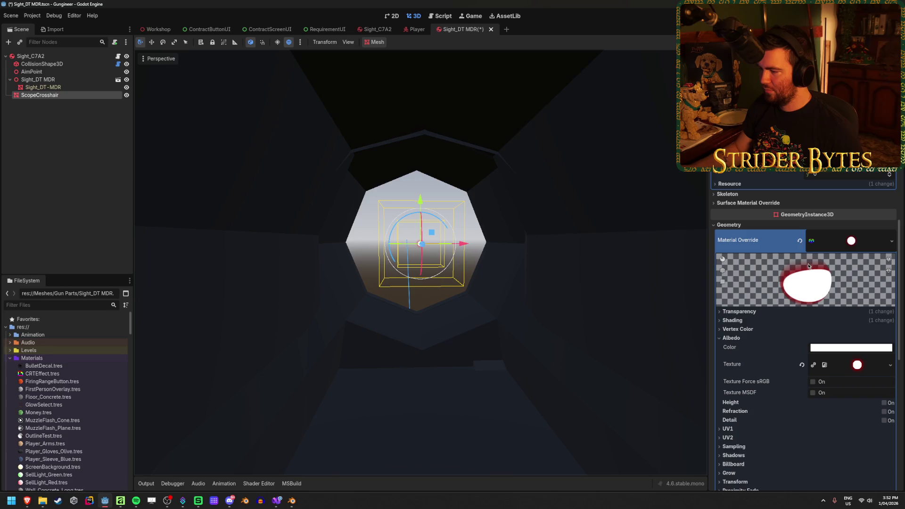
{"action": "left_click", "coordinate": [739, 312]}
{"action": "left_click", "coordinate": [739, 311]}
Save the scene, then remove the empty slot from Sight_C7A2's Meshes array.
{"action": "left_click", "coordinate": [740, 321]}
{"action": "left_click", "coordinate": [51, 160]}
{"action": "key", "text": "ctrl+s"}
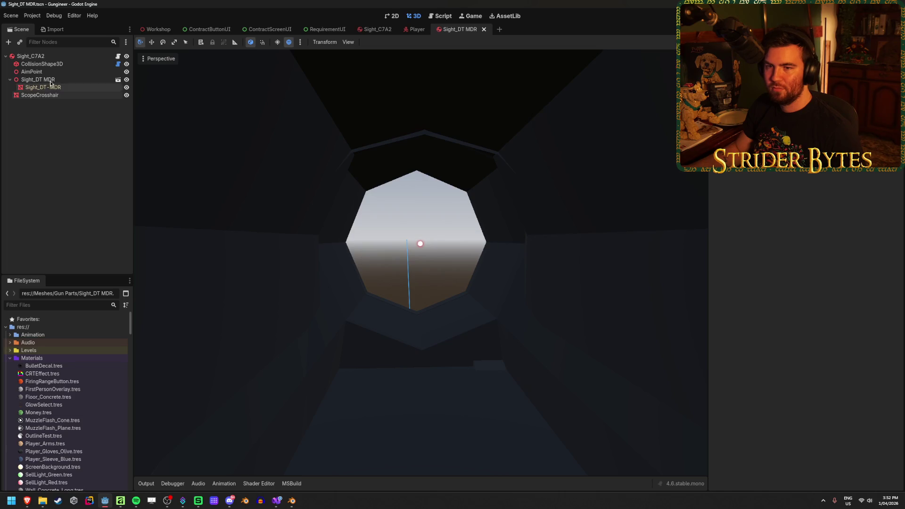
{"action": "left_click", "coordinate": [47, 57]}
{"action": "left_click", "coordinate": [854, 278]}
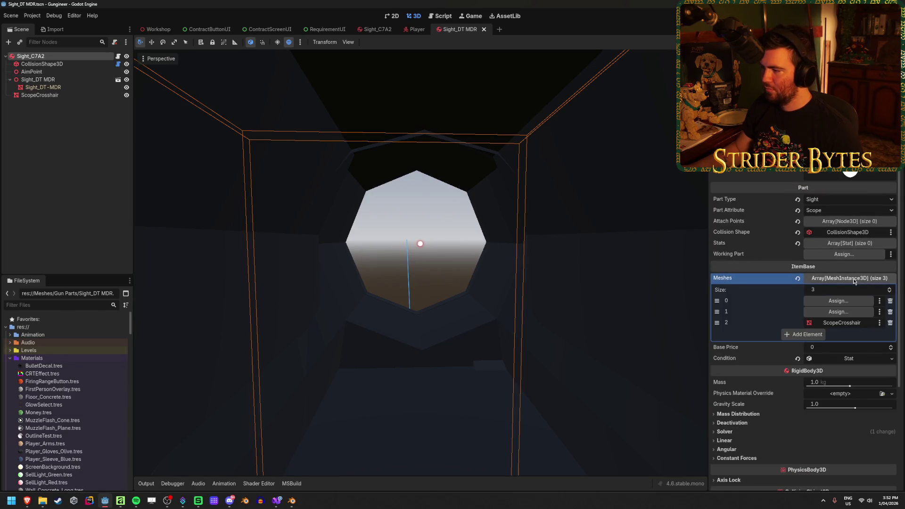
{"action": "left_click", "coordinate": [891, 313]}
Assign Sight_DT-MDR to the first Meshes slot and save the scene.
{"action": "left_click", "coordinate": [860, 301]}
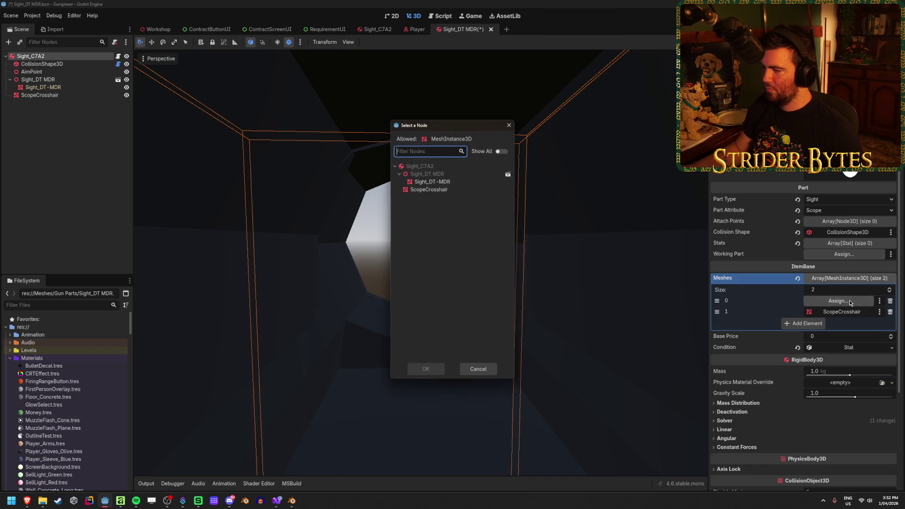
{"action": "left_click", "coordinate": [443, 182]}
{"action": "left_click", "coordinate": [425, 369]}
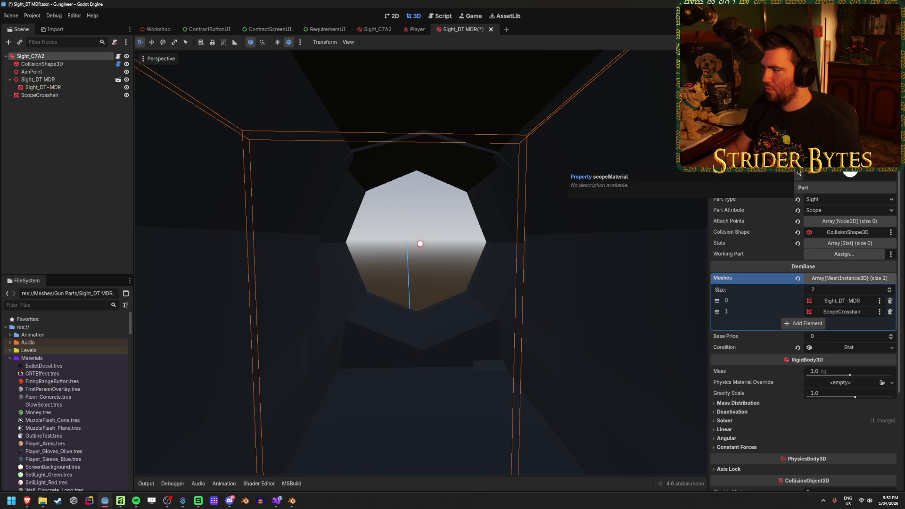
{"action": "scroll", "coordinate": [798, 173], "scroll_direction": "down", "scroll_amount": 1}
{"action": "key", "text": "ctrl+s"}
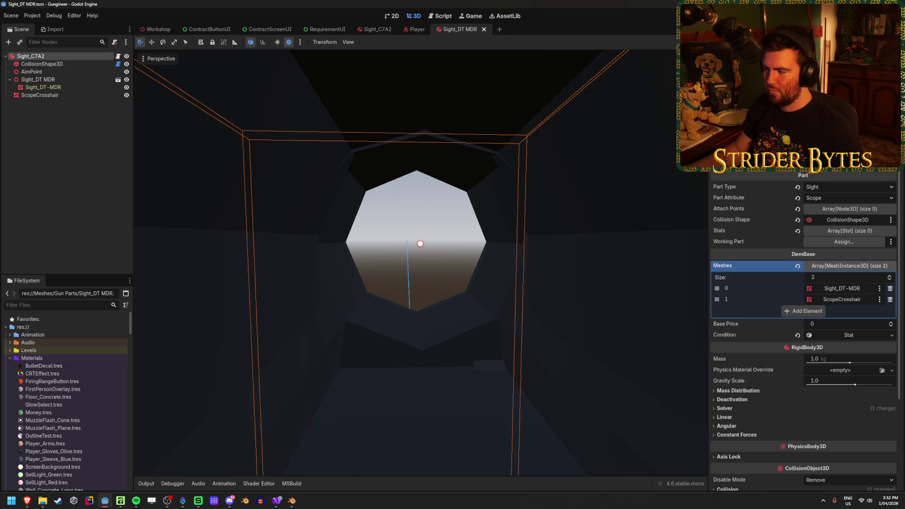
{"action": "scroll", "coordinate": [747, 236], "scroll_direction": "down", "scroll_amount": 3}
{"action": "scroll", "coordinate": [747, 236], "scroll_direction": "up", "scroll_amount": 3}
{"action": "scroll", "coordinate": [748, 236], "scroll_direction": "down", "scroll_amount": 3}
{"action": "scroll", "coordinate": [746, 236], "scroll_direction": "up", "scroll_amount": 3}
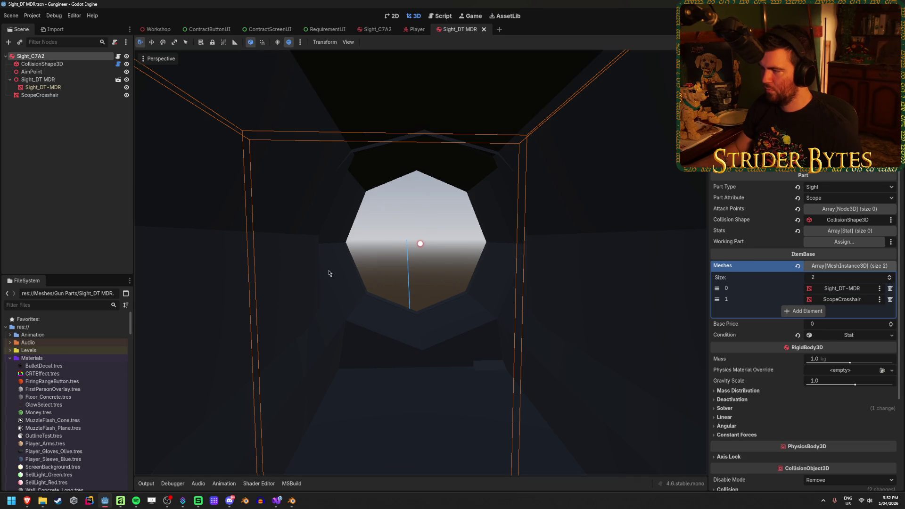
Reselect the Sight_C7A2 root node and save the scene.
{"action": "left_click", "coordinate": [53, 134]}
{"action": "left_click", "coordinate": [37, 72]}
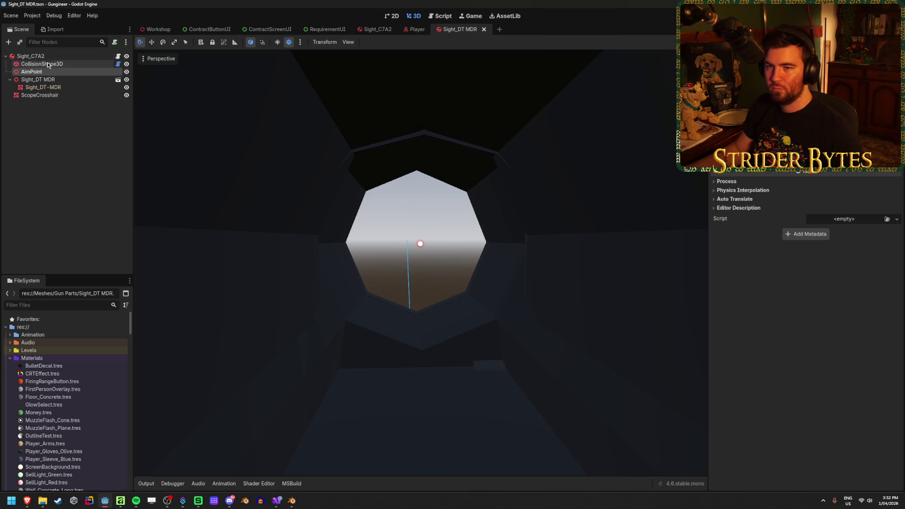
{"action": "left_click", "coordinate": [49, 57]}
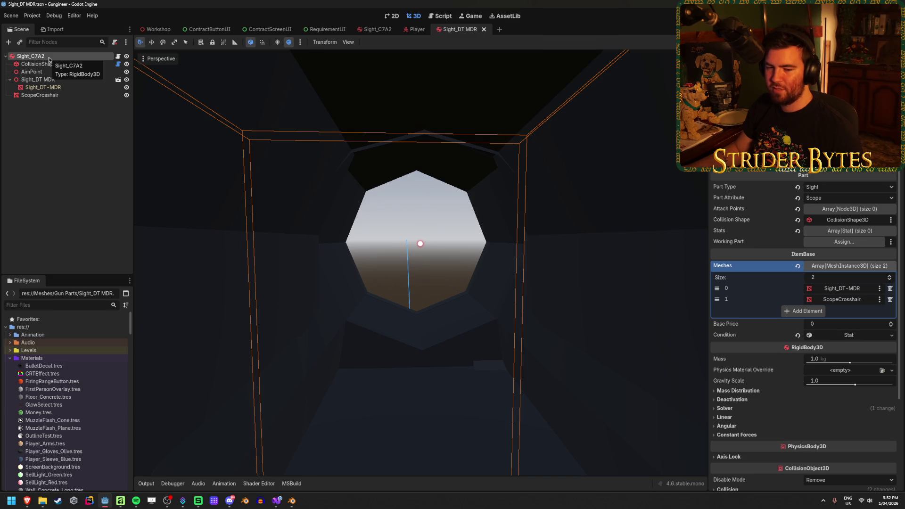
{"action": "left_click", "coordinate": [38, 72]}
{"action": "left_click", "coordinate": [59, 56]}
{"action": "key", "text": "ctrl+s"}
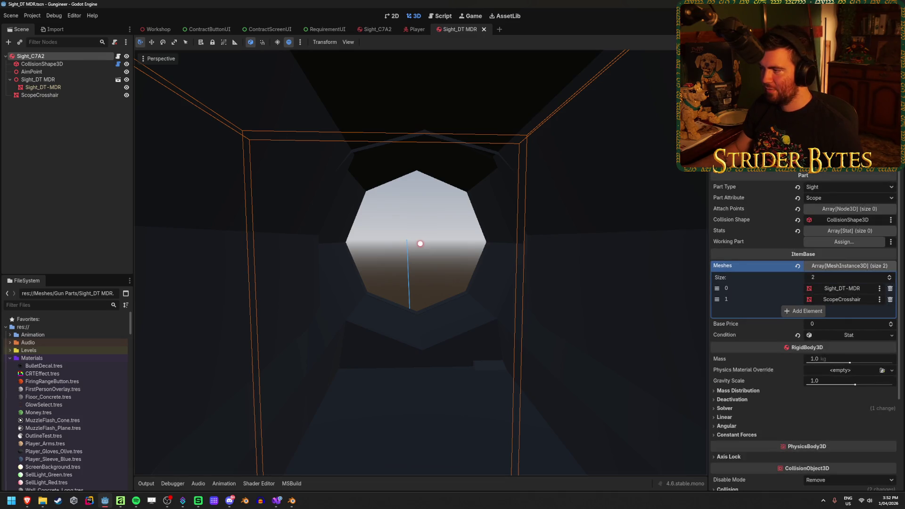
Glance at the PlayerInteraction code, return to Godot and scroll the Inspector to Script.
{"action": "key", "text": "alt+Tab"}
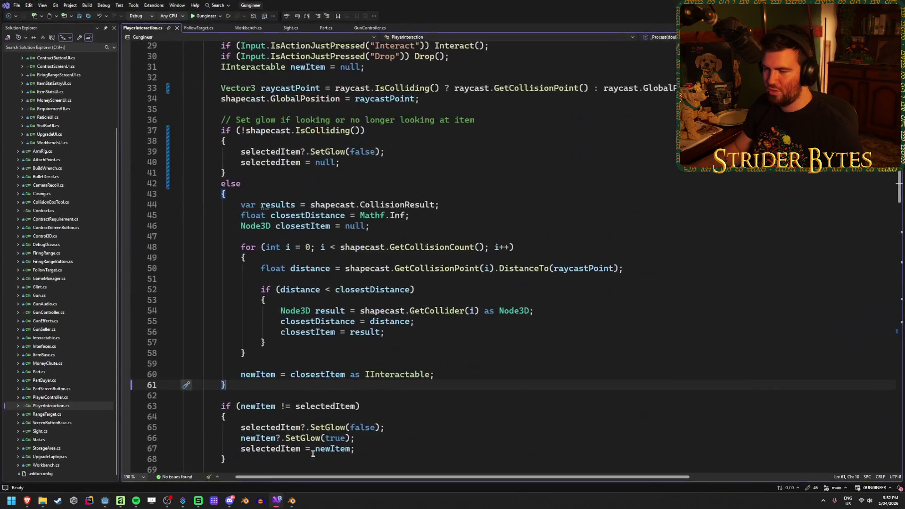
{"action": "scroll", "coordinate": [411, 267], "scroll_direction": "up", "scroll_amount": 7}
{"action": "scroll", "coordinate": [411, 267], "scroll_direction": "down", "scroll_amount": 10}
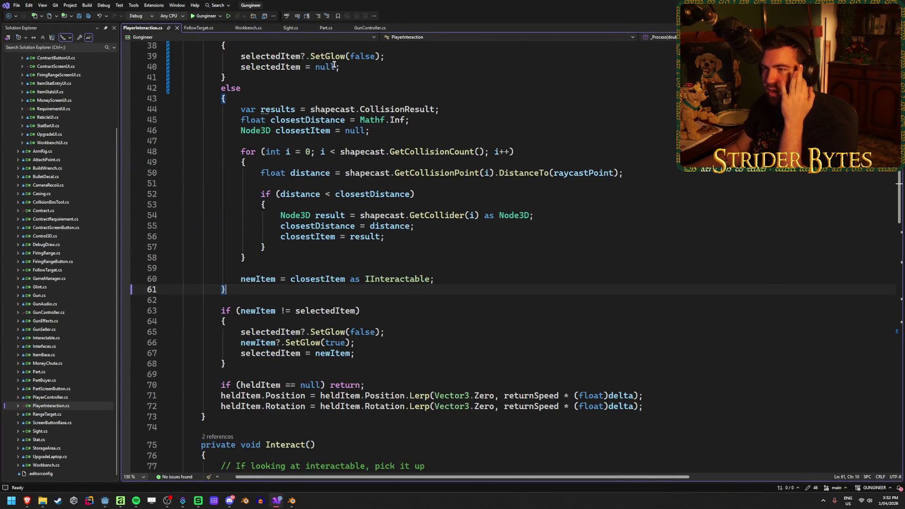
{"action": "key", "text": "alt+Tab"}
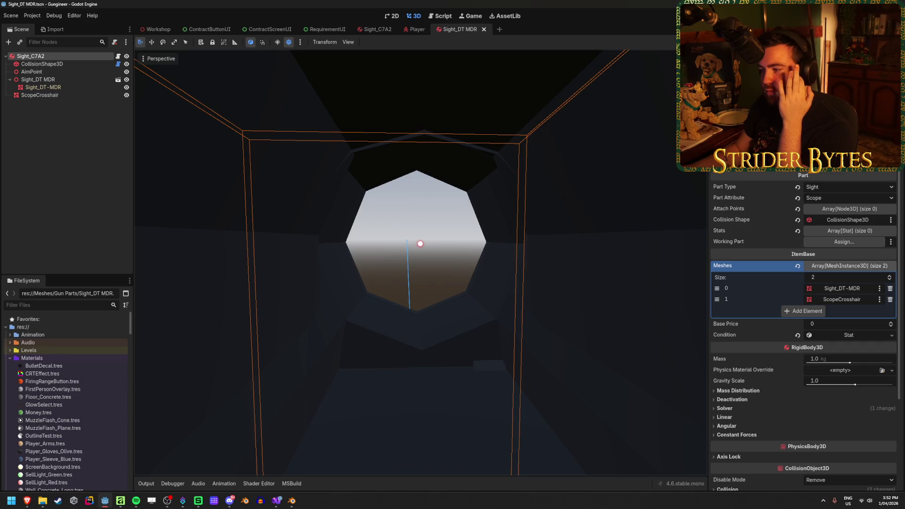
{"action": "scroll", "coordinate": [758, 378], "scroll_direction": "down", "scroll_amount": 5}
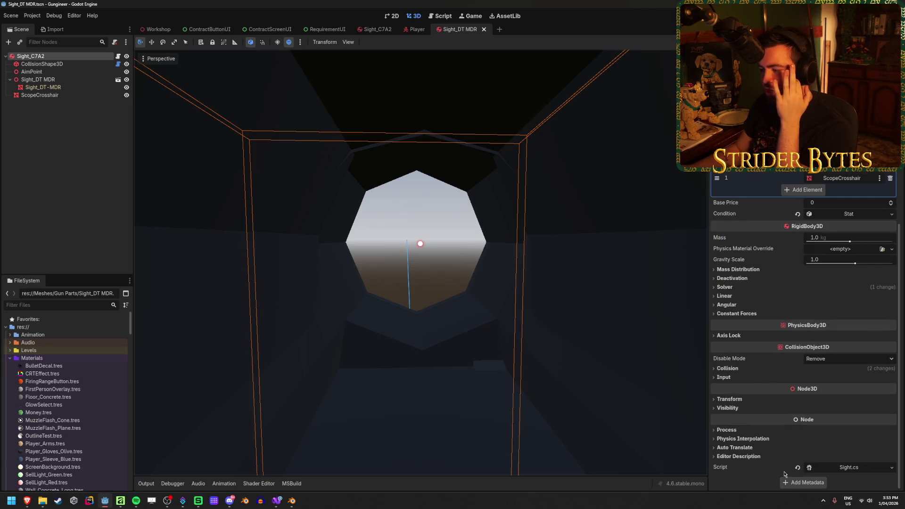
Attach the Part.cs script to the Sight_C7A2 root node.
{"action": "scroll", "coordinate": [800, 471], "scroll_direction": "down", "scroll_amount": 3}
{"action": "left_click", "coordinate": [886, 382]}
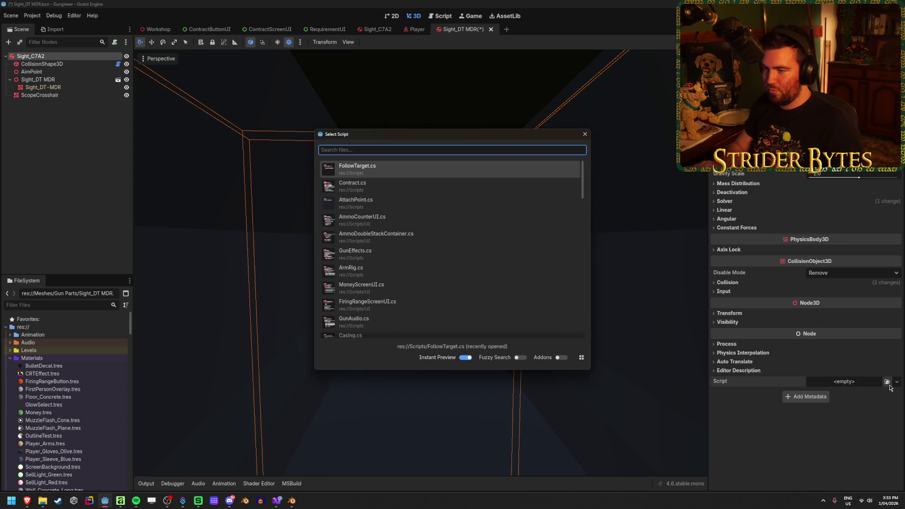
{"action": "type", "text": "part"}
{"action": "key", "text": "Return"}
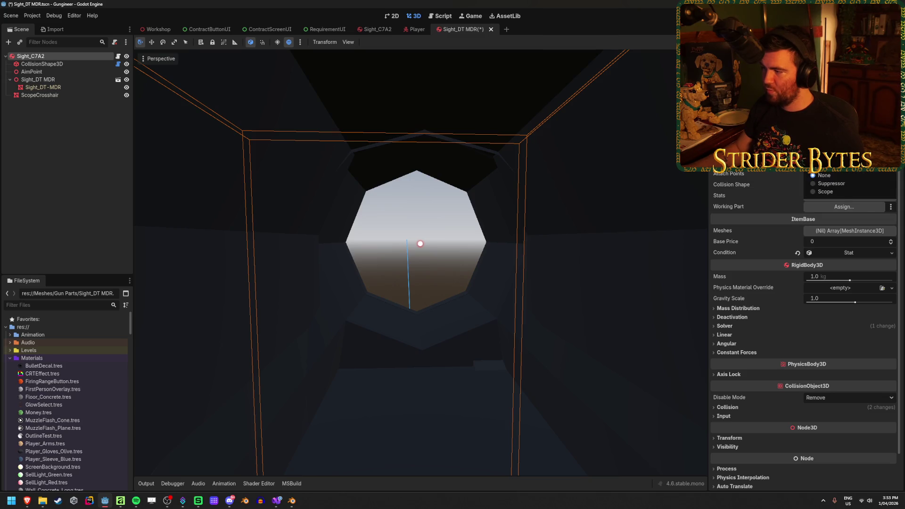
{"action": "left_click", "coordinate": [856, 174]}
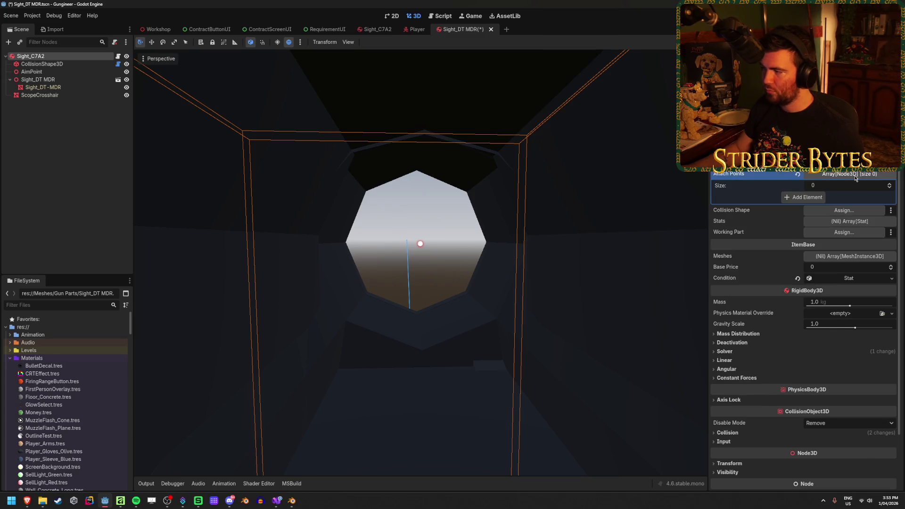
{"action": "left_click", "coordinate": [856, 175]}
Set Collision Shape to CollisionShape3D and point its source mesh to Sight_DT-MDR.
{"action": "left_click", "coordinate": [844, 185]}
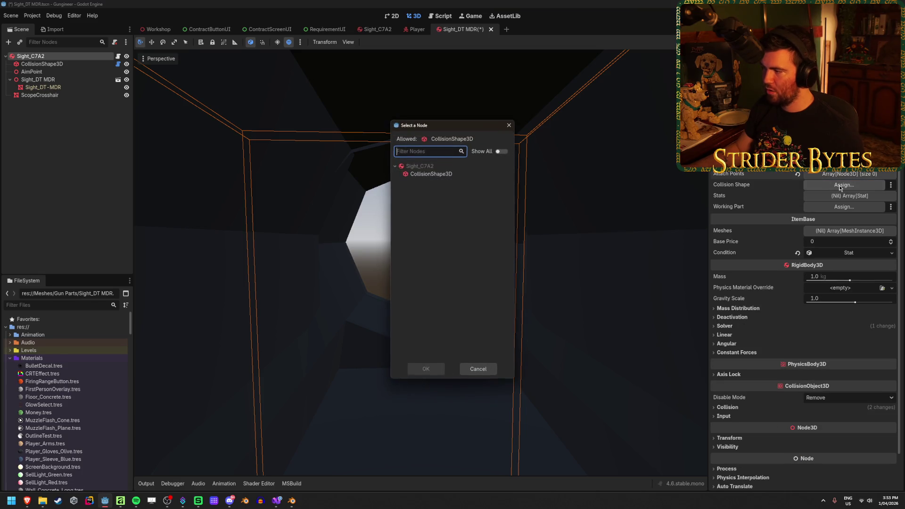
{"action": "left_click", "coordinate": [426, 369]}
{"action": "left_click", "coordinate": [71, 65]}
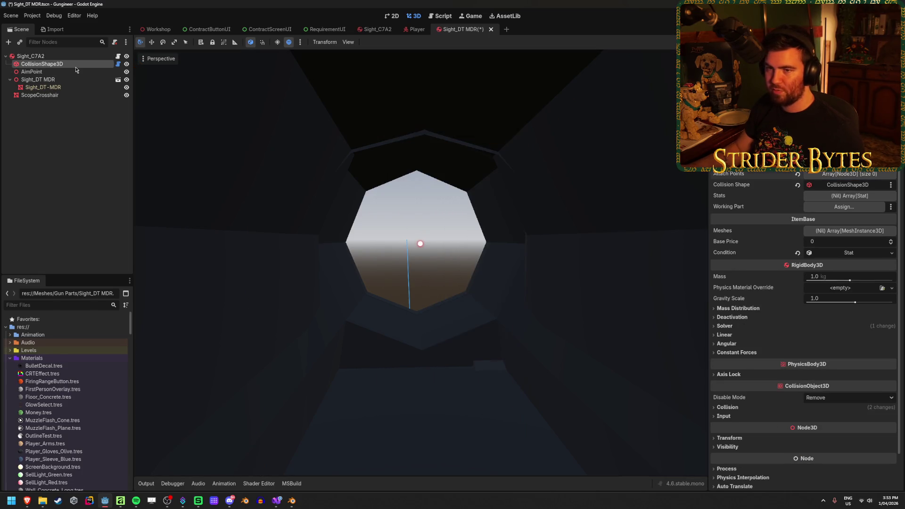
{"action": "left_click", "coordinate": [849, 151]}
{"action": "left_click", "coordinate": [453, 182]}
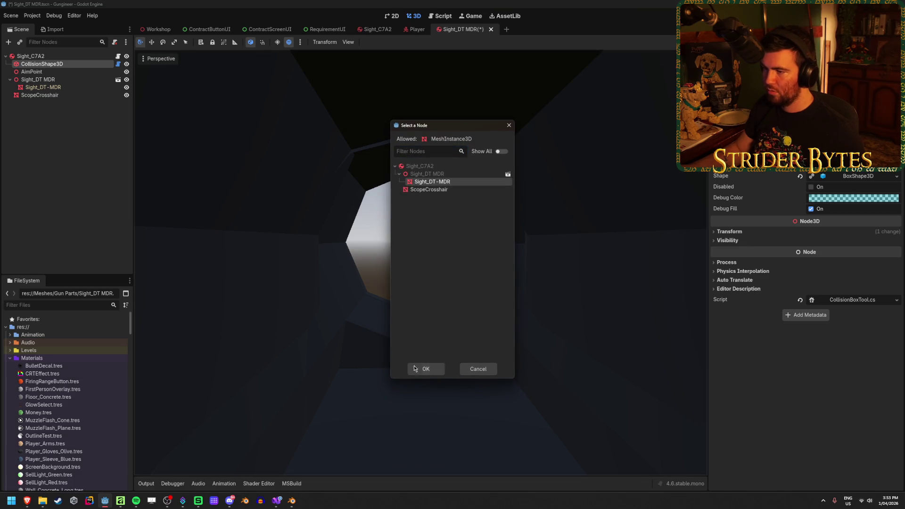
{"action": "left_click", "coordinate": [426, 368]}
{"action": "left_click", "coordinate": [30, 56]}
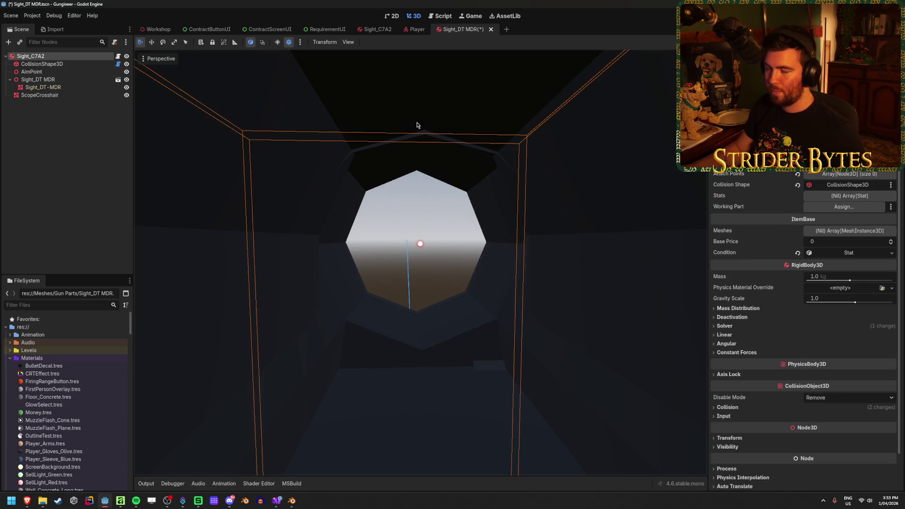
{"action": "double_click", "coordinate": [101, 95]}
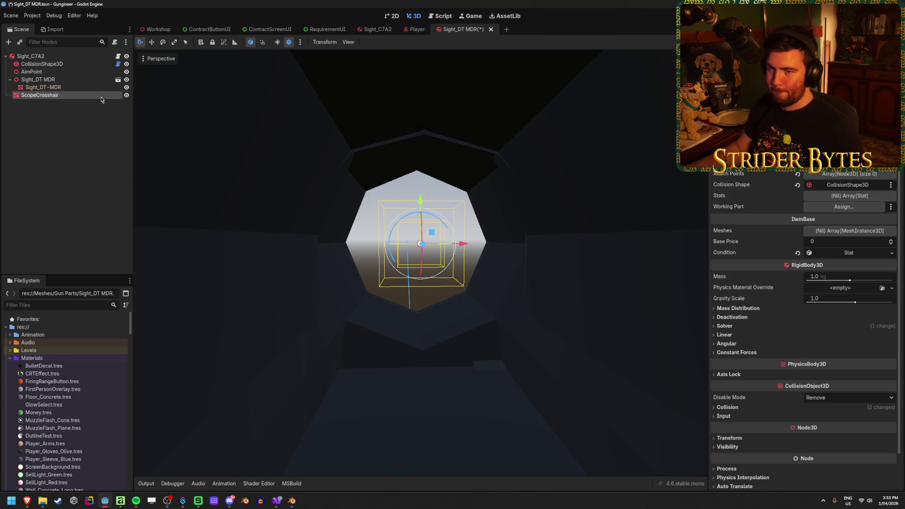
Rename the ScopeCrosshair node to RedDotSight.
{"action": "type", "text": "RedDotSight"}
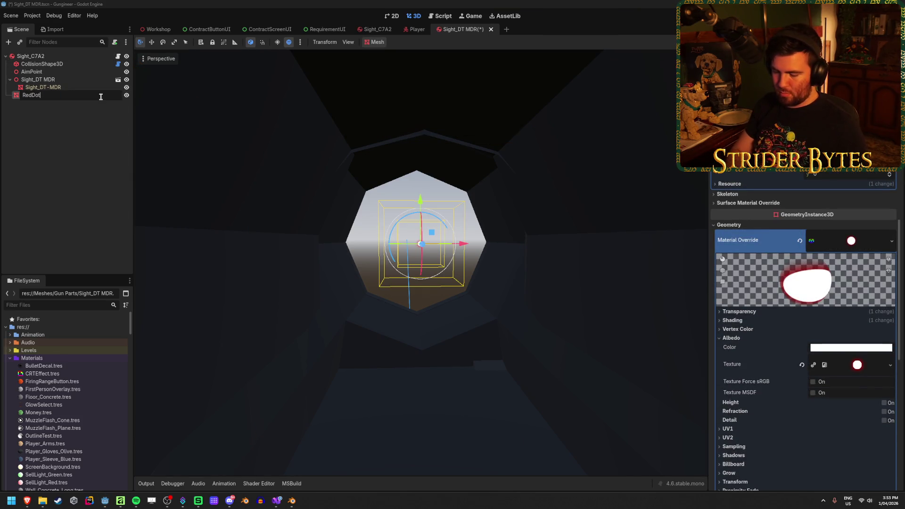
{"action": "key", "text": "Return"}
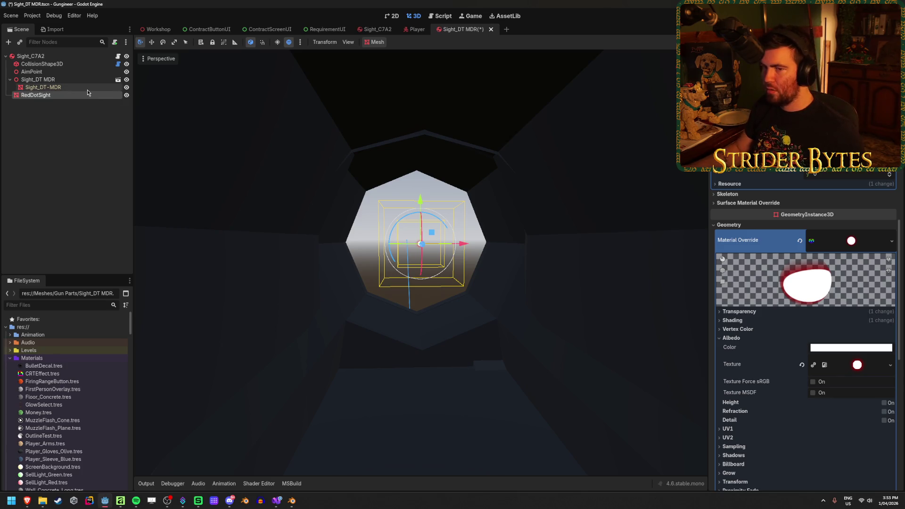
{"action": "left_click", "coordinate": [80, 79]}
{"action": "left_click", "coordinate": [77, 73]}
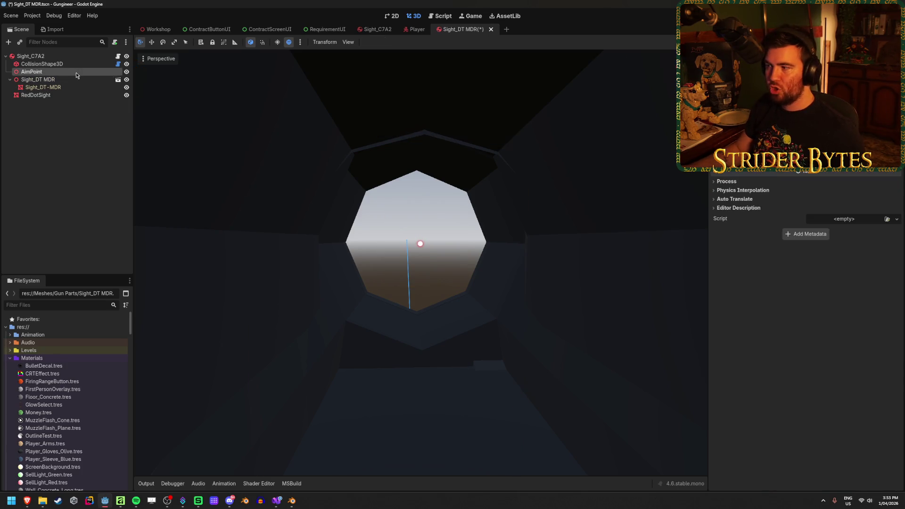
{"action": "left_click", "coordinate": [56, 56]}
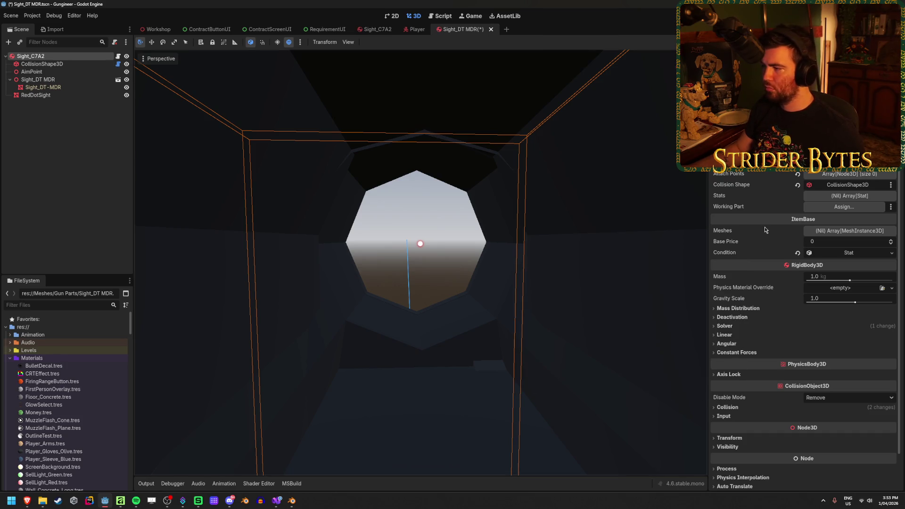
Fill the root's Meshes array with Sight_DT-MDR and RedDotSight, then save.
{"action": "left_click", "coordinate": [869, 231]}
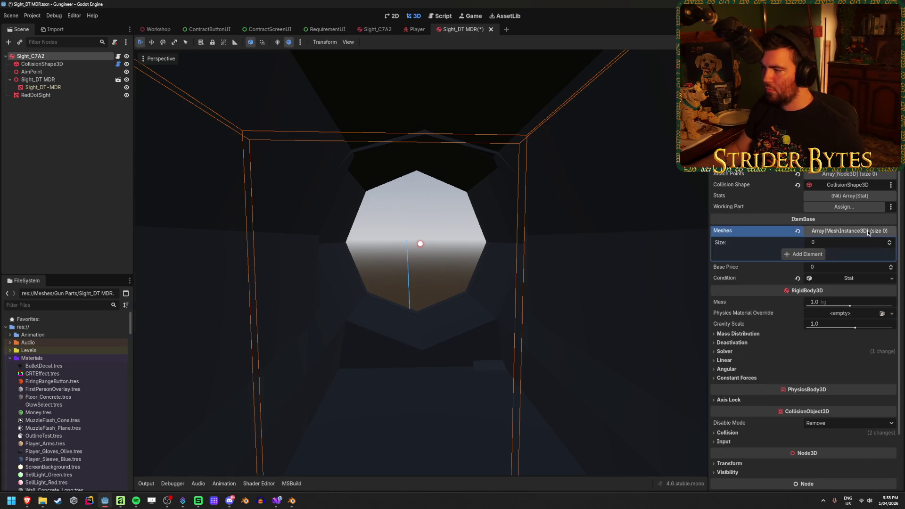
{"action": "left_click", "coordinate": [809, 253]}
{"action": "left_click", "coordinate": [841, 254]}
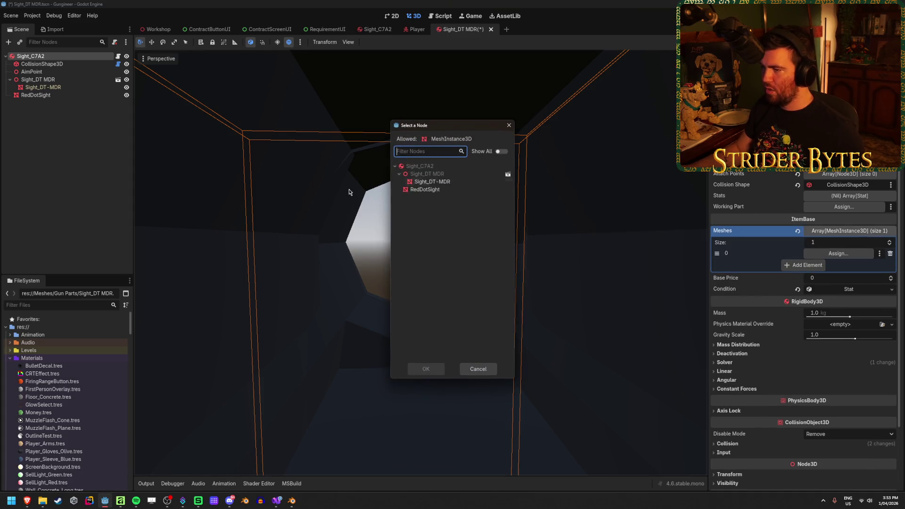
{"action": "left_click", "coordinate": [473, 184]}
{"action": "left_click", "coordinate": [426, 368]}
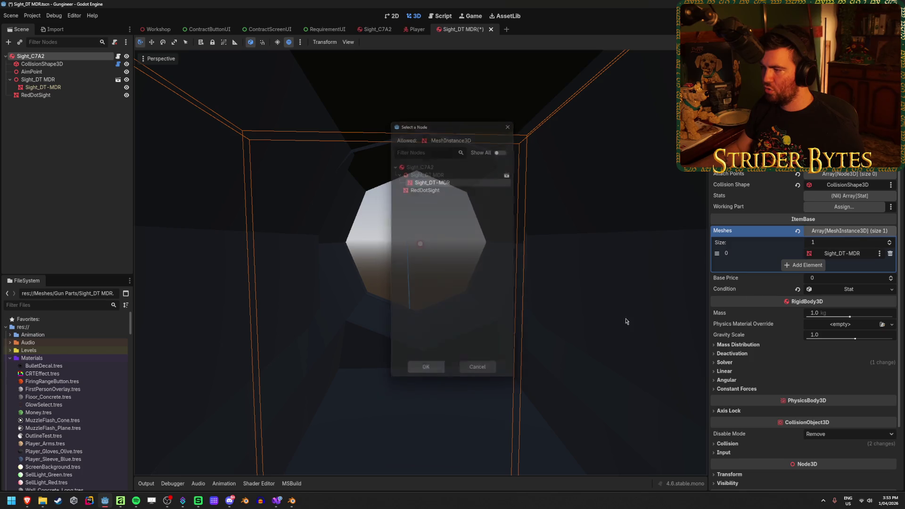
{"action": "left_click", "coordinate": [807, 265]}
{"action": "left_click", "coordinate": [841, 264]}
{"action": "left_click", "coordinate": [461, 190]}
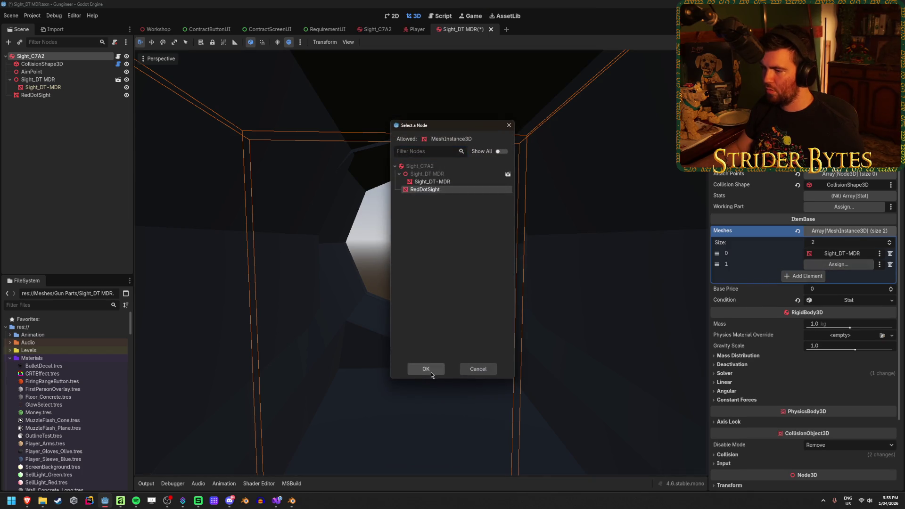
{"action": "left_click", "coordinate": [431, 372]}
{"action": "key", "text": "ctrl+s"}
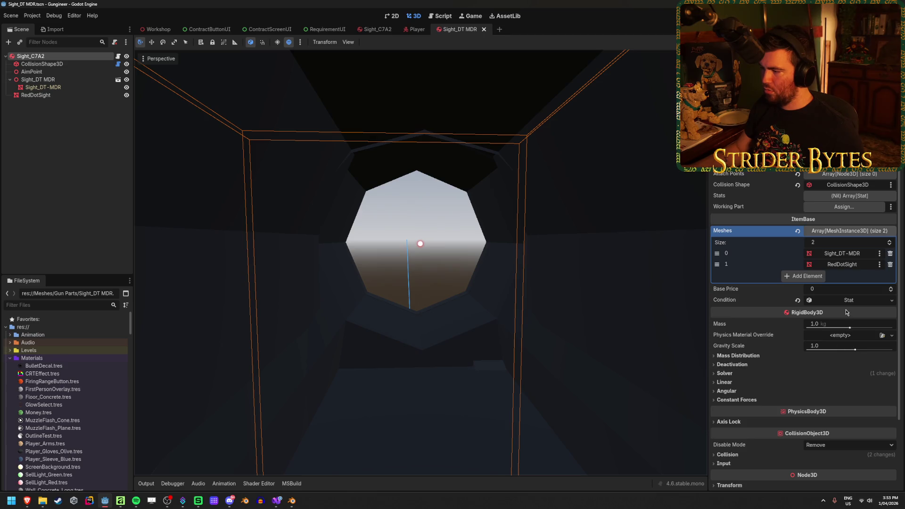
Initialise Stats as an empty array and save the scene again.
{"action": "left_click", "coordinate": [848, 196]}
{"action": "left_click", "coordinate": [844, 257]}
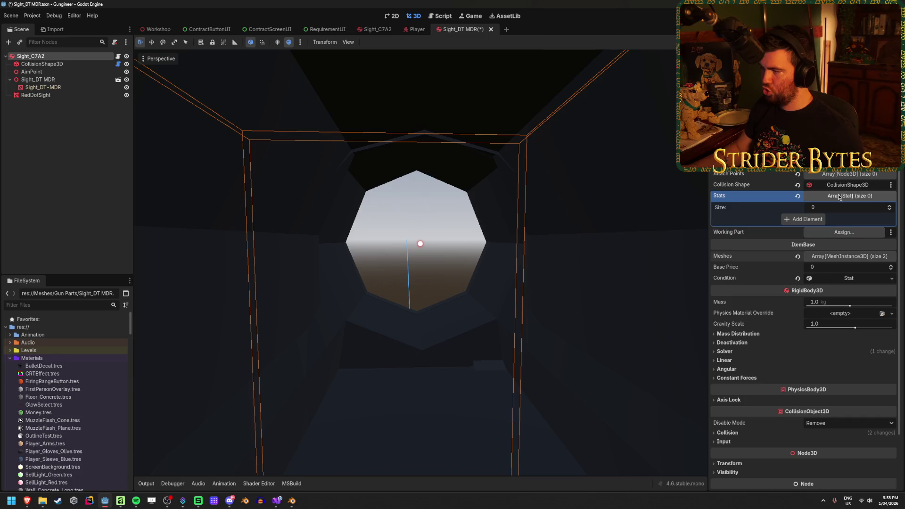
{"action": "left_click", "coordinate": [837, 196]}
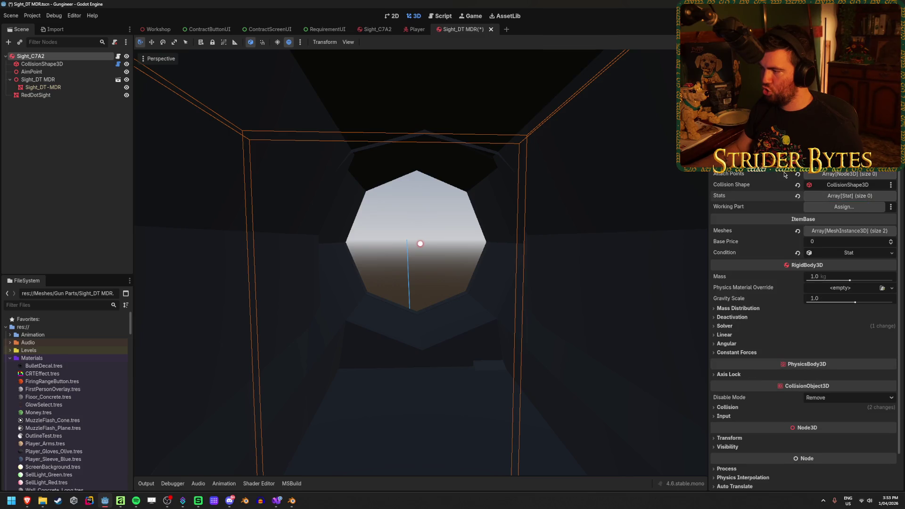
{"action": "key", "text": "ctrl+s"}
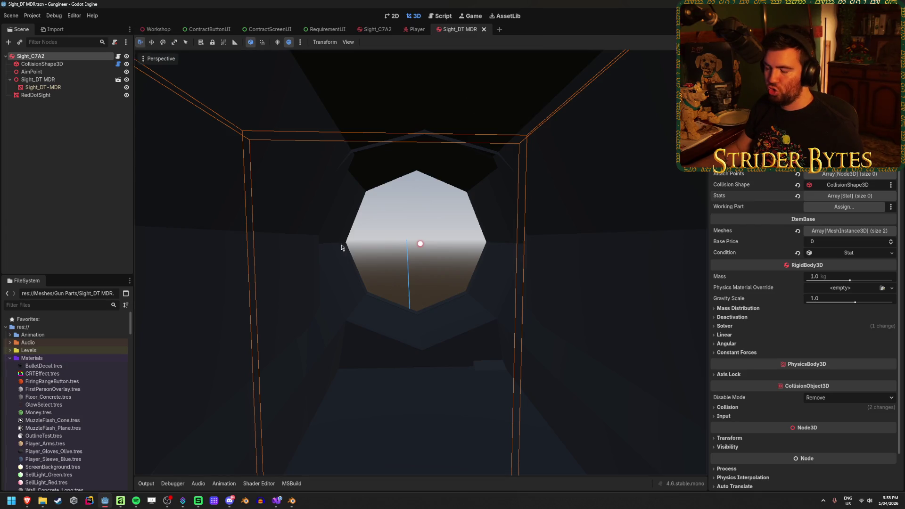
Test-run the game with F5, stop it with F8, and collapse the Materials folder.
{"action": "scroll", "coordinate": [293, 192], "scroll_direction": "down", "scroll_amount": 6}
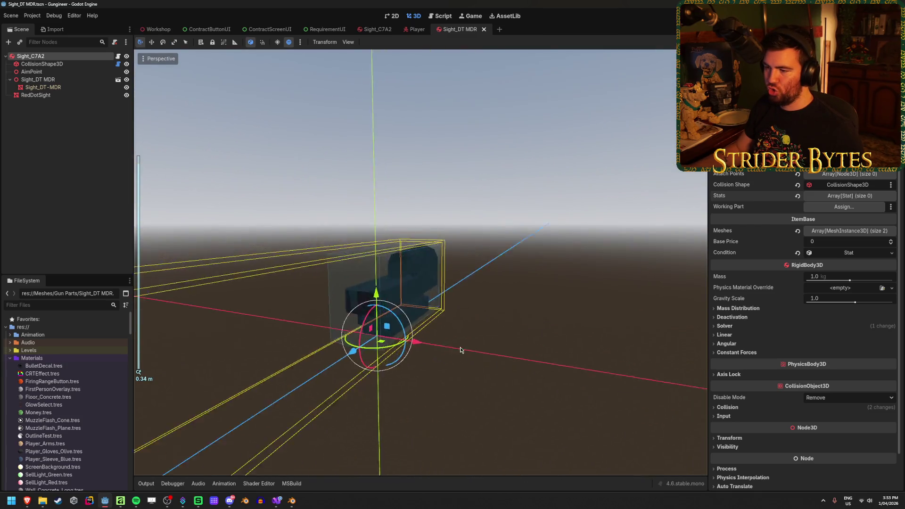
{"action": "left_click_drag", "start_coordinate": [460, 349], "coordinate": [502, 359]}
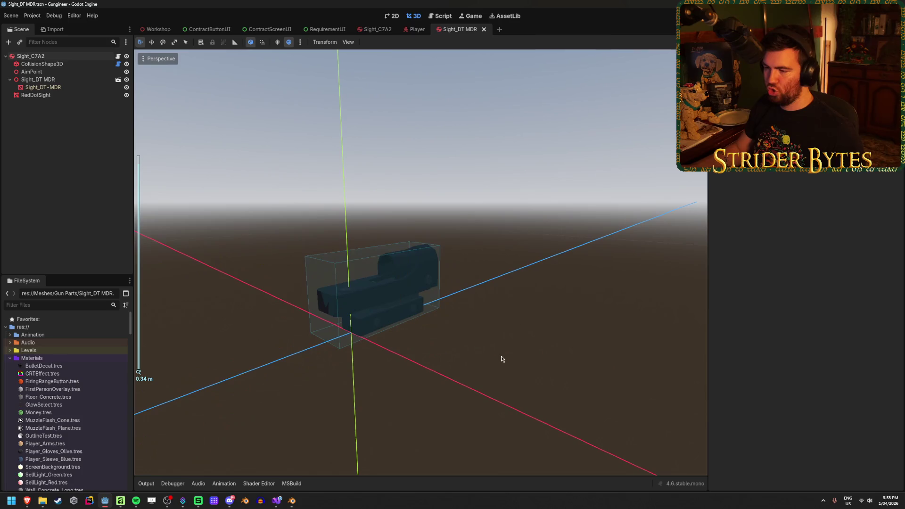
{"action": "key", "text": "F5"}
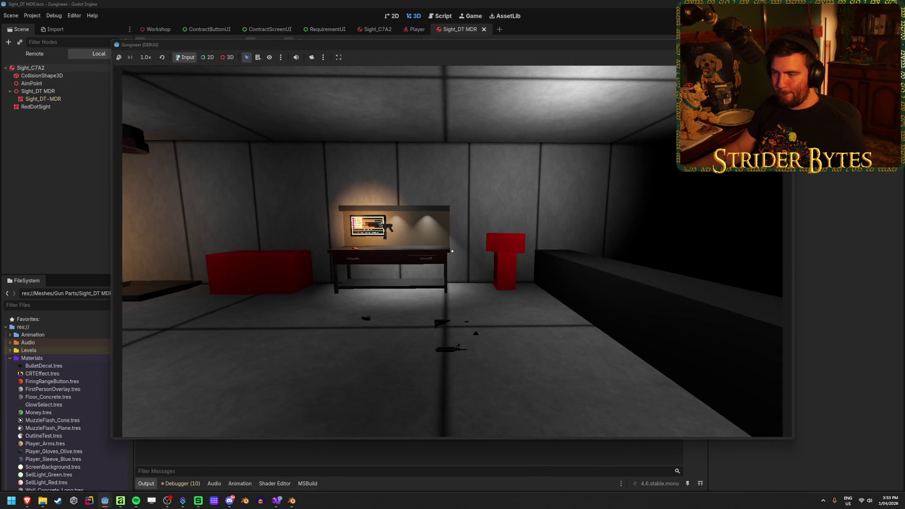
{"action": "key", "text": "F8"}
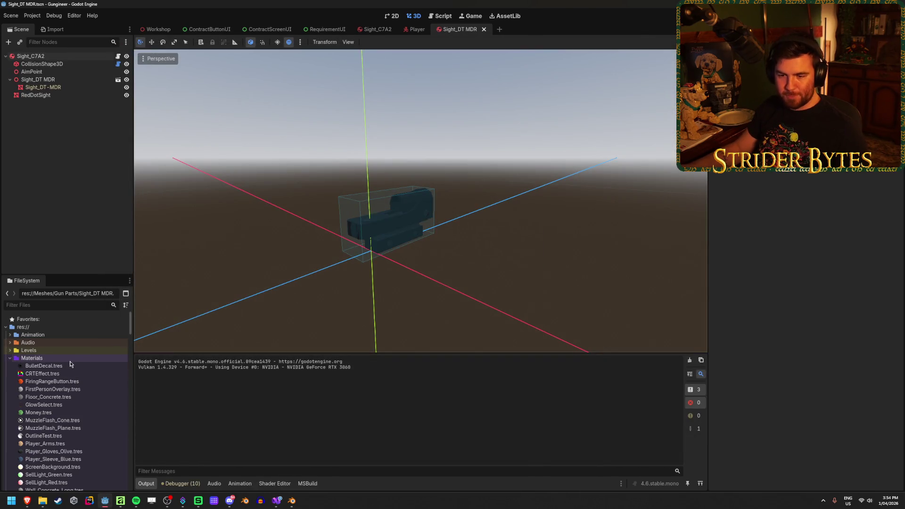
{"action": "double_click", "coordinate": [19, 358]}
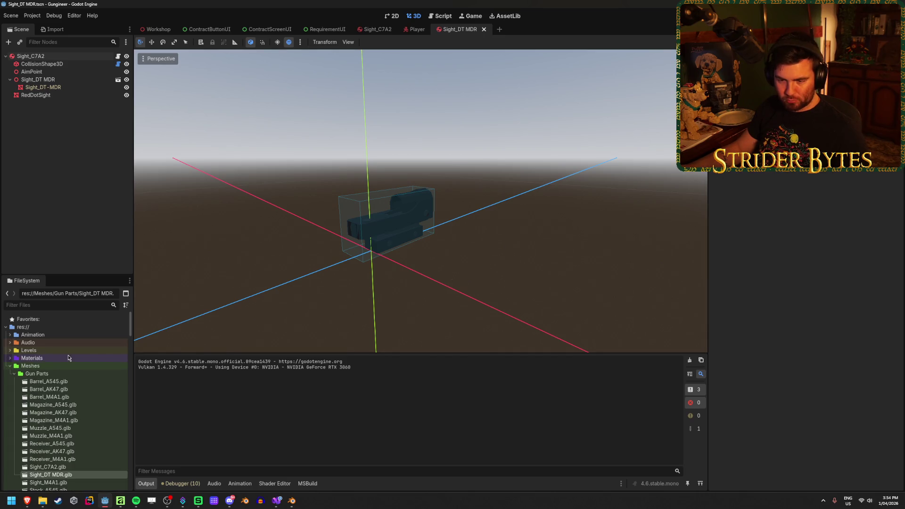
Instance Sight_DT MDR.tscn into the Workshop scene and raise it with the Y gizmo.
{"action": "scroll", "coordinate": [56, 425], "scroll_direction": "down", "scroll_amount": 5}
{"action": "key", "text": "ctrl+Tab"}
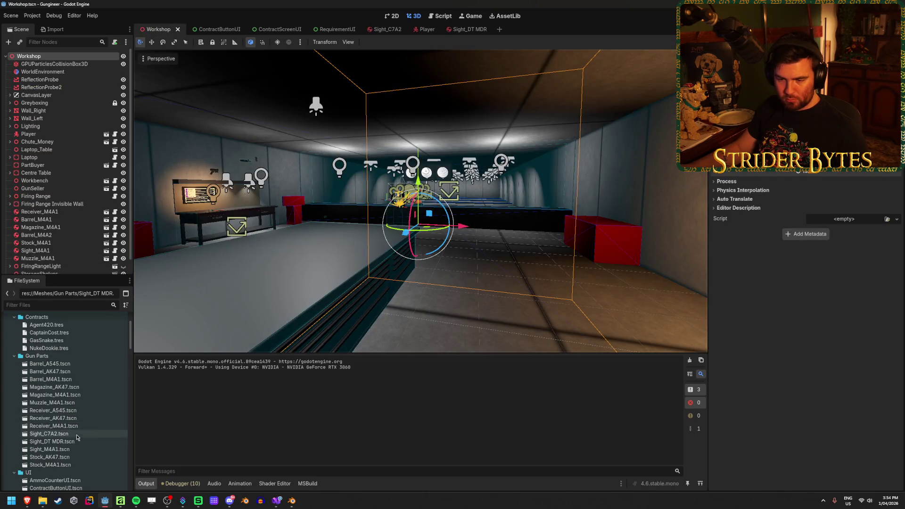
{"action": "left_click", "coordinate": [71, 442]}
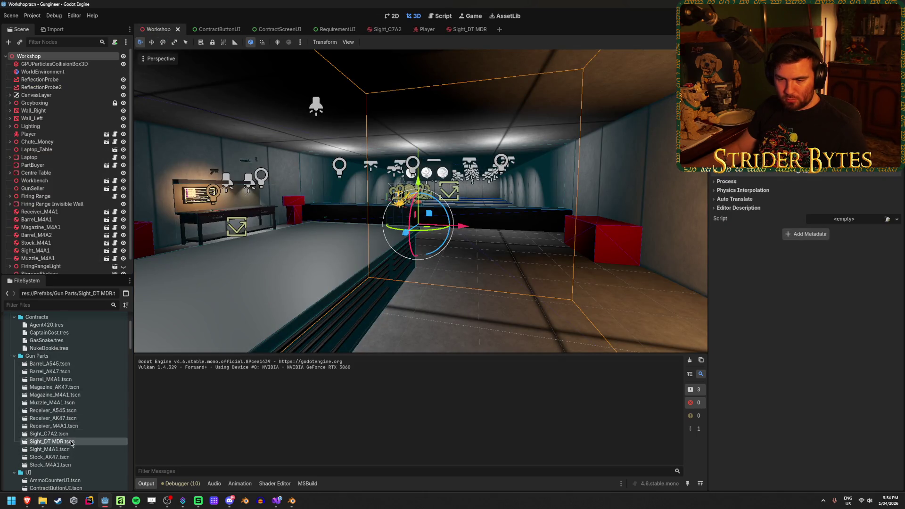
{"action": "left_click_drag", "start_coordinate": [238, 383], "coordinate": [435, 330]}
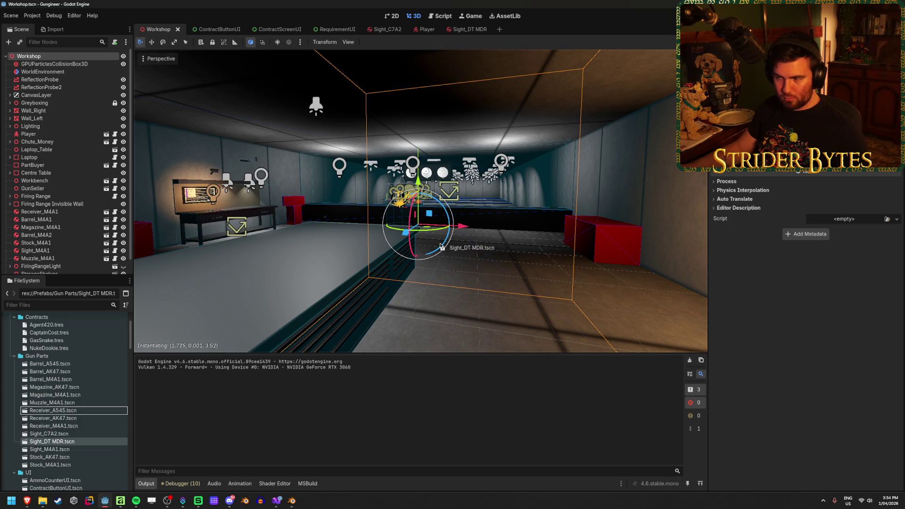
{"action": "left_click_drag", "start_coordinate": [440, 246], "coordinate": [441, 246]}
{"action": "key", "text": "f"}
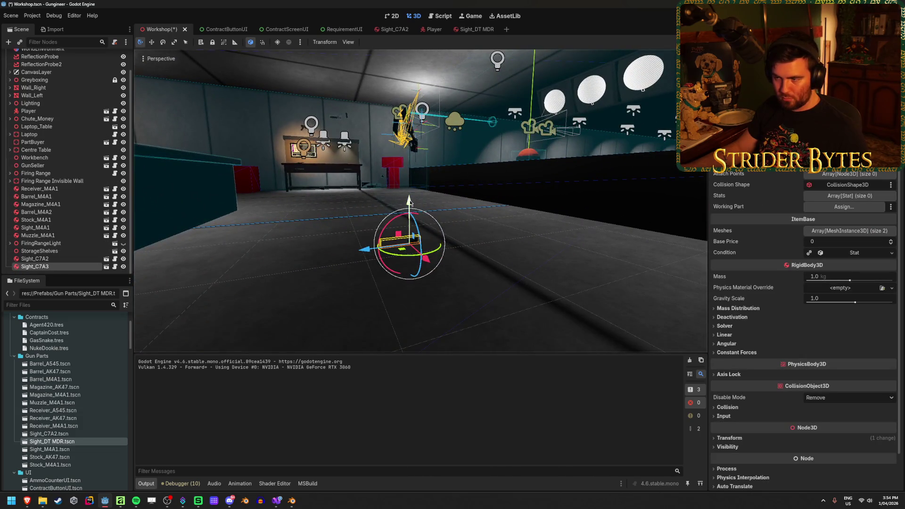
{"action": "left_click_drag", "start_coordinate": [409, 202], "coordinate": [409, 159]}
{"action": "mouse_move", "coordinate": [425, 206]}
{"action": "left_mouse_down"}
{"action": "mouse_move", "coordinate": [376, 334]}
{"action": "mouse_move", "coordinate": [275, 179]}
{"action": "mouse_move", "coordinate": [355, 230]}
{"action": "mouse_move", "coordinate": [519, 307]}
{"action": "left_mouse_up"}
{"action": "key", "text": "ctrl+z"}
Launch the game, back the player away from the workbench, then stop it with F8.
{"action": "key", "text": "F5"}
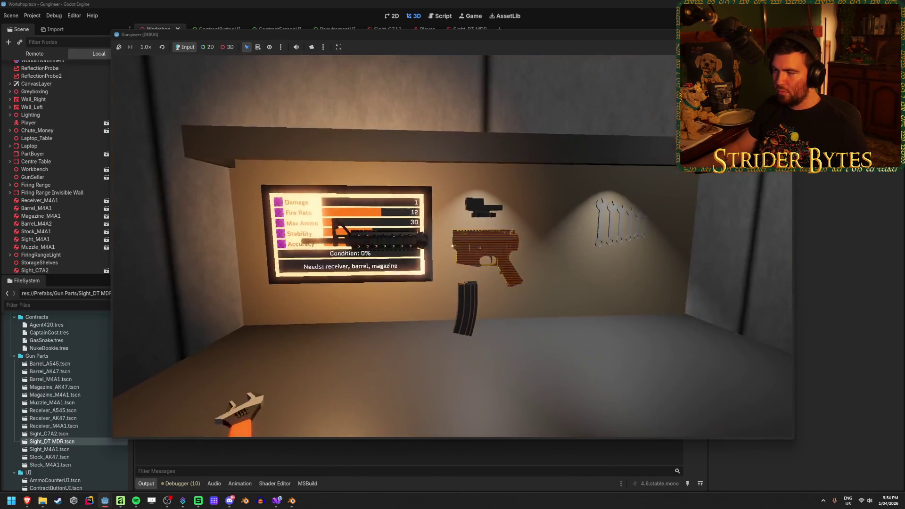
{"action": "key", "text": "s"}
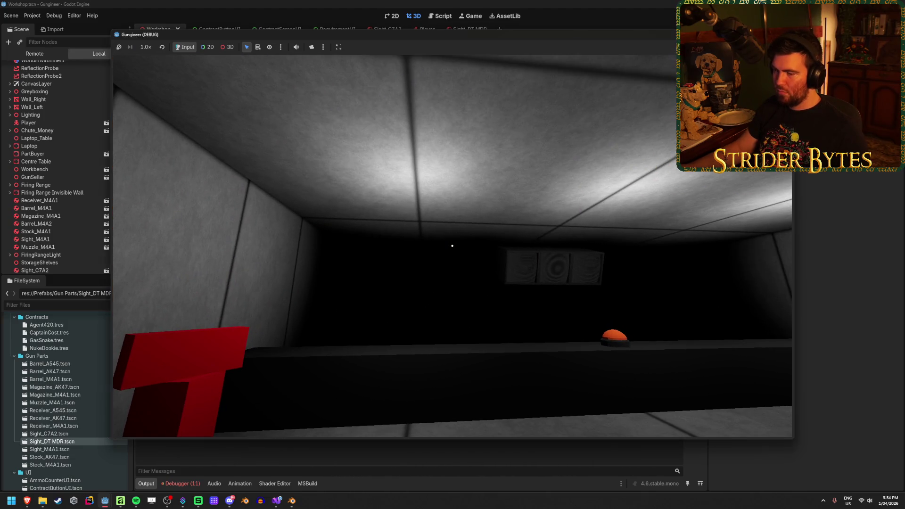
{"action": "key", "text": "F8"}
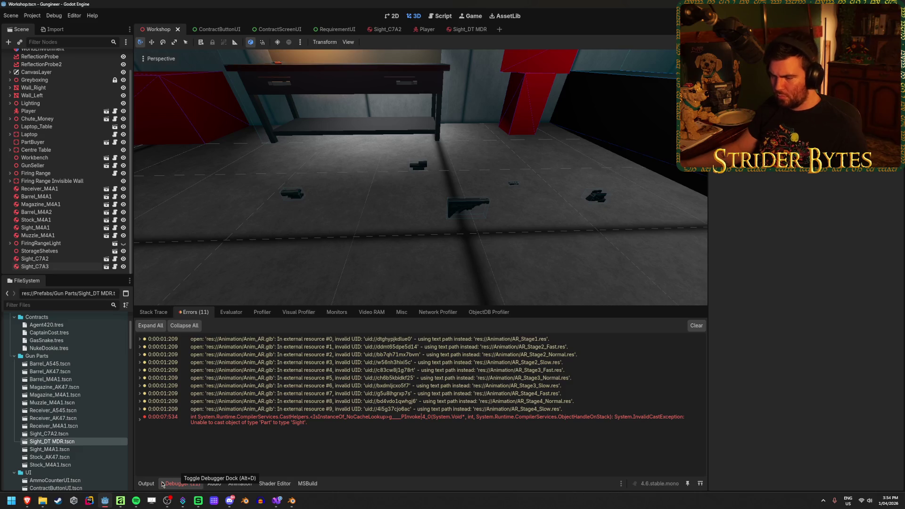
Expand the InvalidCastException error's stack trace, then switch to Visual Studio.
{"action": "mouse_move", "coordinate": [337, 420]}
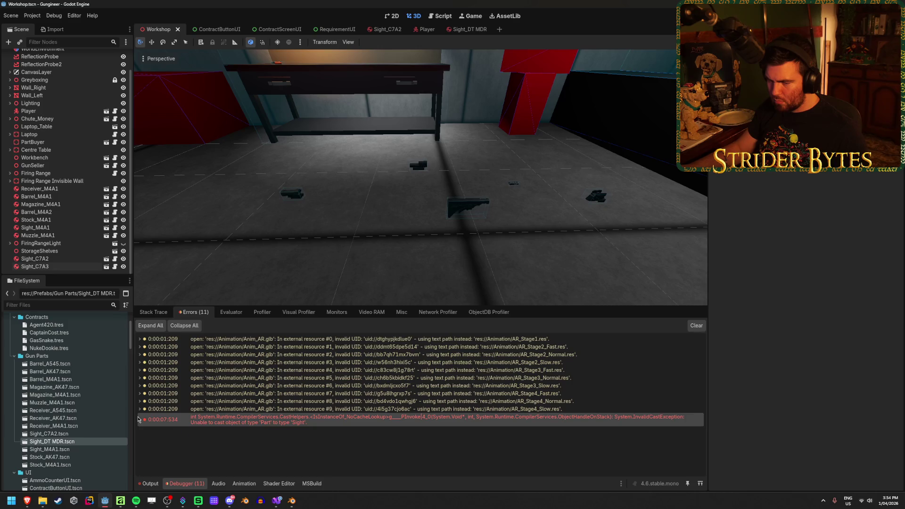
{"action": "double_click", "coordinate": [312, 417]}
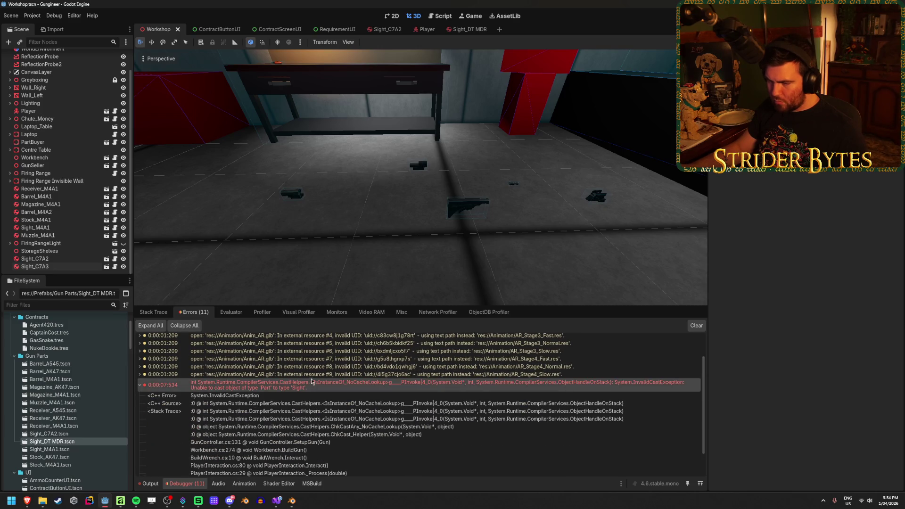
{"action": "key", "text": "alt+Tab"}
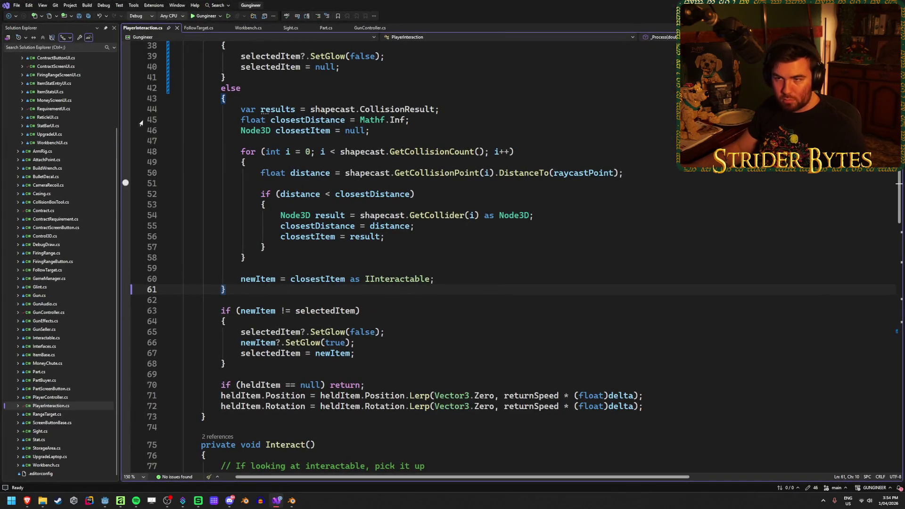
In GunController.cs line 131, replace the (Sight)part cast with 'part as Sight' and save.
{"action": "left_click", "coordinate": [363, 27]}
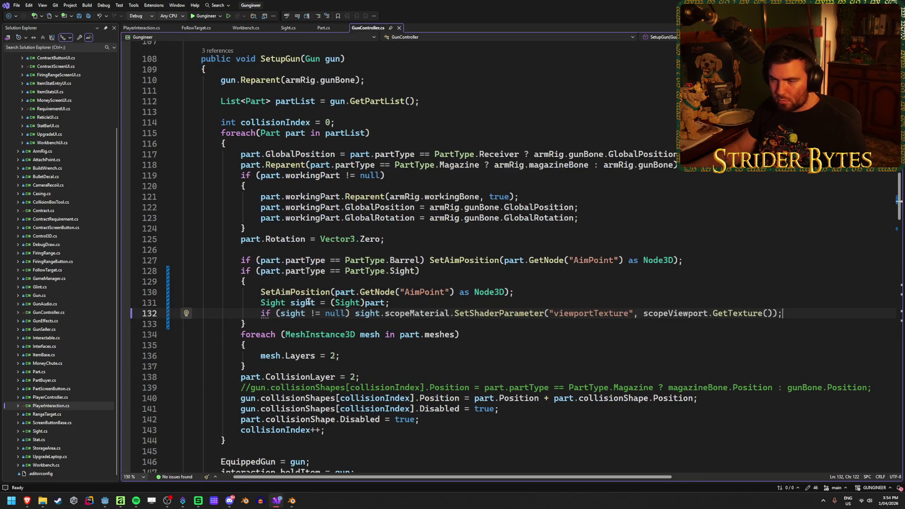
{"action": "left_click", "coordinate": [453, 265]}
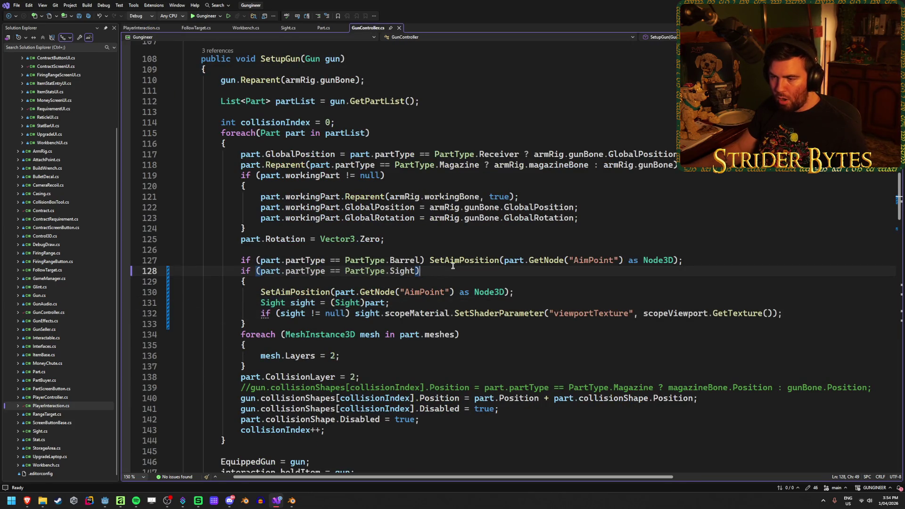
{"action": "left_click", "coordinate": [413, 303]}
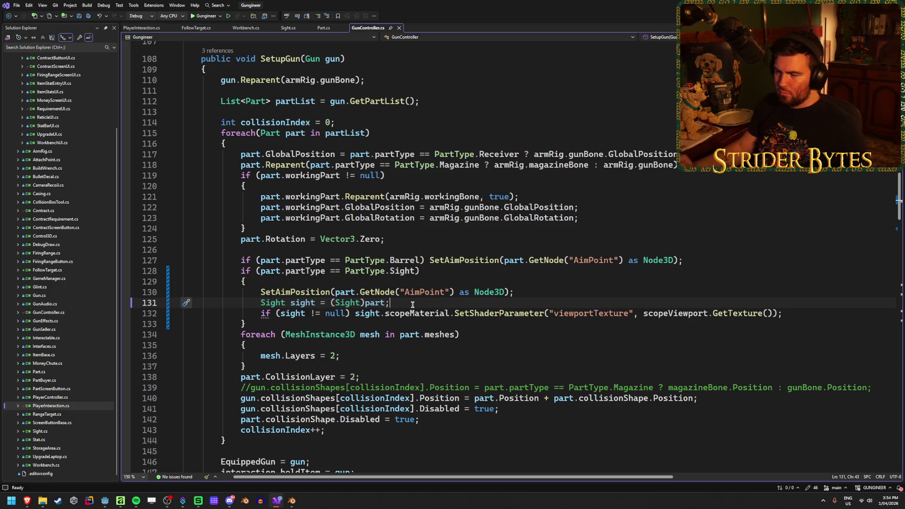
{"action": "left_click_drag", "start_coordinate": [364, 303], "coordinate": [339, 304]}
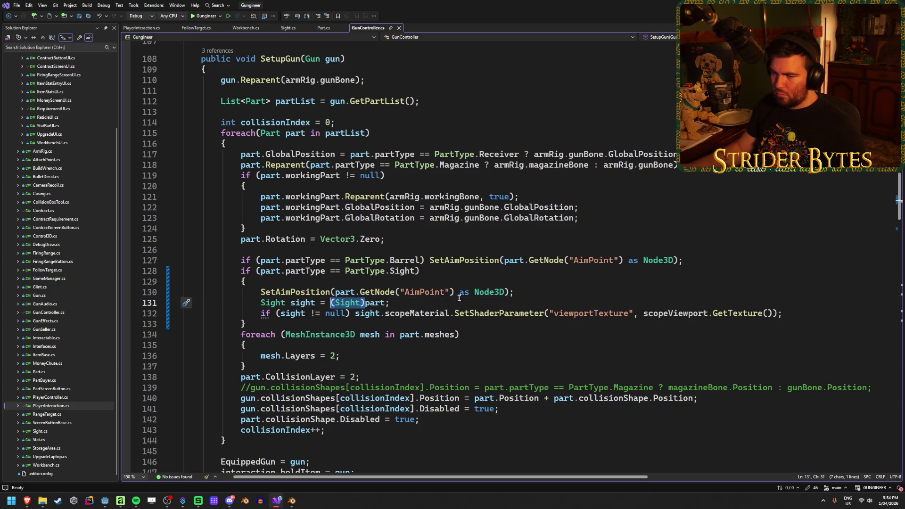
{"action": "key", "text": "Delete"}
{"action": "type", "text": "s Sight"}
{"action": "key", "text": "ctrl+s"}
{"action": "left_click", "coordinate": [534, 291]}
{"action": "key", "text": "alt+Tab"}
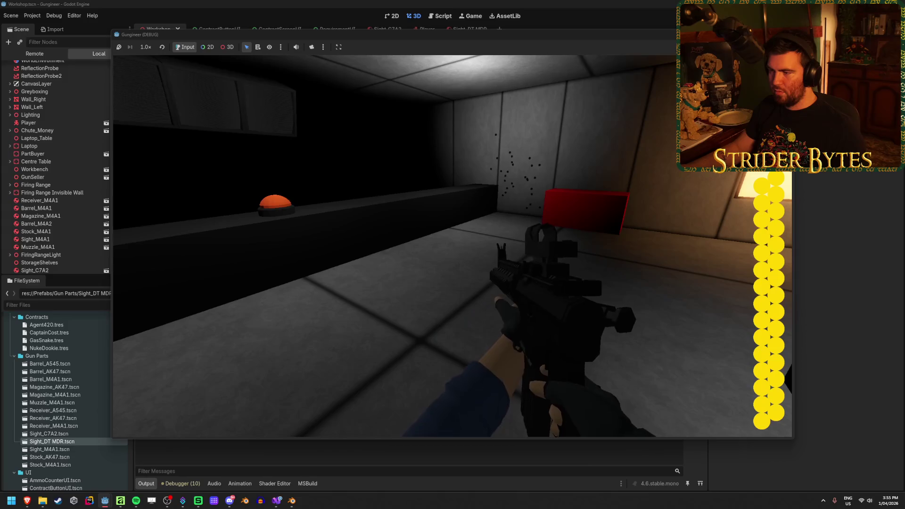
Stop the test run and return to the Sight_DT MDR scene tab.
{"action": "key", "text": "F8"}
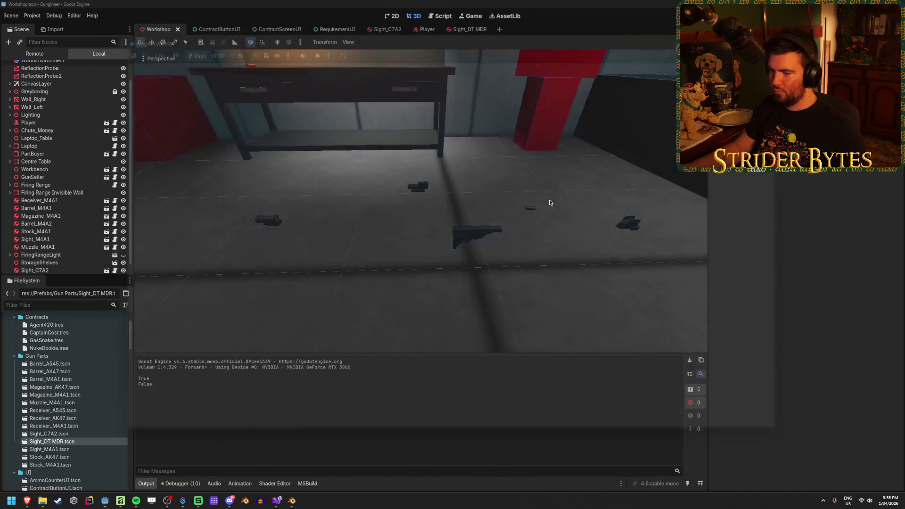
{"action": "left_click", "coordinate": [467, 29]}
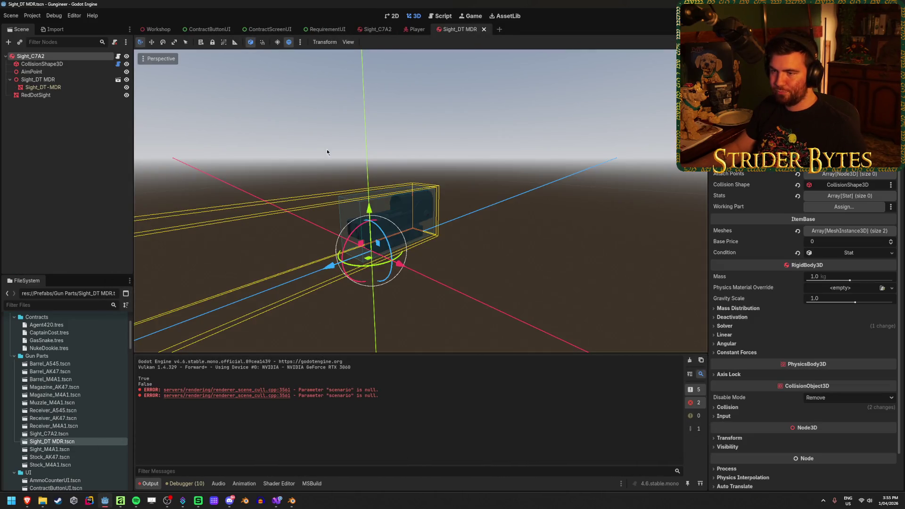
Set the RedDotSight quad size to 0.01 × 0.01 m, save, and run the game to check it.
{"action": "scroll", "coordinate": [384, 184], "scroll_direction": "up", "scroll_amount": 10}
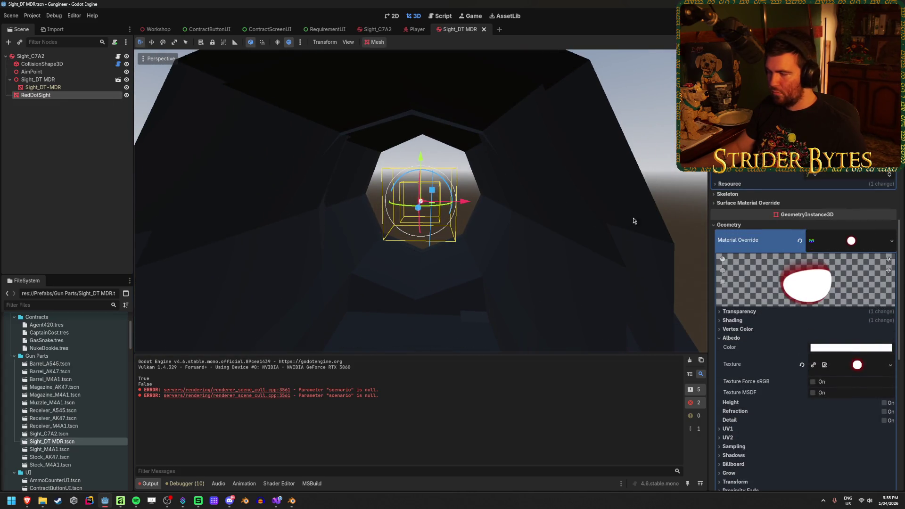
{"action": "scroll", "coordinate": [832, 216], "scroll_direction": "up", "scroll_amount": 5}
{"action": "left_click", "coordinate": [844, 183]}
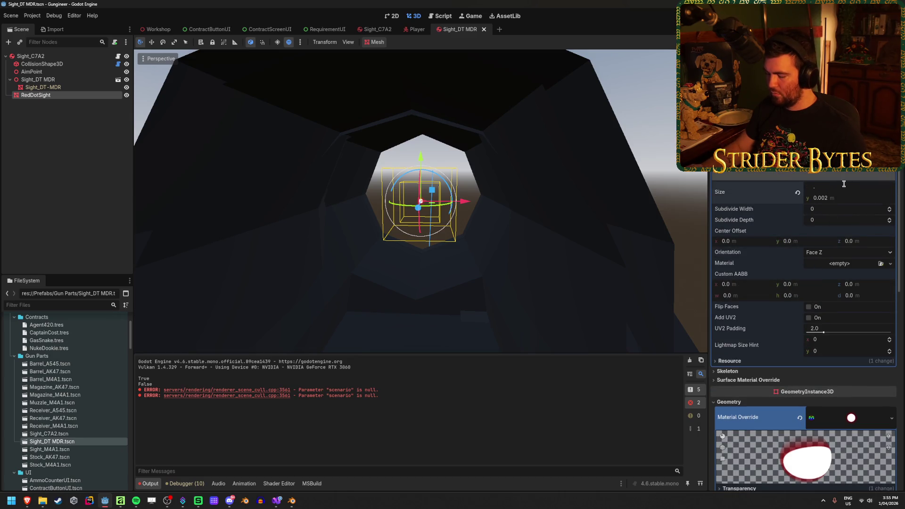
{"action": "type", "text": "01"}
{"action": "key", "text": "Return"}
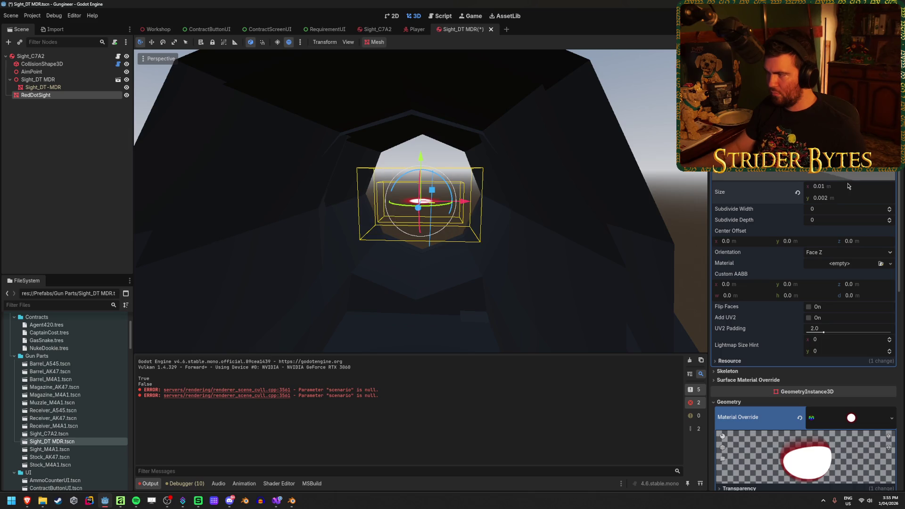
{"action": "type", "text": "01"}
{"action": "key", "text": "Return"}
{"action": "key", "text": "ctrl+s"}
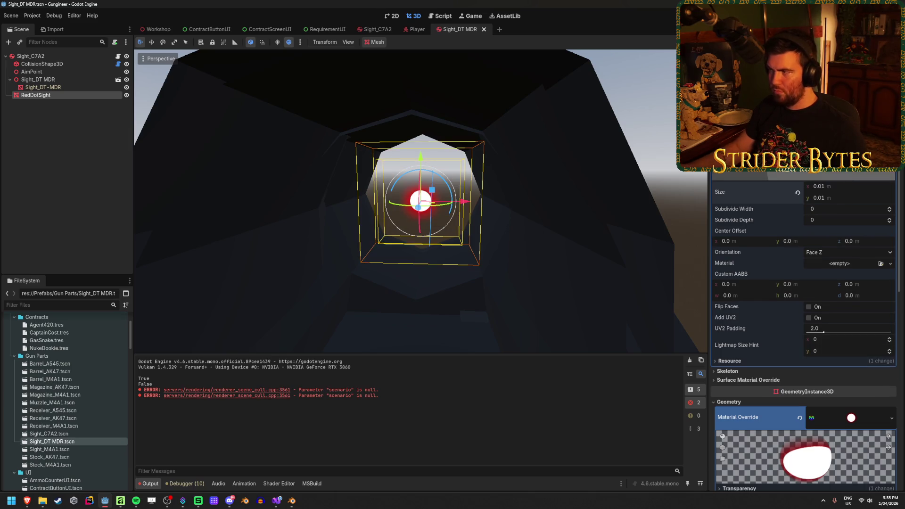
{"action": "key", "text": "F5"}
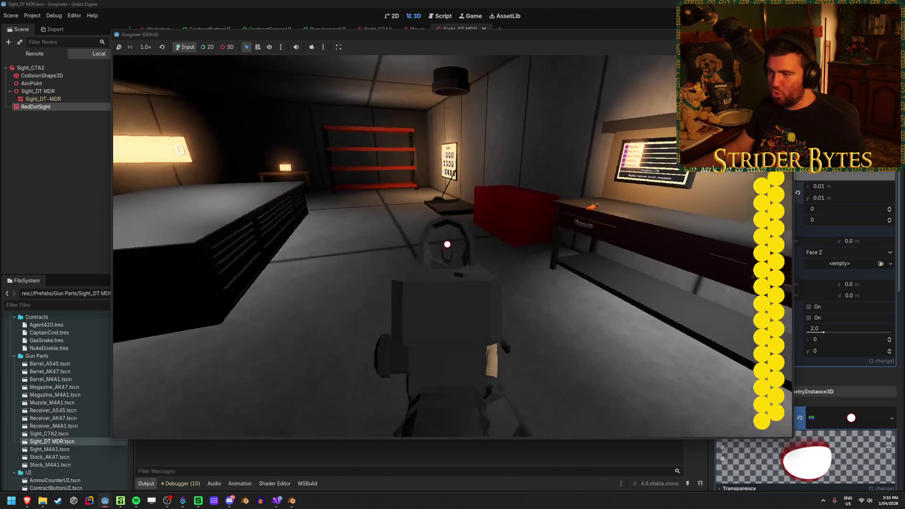
Try 0.05 m, then settle on 0.005 × 0.005 m, save, and test the game again.
{"action": "key", "text": "Escape"}
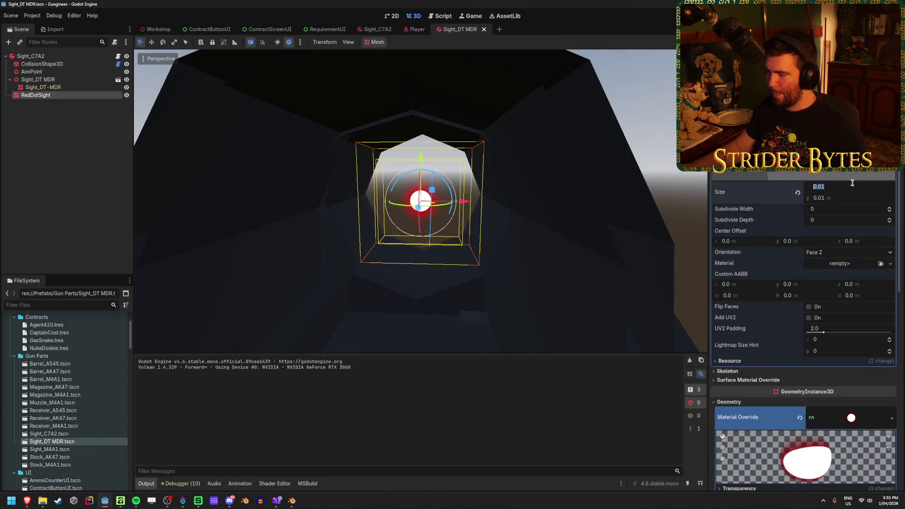
{"action": "type", "text": ".05"}
{"action": "key", "text": "Tab"}
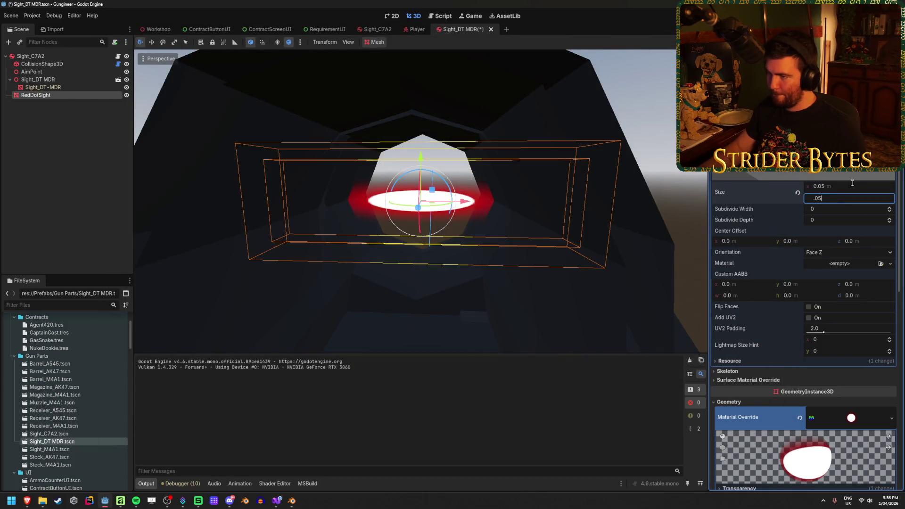
{"action": "left_click", "coordinate": [852, 182]}
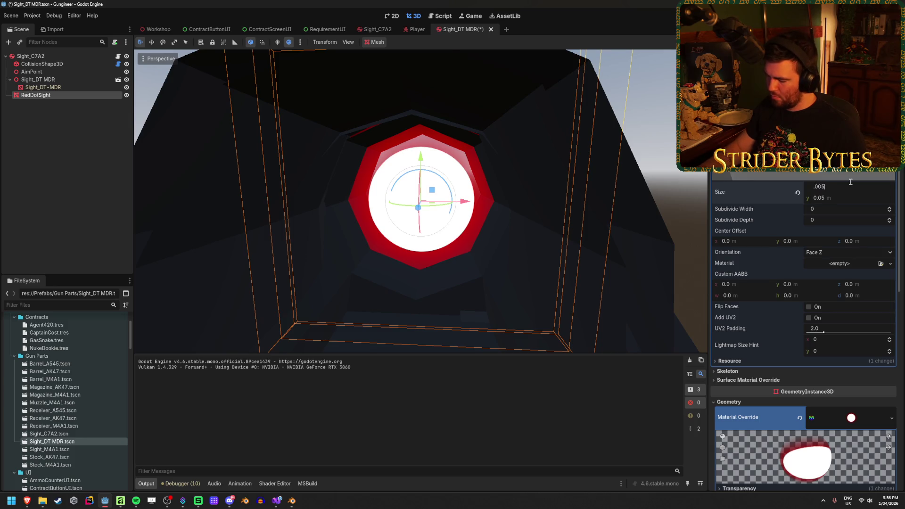
{"action": "key", "text": "Tab"}
{"action": "type", "text": "."}
{"action": "key", "text": "Return"}
{"action": "key", "text": "ctrl+s"}
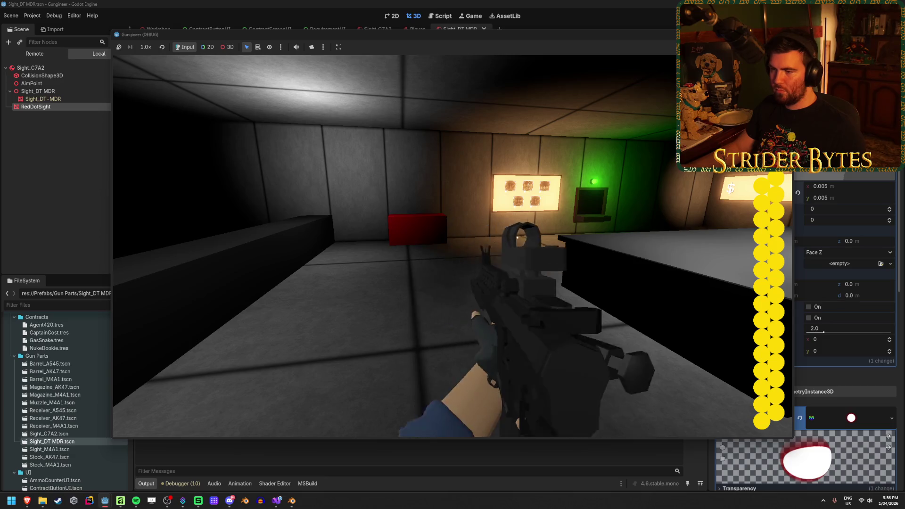
{"action": "key", "text": "F8"}
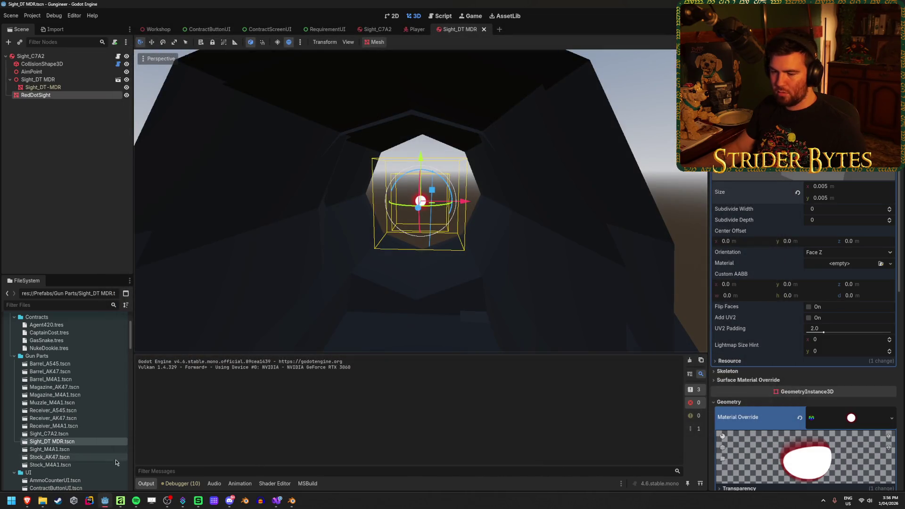
In the ScopeCrosshair image, shrink the white reticle circle to 128 px.
{"action": "mouse_move", "coordinate": [199, 501]}
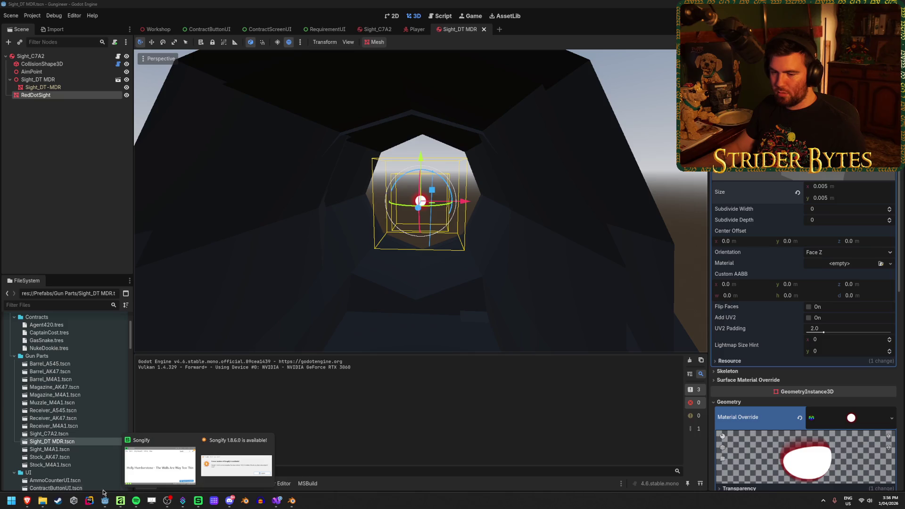
{"action": "left_click", "coordinate": [121, 501]}
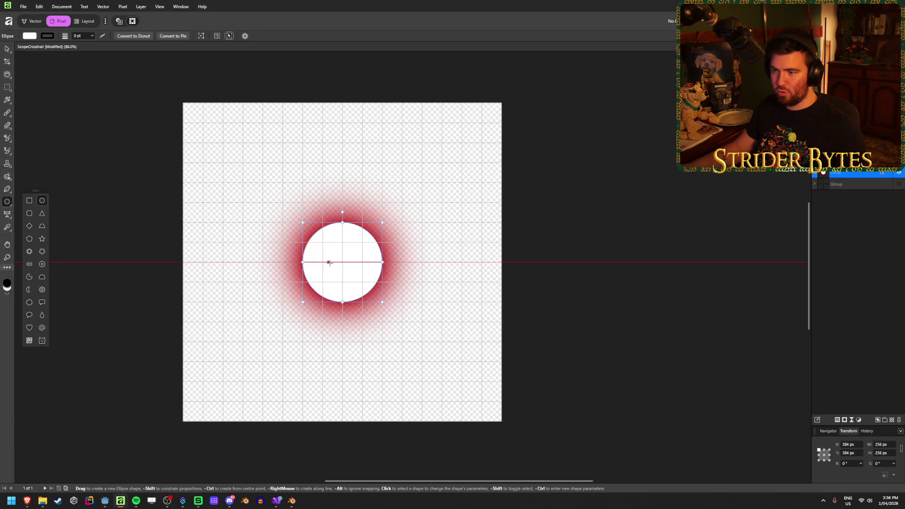
{"action": "mouse_move", "coordinate": [383, 263]}
{"action": "left_mouse_down"}
{"action": "mouse_move", "coordinate": [363, 264]}
{"action": "mouse_move", "coordinate": [381, 254]}
{"action": "mouse_move", "coordinate": [363, 263]}
{"action": "left_mouse_up"}
{"action": "left_click", "coordinate": [389, 273]}
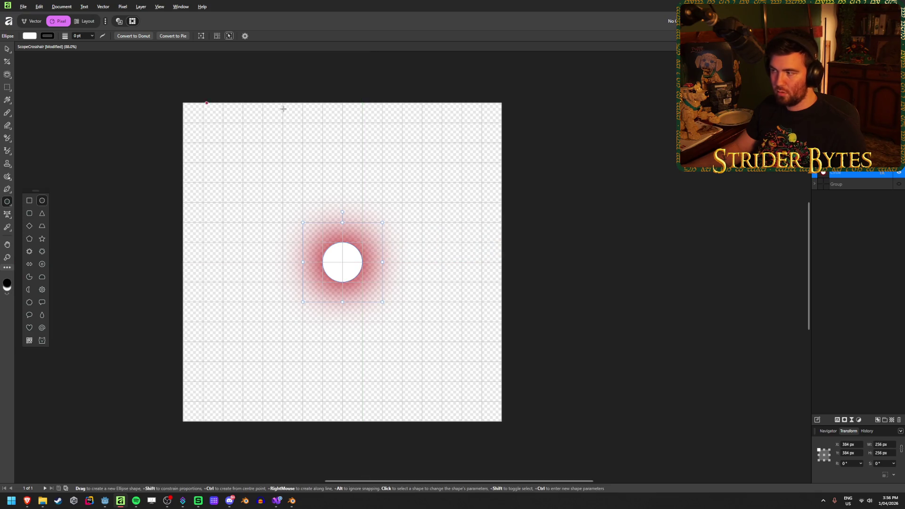
Select the white circle with the Move tool and open its Outer Glow layer effect.
{"action": "left_click", "coordinate": [865, 211]}
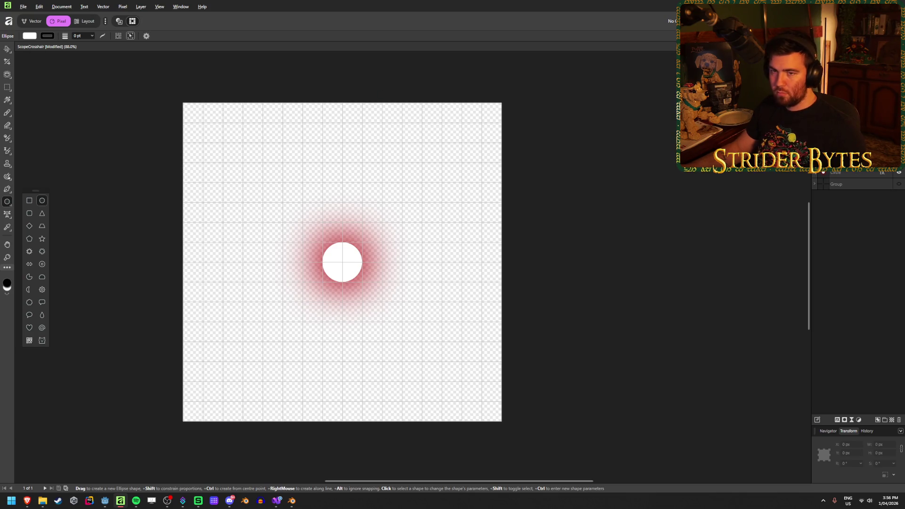
{"action": "key", "text": "v"}
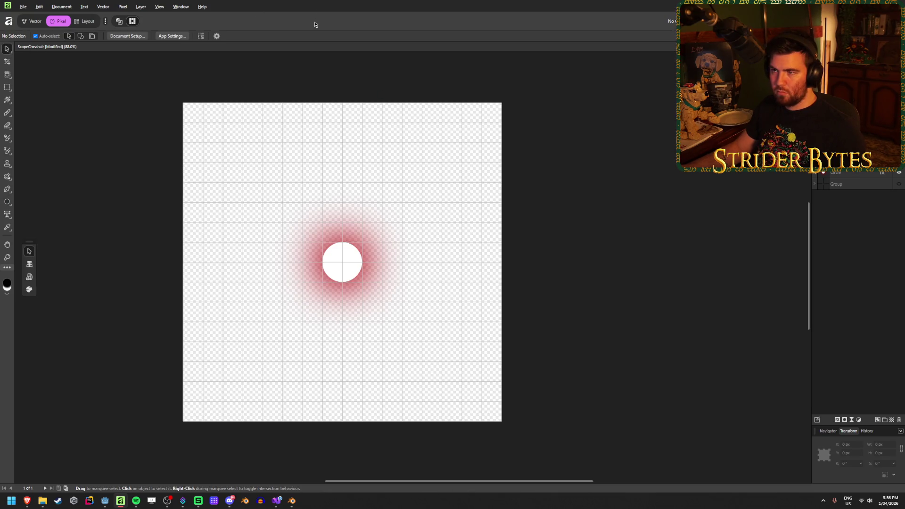
{"action": "left_click", "coordinate": [356, 275]}
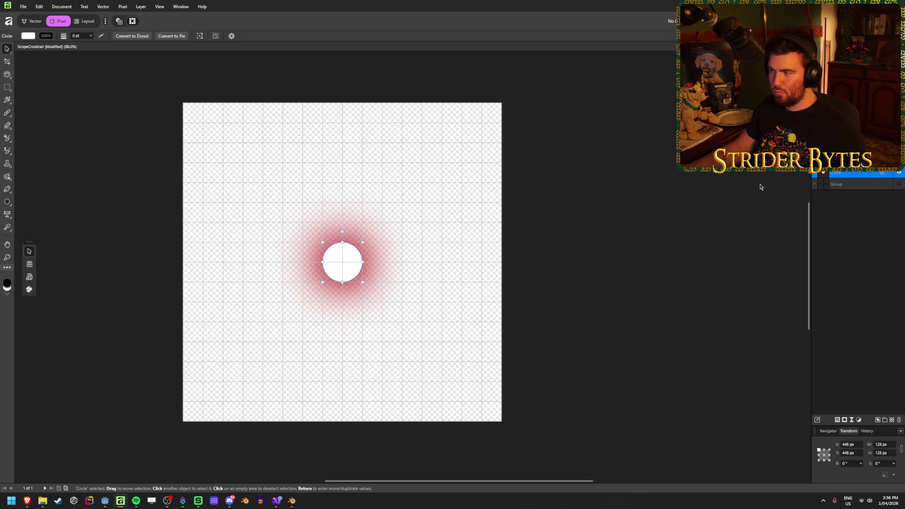
{"action": "left_click", "coordinate": [839, 423]}
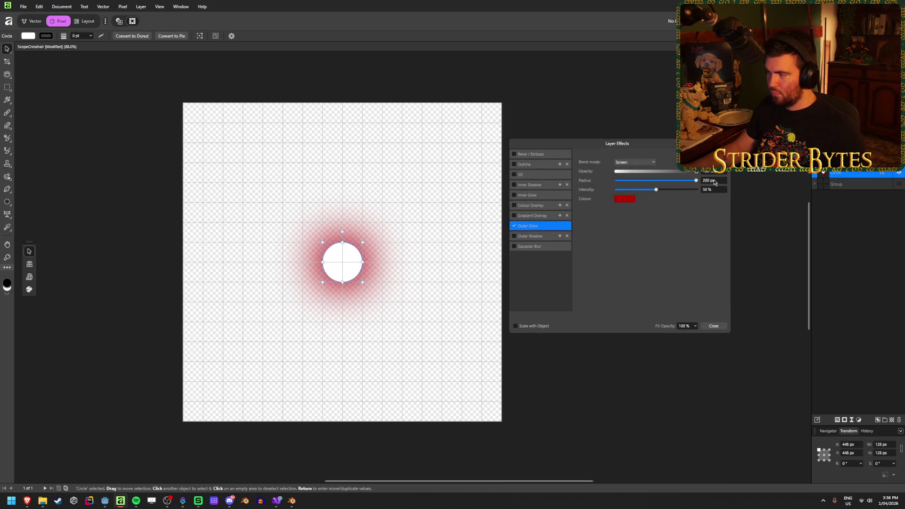
Set the red outer glow to a 100 px radius and about 73% intensity.
{"action": "mouse_move", "coordinate": [657, 190]}
{"action": "left_mouse_down"}
{"action": "mouse_move", "coordinate": [698, 188]}
{"action": "mouse_move", "coordinate": [667, 191]}
{"action": "mouse_move", "coordinate": [675, 198]}
{"action": "left_mouse_up"}
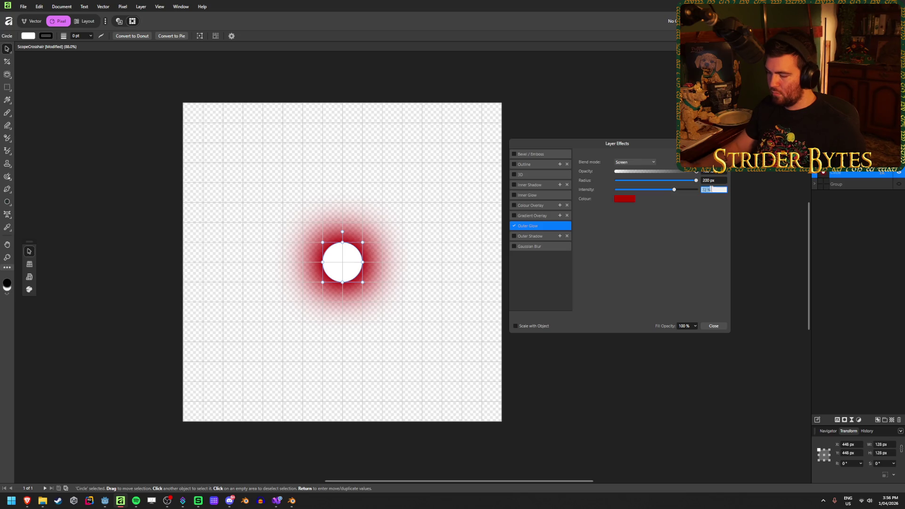
{"action": "key", "text": "Return"}
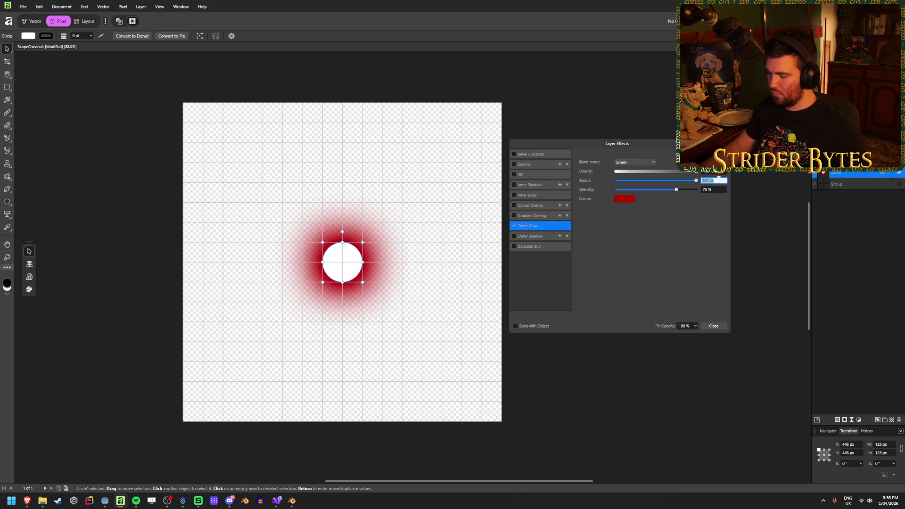
{"action": "key", "text": "Tab"}
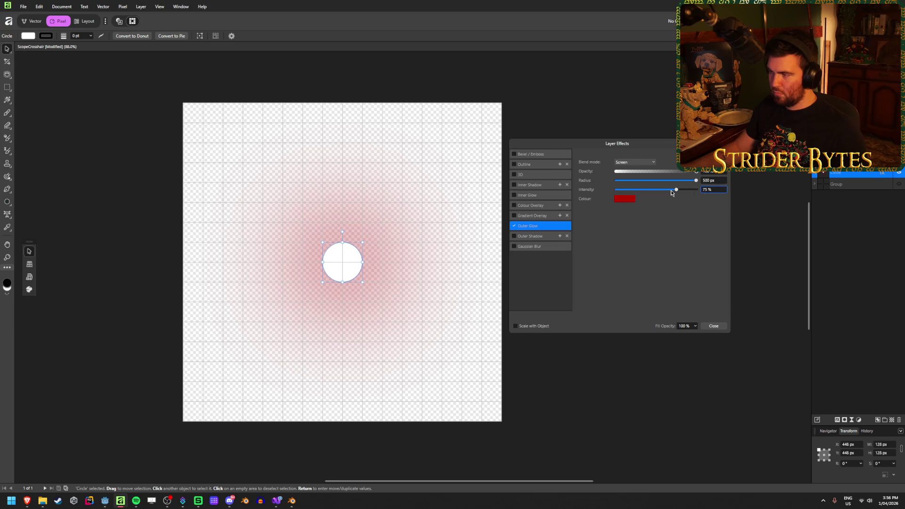
{"action": "left_click_drag", "start_coordinate": [675, 191], "coordinate": [696, 193]}
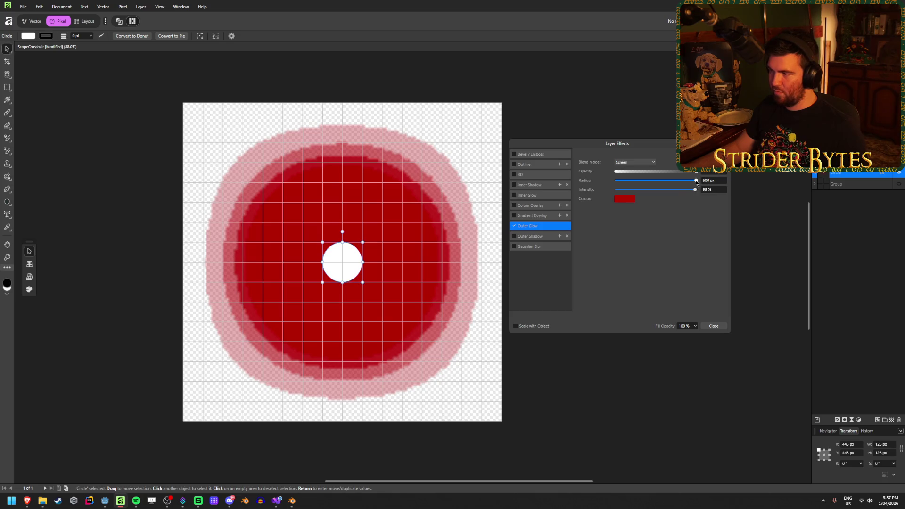
{"action": "left_click", "coordinate": [696, 181]}
{"action": "left_click_drag", "start_coordinate": [695, 191], "coordinate": [655, 193]}
{"action": "mouse_move", "coordinate": [669, 191]}
{"action": "left_mouse_down"}
{"action": "mouse_move", "coordinate": [661, 191]}
{"action": "mouse_move", "coordinate": [678, 192]}
{"action": "left_mouse_up"}
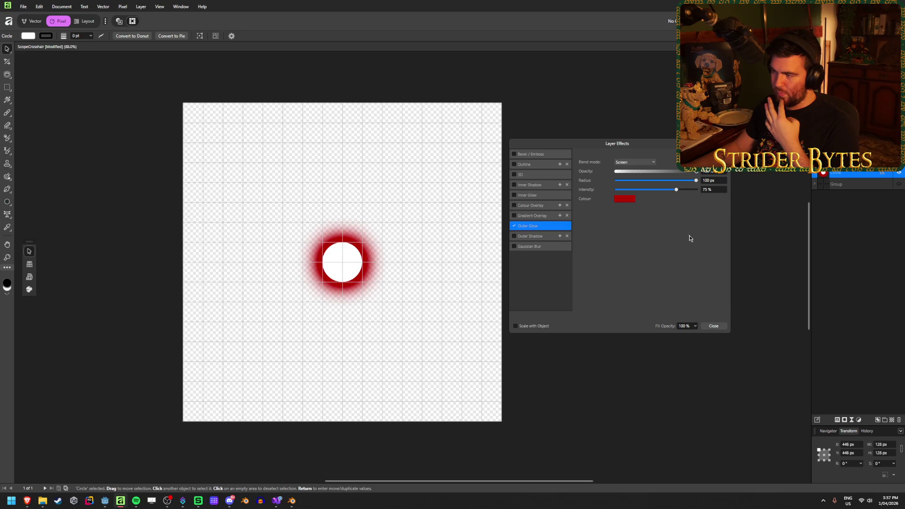
{"action": "left_click", "coordinate": [714, 325]}
Shrink the circle to about 103 px and save the image over RedDotSight1.png.
{"action": "left_click_drag", "start_coordinate": [361, 262], "coordinate": [351, 263]}
{"action": "left_click", "coordinate": [549, 196]}
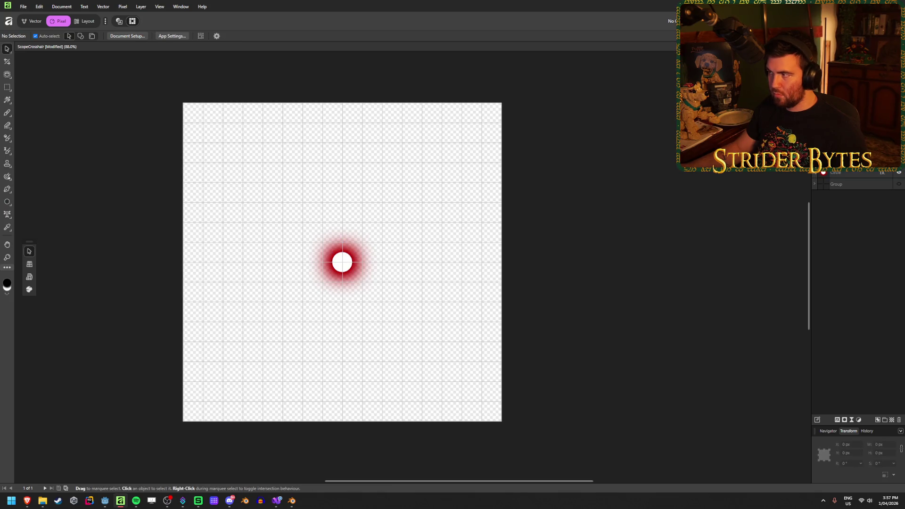
{"action": "key", "text": "ctrl+alt+shift+s"}
{"action": "scroll", "coordinate": [377, 212], "scroll_direction": "down", "scroll_amount": 5}
{"action": "left_click", "coordinate": [415, 219]}
{"action": "left_click", "coordinate": [464, 339]}
{"action": "left_click", "coordinate": [460, 273]}
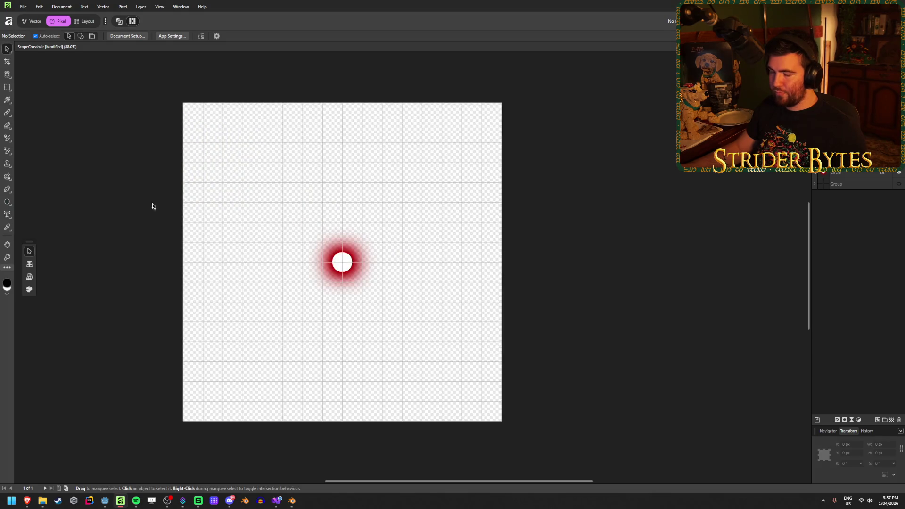
{"action": "key", "text": "alt+Tab"}
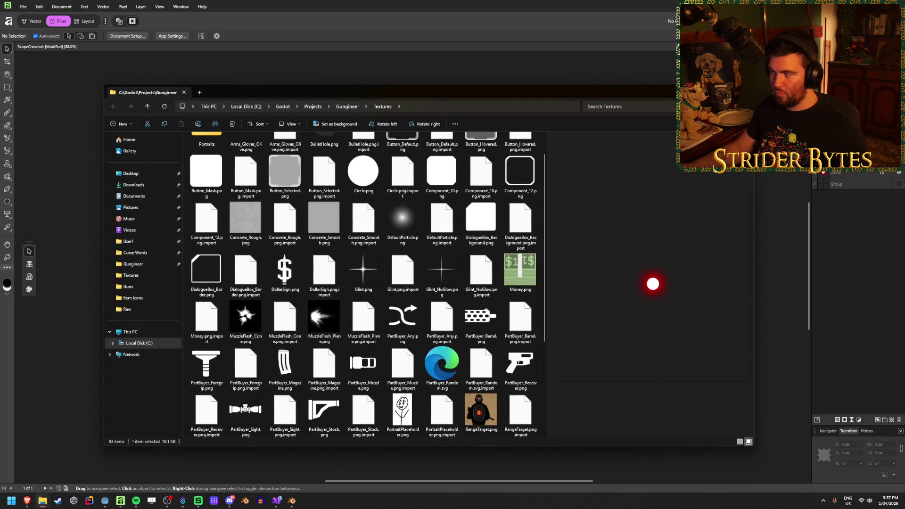
Back in Godot with the reimported texture, set RedDotSight's QuadMesh size to 0.01 × 0.01 m and save.
{"action": "key", "text": "alt+Tab"}
{"action": "left_click", "coordinate": [105, 501]}
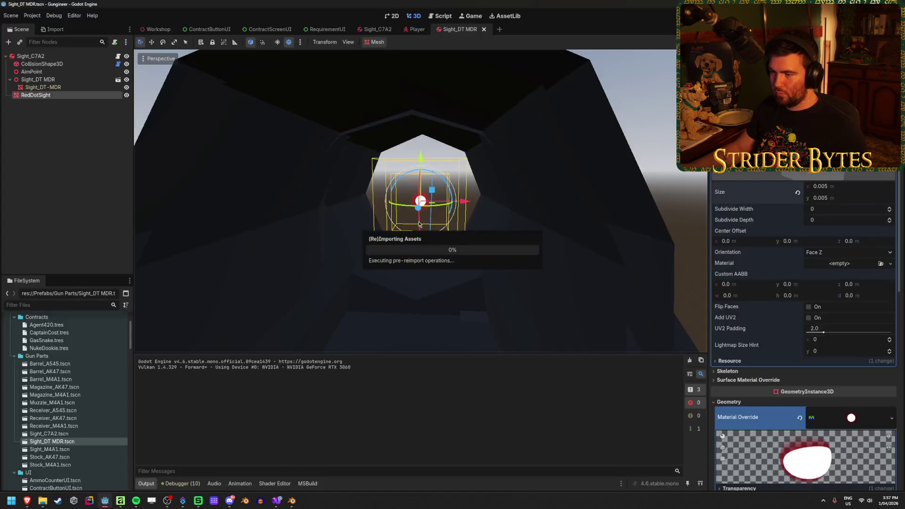
{"action": "scroll", "coordinate": [493, 252], "scroll_direction": "up", "scroll_amount": 3}
{"action": "left_click", "coordinate": [839, 186]}
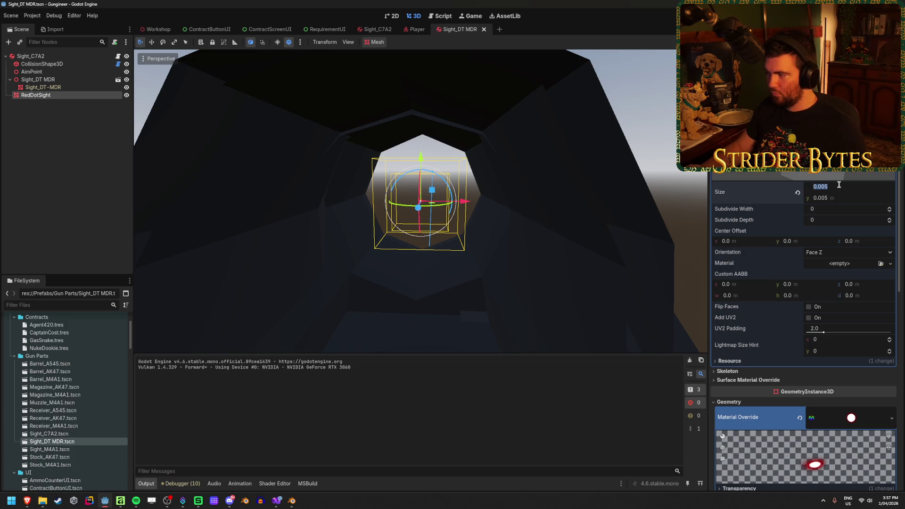
{"action": "type", "text": ".01"}
{"action": "key", "text": "Tab"}
{"action": "type", "text": "."}
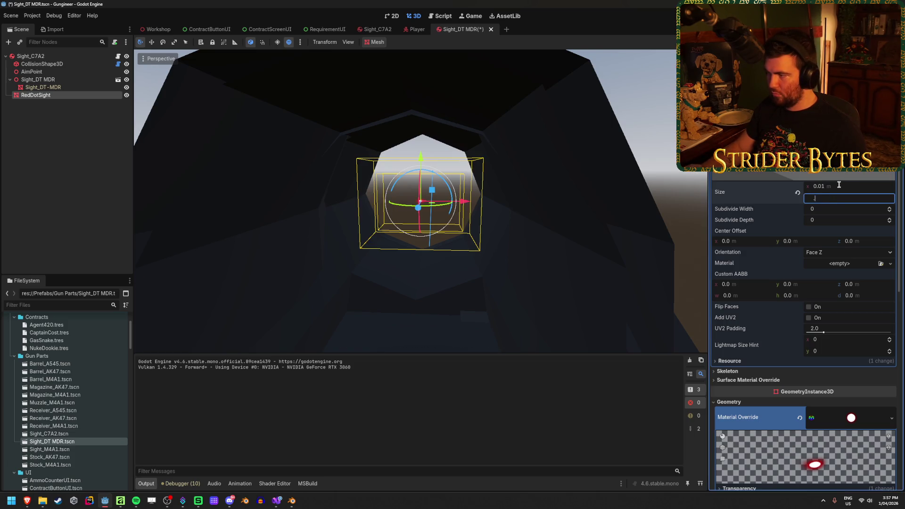
{"action": "key", "text": "Return"}
{"action": "left_click", "coordinate": [668, 138]}
{"action": "key", "text": "ctrl+s"}
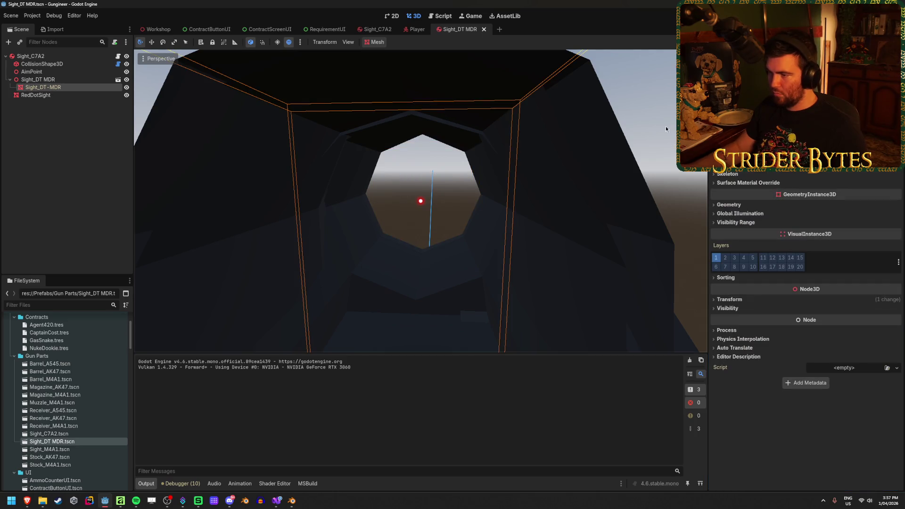
{"action": "key", "text": "F5"}
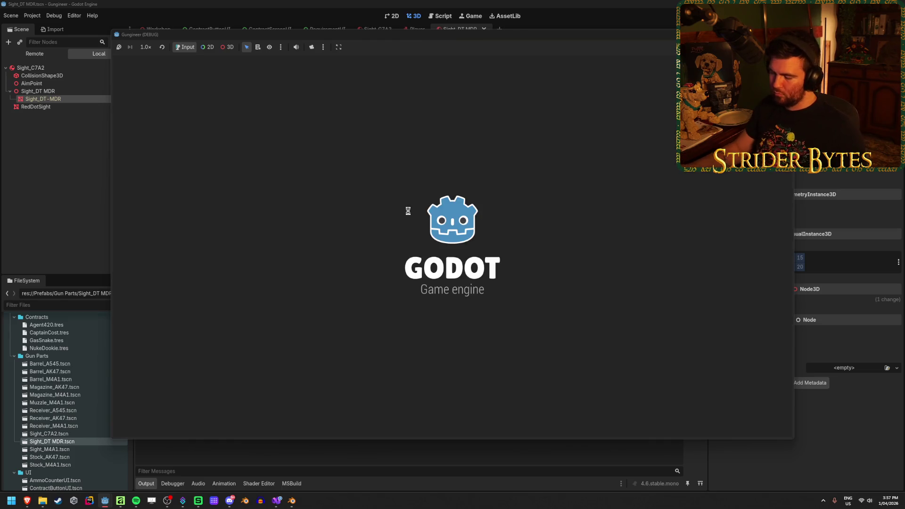
{"action": "key", "text": "w"}
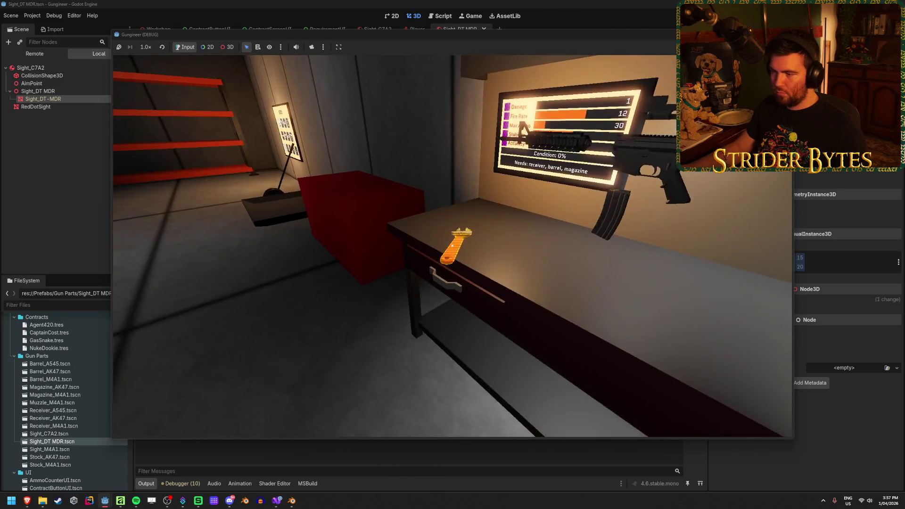
{"action": "key", "text": "1"}
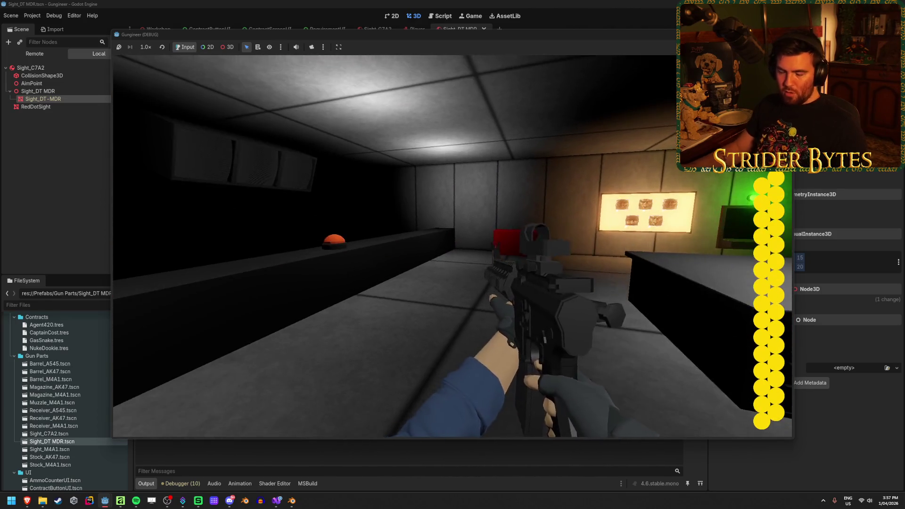
{"action": "right_click", "coordinate": [452, 246]}
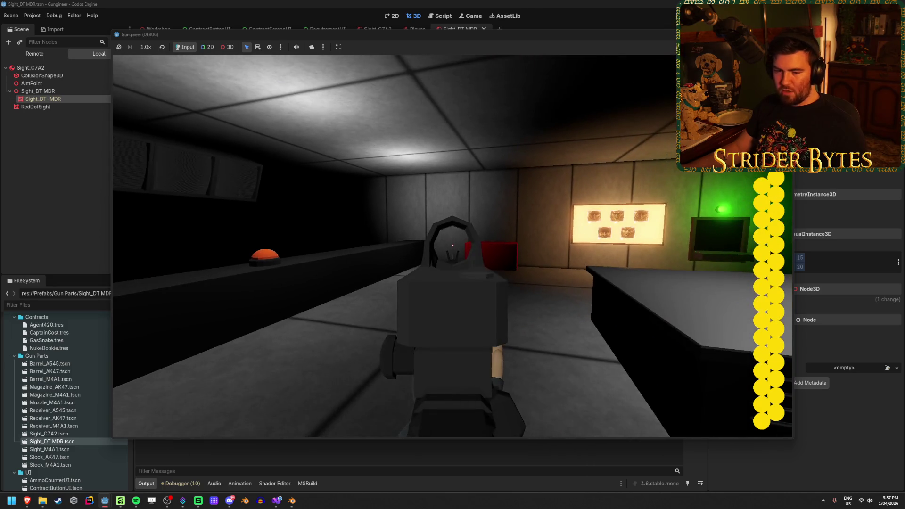
{"action": "right_click", "coordinate": [452, 246]}
{"action": "right_click", "coordinate": [452, 246]}
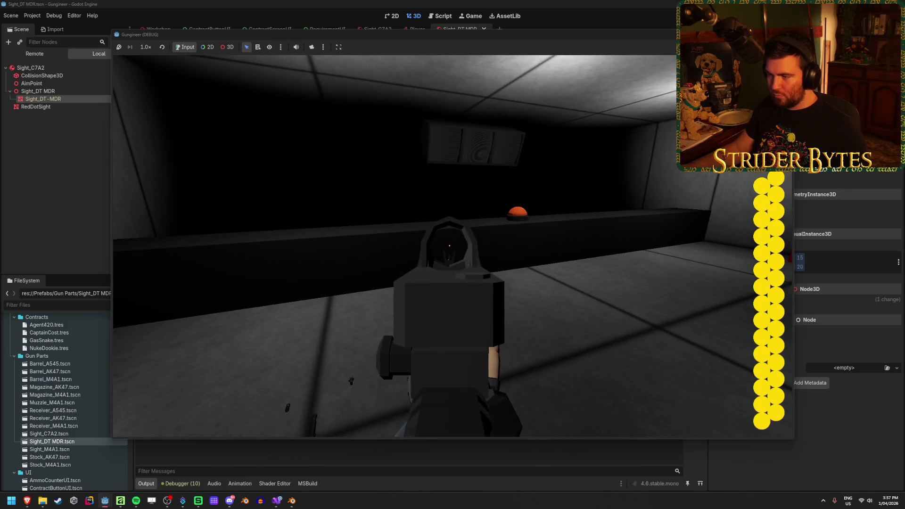
{"action": "right_click", "coordinate": [453, 246]}
{"action": "key", "text": "F8"}
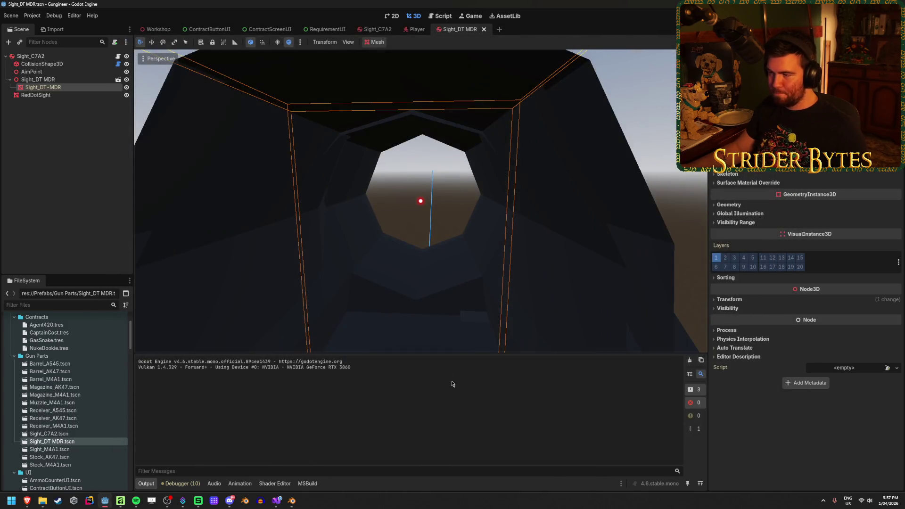
{"action": "left_click", "coordinate": [37, 79]}
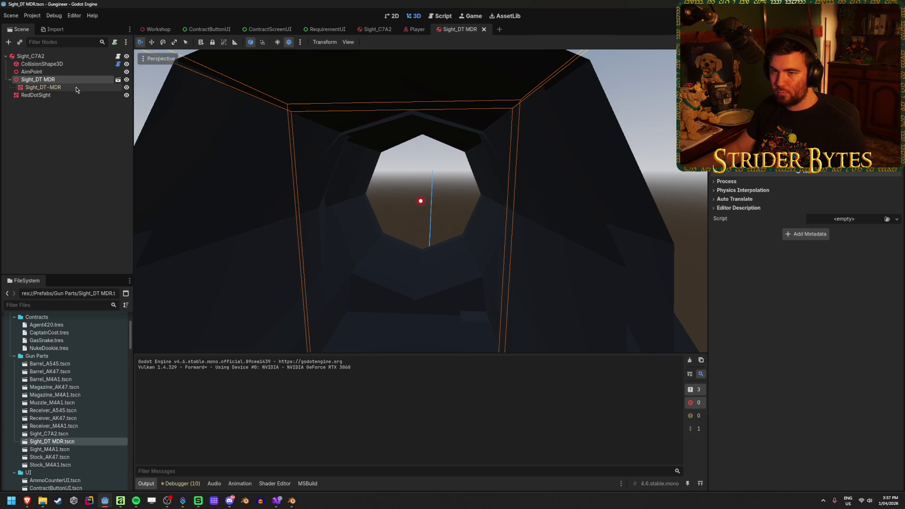
Set the RedDotSight quad to 0.05 × 0.05 m and run the game to check it.
{"action": "left_click", "coordinate": [36, 95]}
{"action": "left_click", "coordinate": [848, 189]}
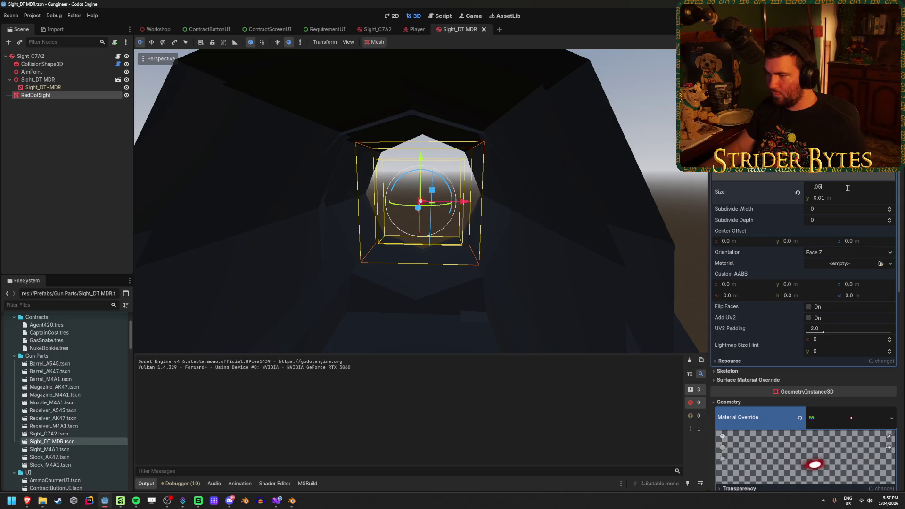
{"action": "key", "text": "Return"}
{"action": "left_click", "coordinate": [848, 198]}
{"action": "type", "text": ".05"}
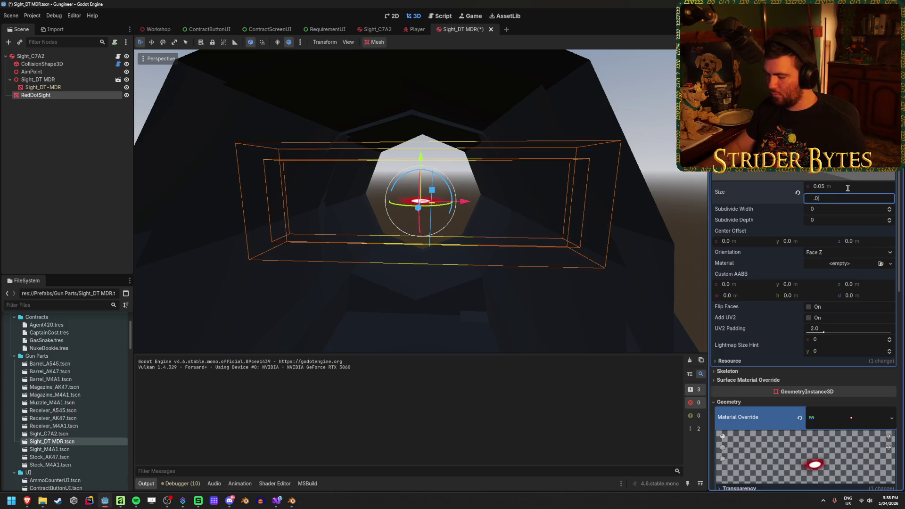
{"action": "key", "text": "Return"}
{"action": "key", "text": "F5"}
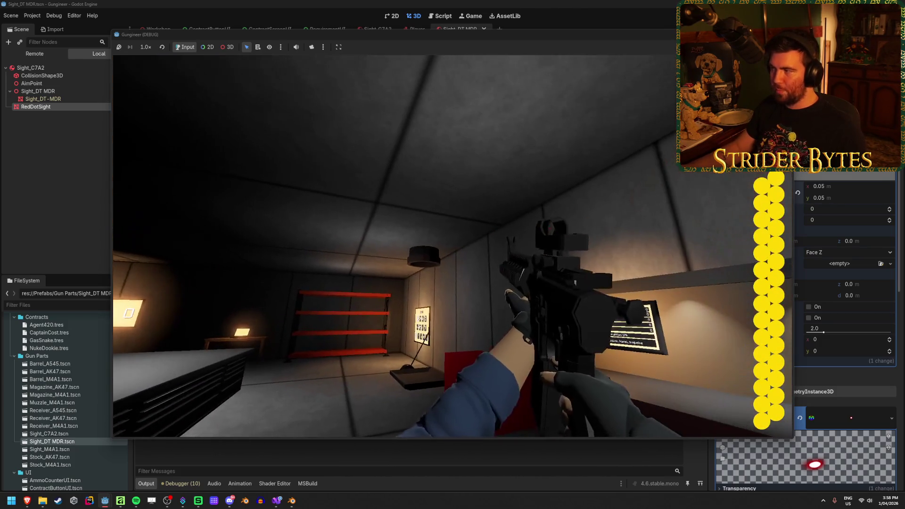
{"action": "key", "text": "F8"}
Set the quad to 0.025 × 0.025 m, save, and launch the game.
{"action": "left_click", "coordinate": [855, 187]}
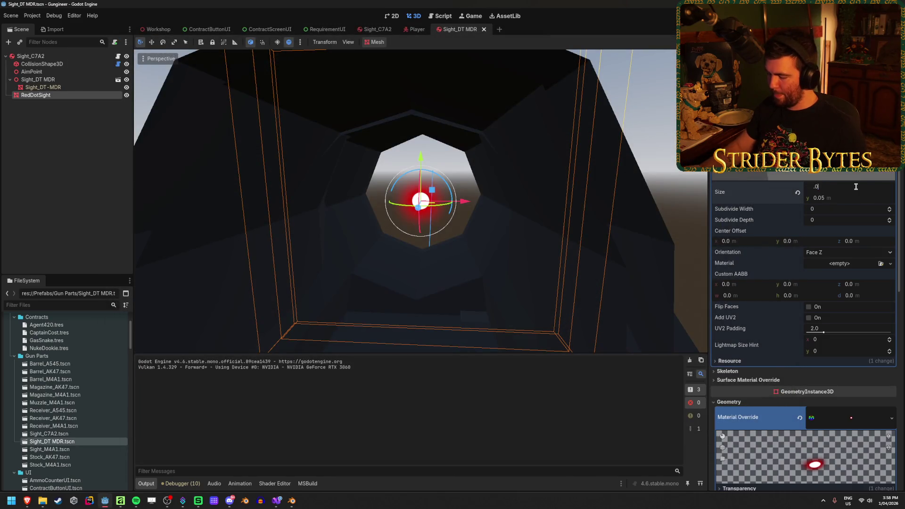
{"action": "type", "text": "25"}
{"action": "key", "text": "Tab"}
{"action": "key", "text": "Return"}
{"action": "key", "text": "ctrl+s"}
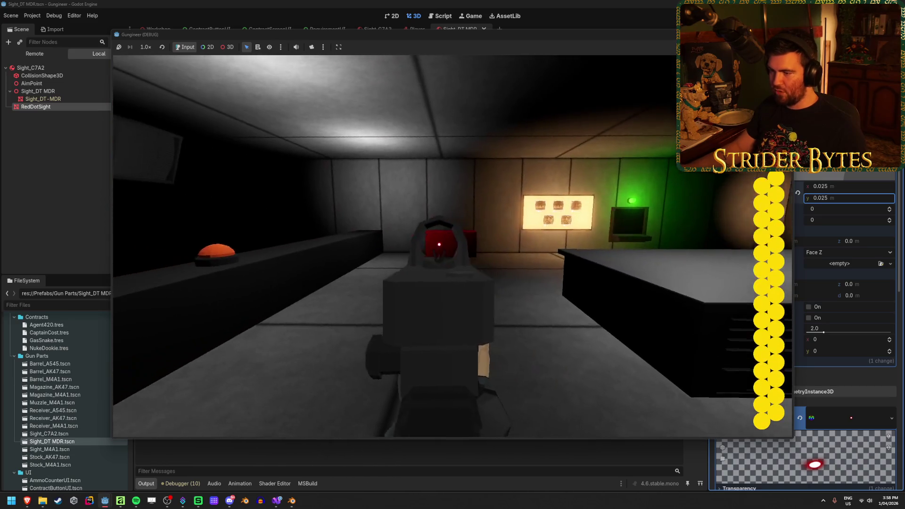
Test the sight by firing at targets and reloading, then stop the game.
{"action": "left_click", "coordinate": [446, 236]}
{"action": "left_click", "coordinate": [446, 236]}
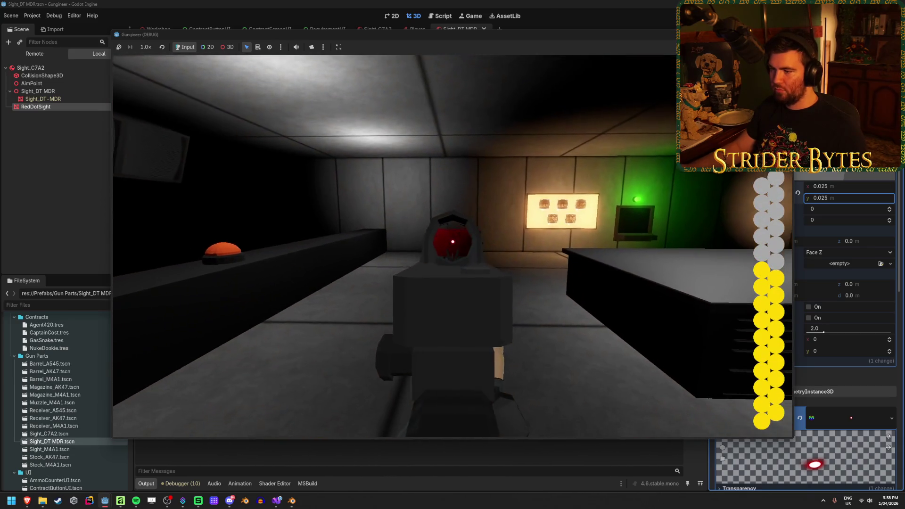
{"action": "key", "text": "r"}
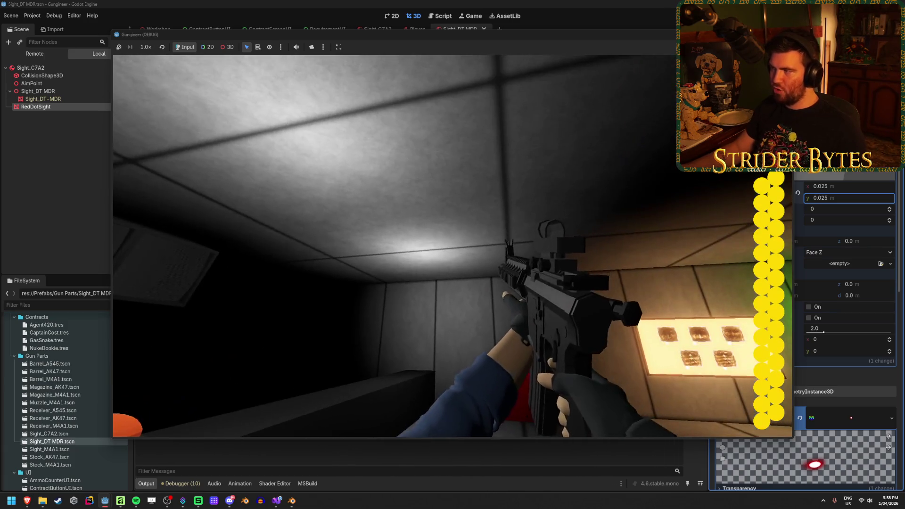
{"action": "key", "text": "F8"}
{"action": "mouse_move", "coordinate": [27, 501]}
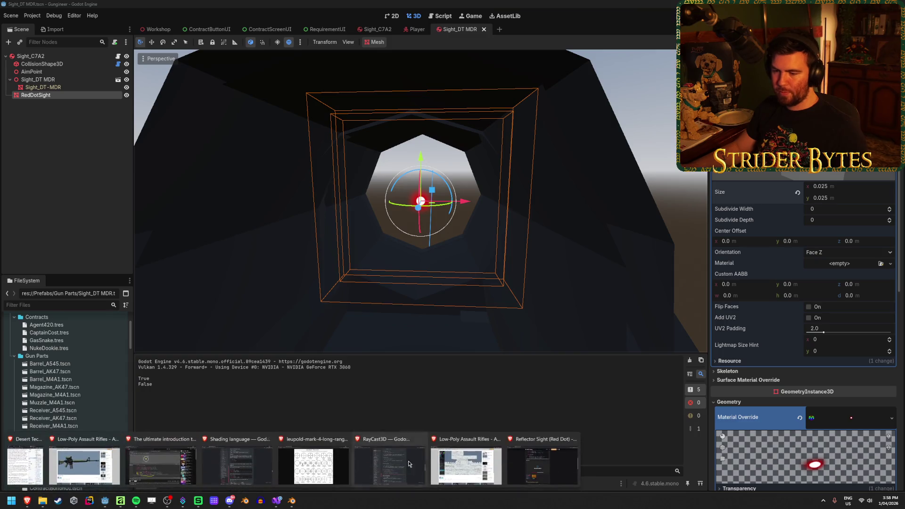
{"action": "left_click", "coordinate": [515, 472]}
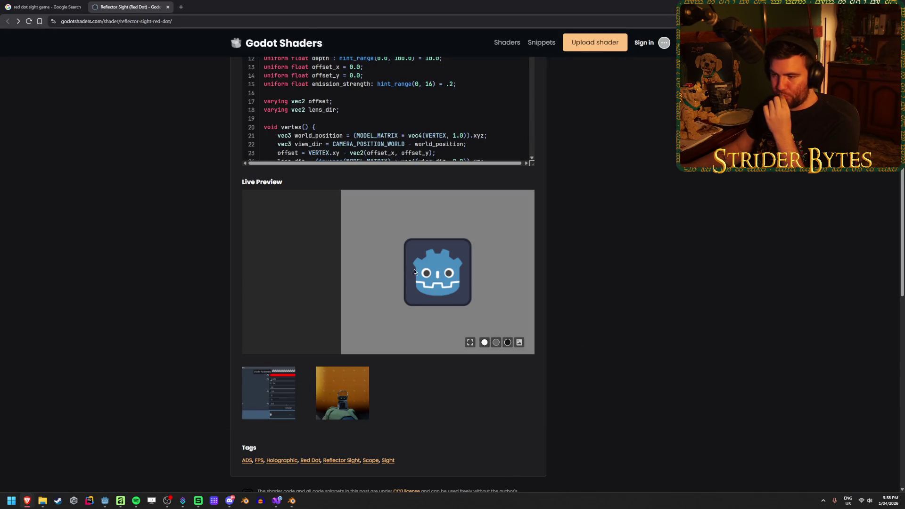
Inspect the Reflector Sight live preview and copy the full shader code.
{"action": "scroll", "coordinate": [404, 404], "scroll_direction": "up", "scroll_amount": 5}
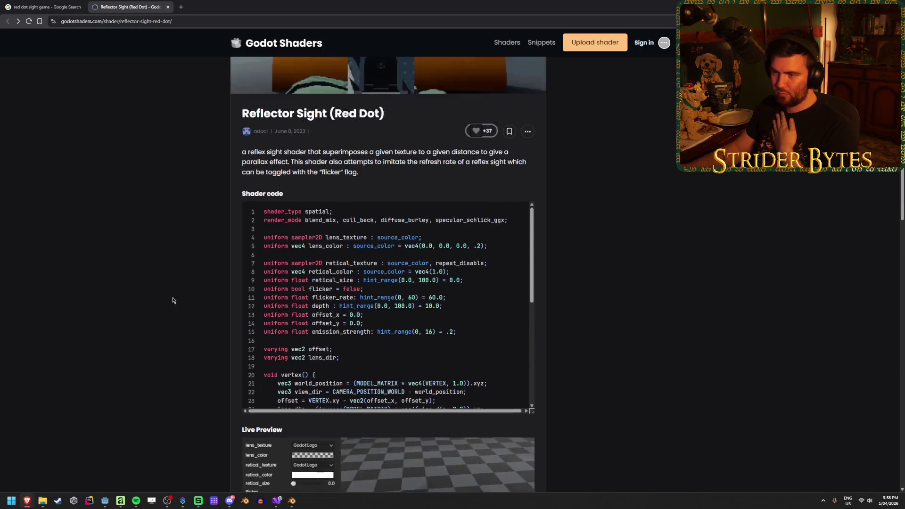
{"action": "scroll", "coordinate": [406, 305], "scroll_direction": "down", "scroll_amount": 8}
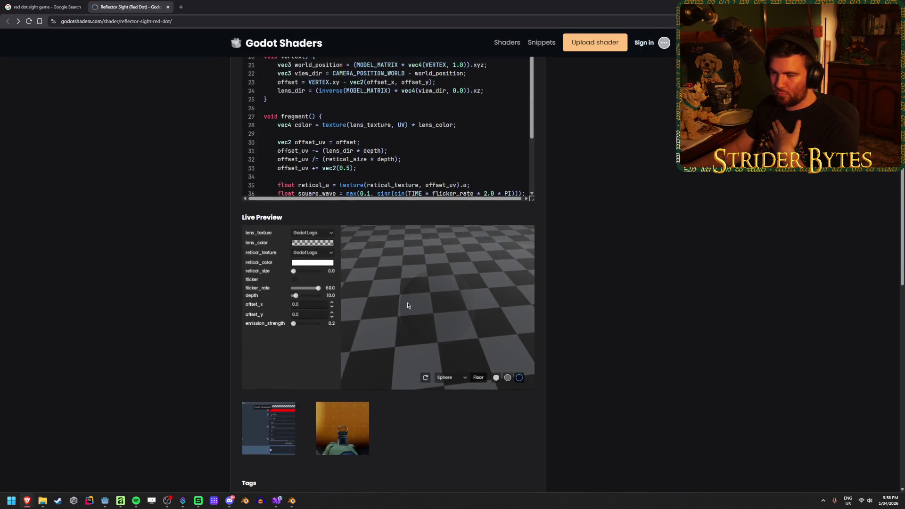
{"action": "mouse_move", "coordinate": [441, 296]}
{"action": "left_mouse_down"}
{"action": "mouse_move", "coordinate": [457, 295]}
{"action": "mouse_move", "coordinate": [375, 303]}
{"action": "mouse_move", "coordinate": [296, 289]}
{"action": "mouse_move", "coordinate": [306, 297]}
{"action": "mouse_move", "coordinate": [293, 297]}
{"action": "left_mouse_up"}
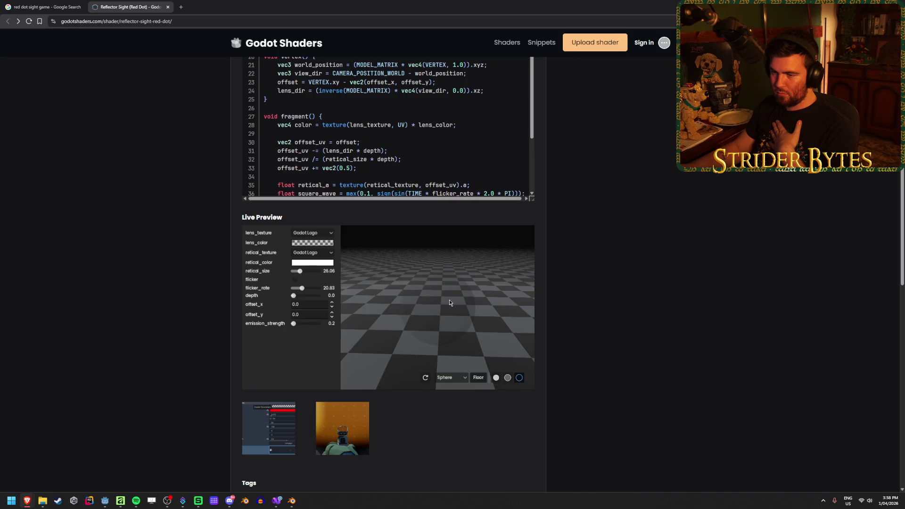
{"action": "left_click_drag", "start_coordinate": [428, 298], "coordinate": [440, 288]}
{"action": "scroll", "coordinate": [598, 301], "scroll_direction": "up", "scroll_amount": 7}
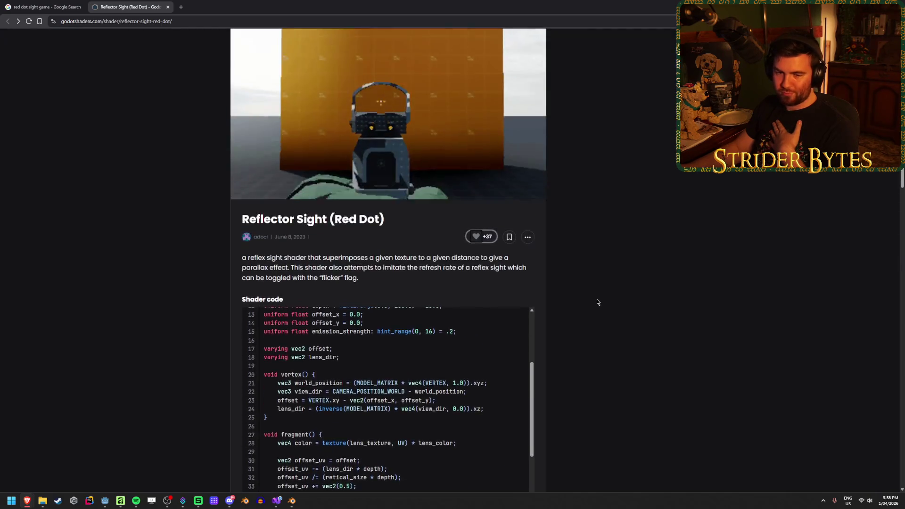
{"action": "scroll", "coordinate": [597, 302], "scroll_direction": "up", "scroll_amount": 1}
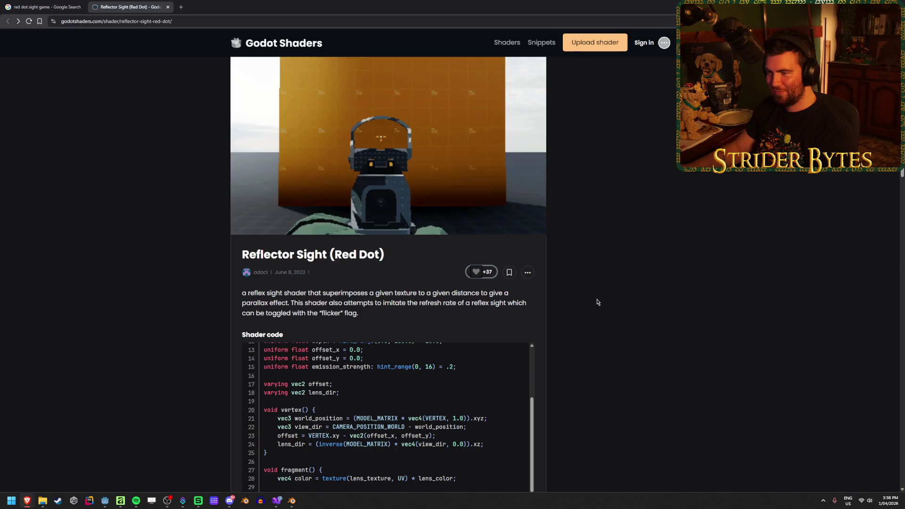
{"action": "scroll", "coordinate": [597, 302], "scroll_direction": "down", "scroll_amount": 3}
{"action": "scroll", "coordinate": [409, 319], "scroll_direction": "up", "scroll_amount": 3}
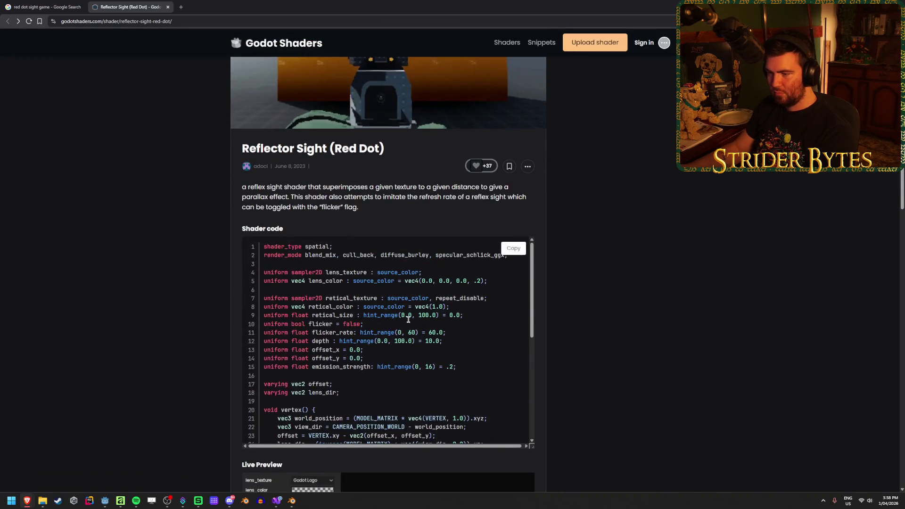
{"action": "left_click", "coordinate": [513, 248]}
Switch back to the Godot editor window.
{"action": "scroll", "coordinate": [418, 329], "scroll_direction": "down", "scroll_amount": 5}
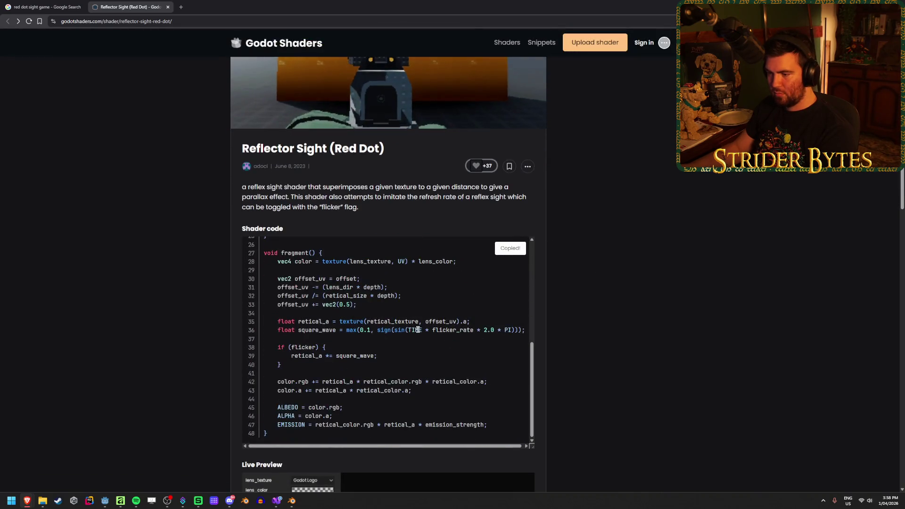
{"action": "scroll", "coordinate": [156, 453], "scroll_direction": "down", "scroll_amount": 1}
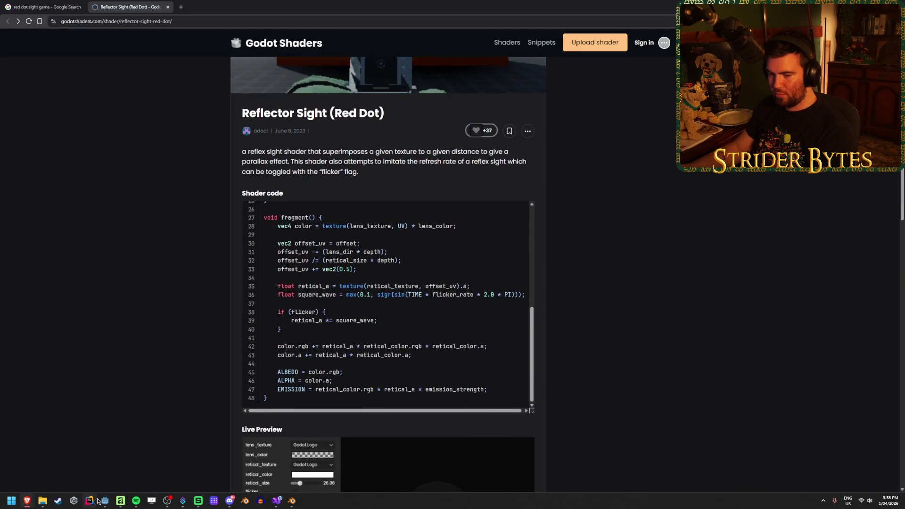
{"action": "left_click", "coordinate": [105, 501]}
{"action": "scroll", "coordinate": [71, 414], "scroll_direction": "up", "scroll_amount": 5}
{"action": "scroll", "coordinate": [29, 368], "scroll_direction": "down", "scroll_amount": 10}
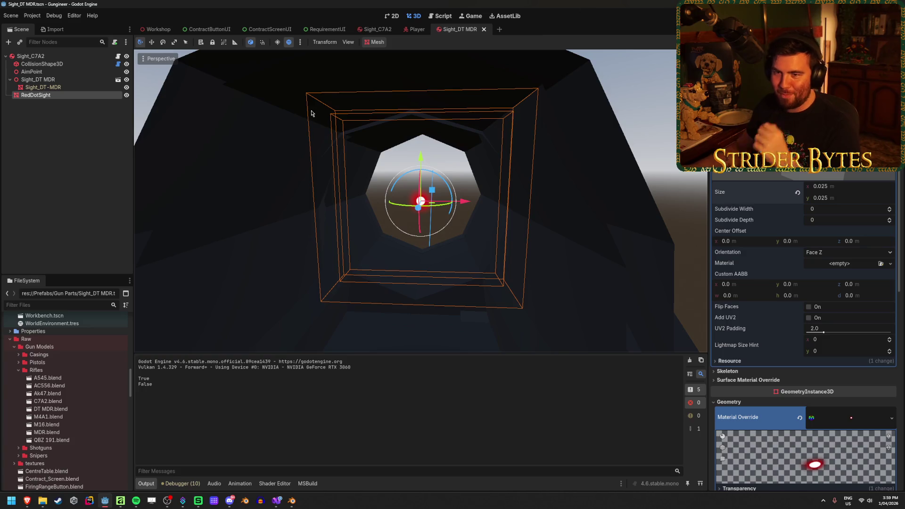
Check the RedDotSight node, then open Create New on the Scripts/Shaders folder in FileSystem.
{"action": "left_click", "coordinate": [95, 179]}
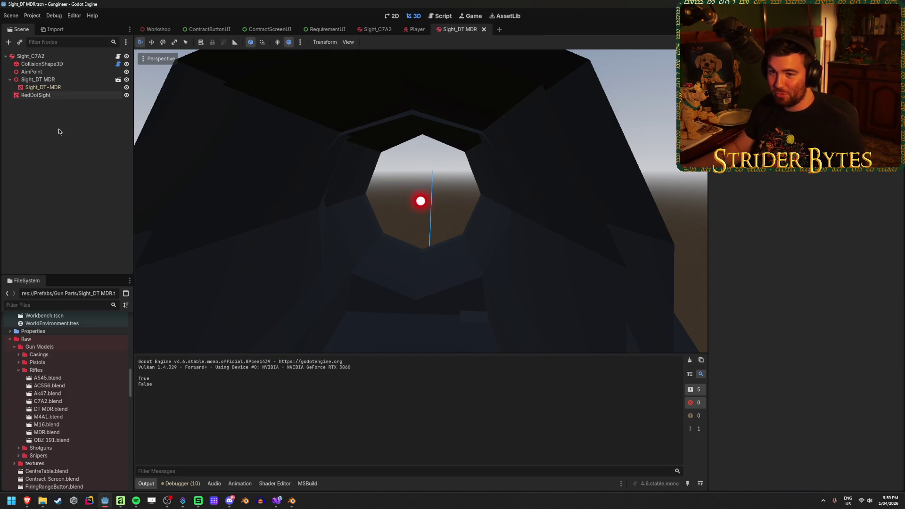
{"action": "left_click", "coordinate": [67, 98]}
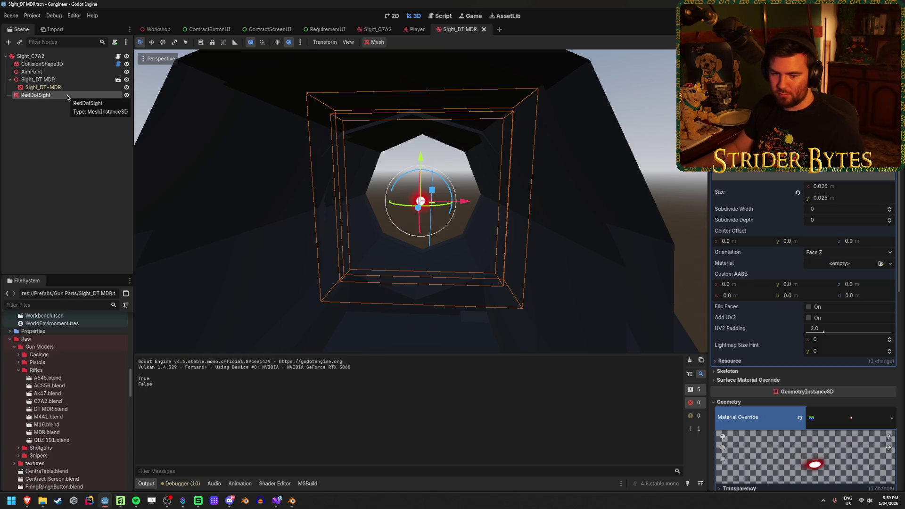
{"action": "left_click", "coordinate": [74, 160]}
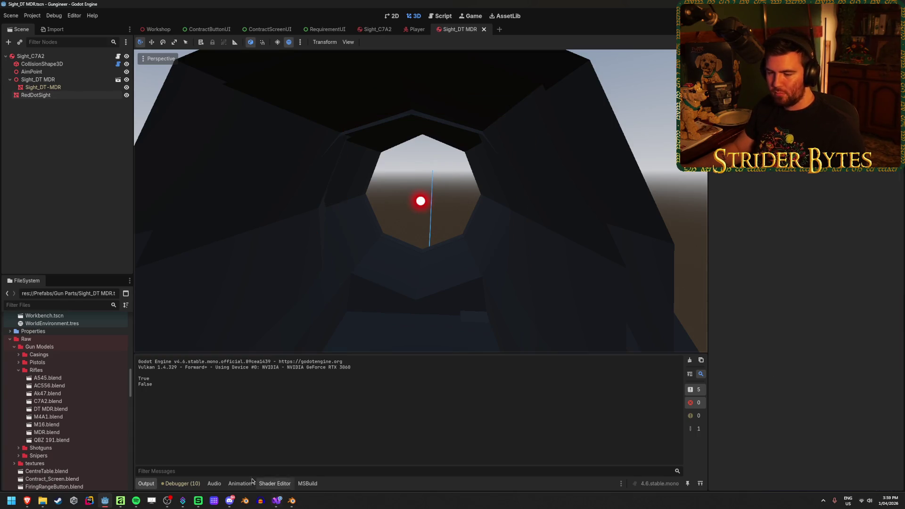
{"action": "scroll", "coordinate": [87, 422], "scroll_direction": "down", "scroll_amount": 15}
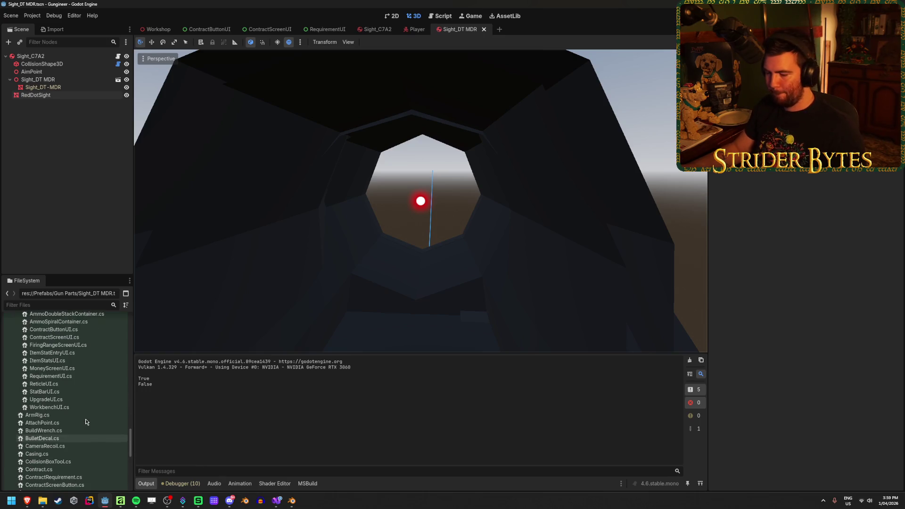
{"action": "scroll", "coordinate": [86, 422], "scroll_direction": "up", "scroll_amount": 5}
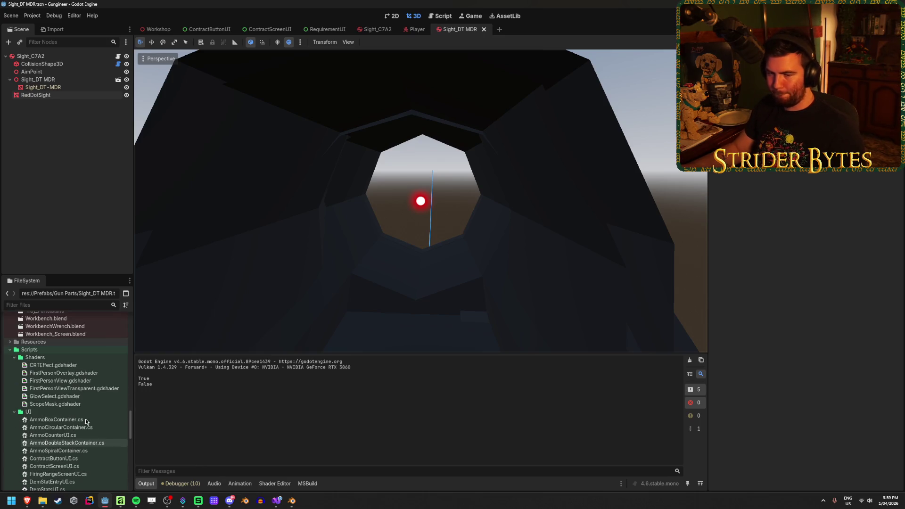
{"action": "right_click", "coordinate": [65, 358]}
{"action": "mouse_move", "coordinate": [88, 364]}
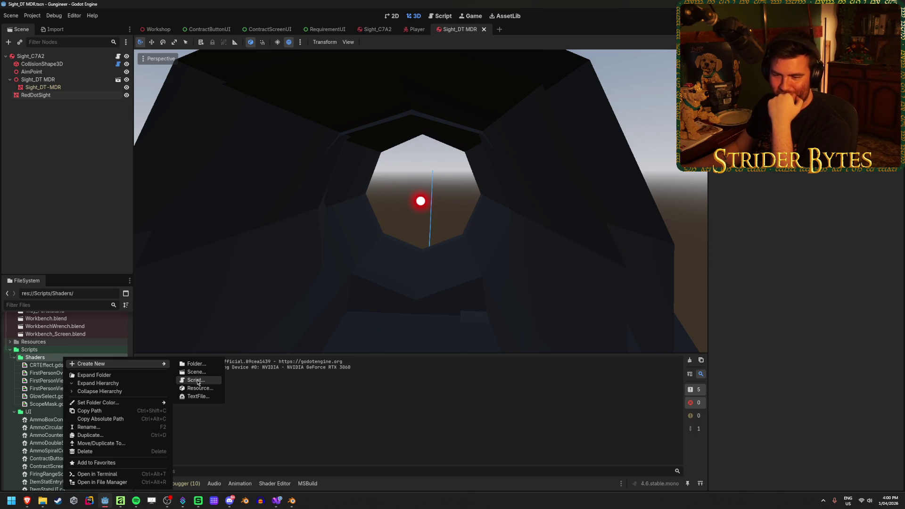
Create a new Shader resource named RedDotSight.gdshader in the Shaders folder.
{"action": "left_click", "coordinate": [197, 382]}
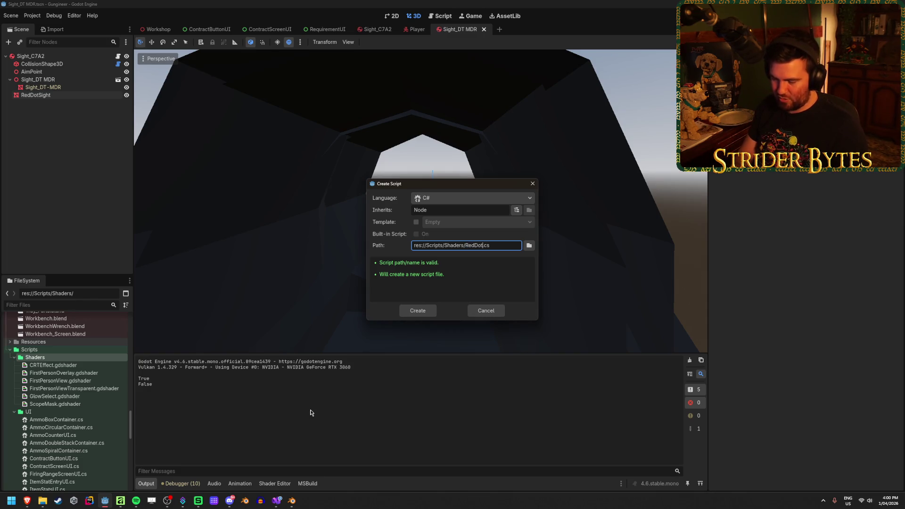
{"action": "type", "text": "Sight"}
{"action": "key", "text": "Return"}
{"action": "right_click", "coordinate": [62, 358]}
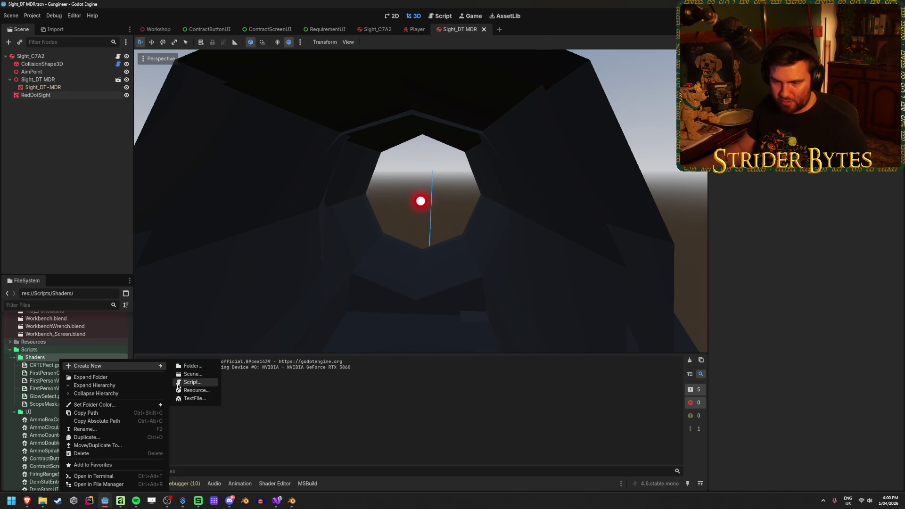
{"action": "left_click", "coordinate": [190, 391]}
{"action": "type", "text": "shader"}
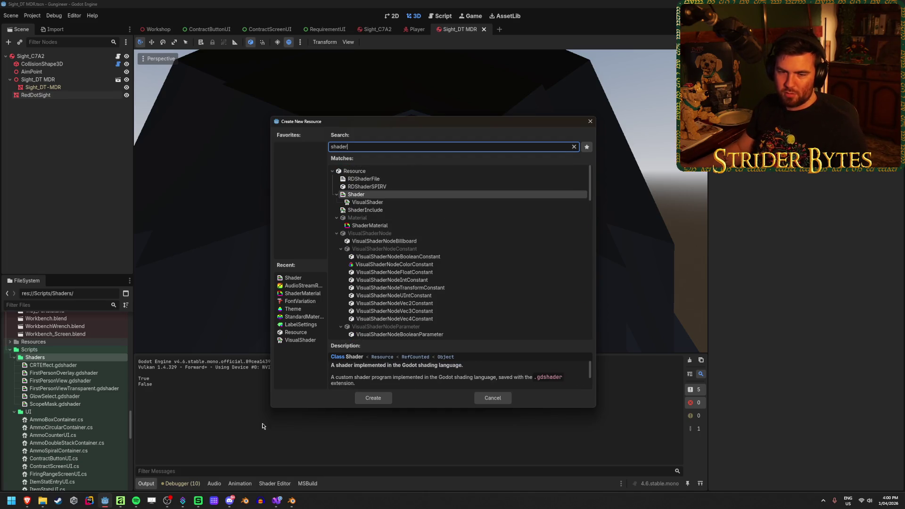
{"action": "left_click", "coordinate": [361, 399]}
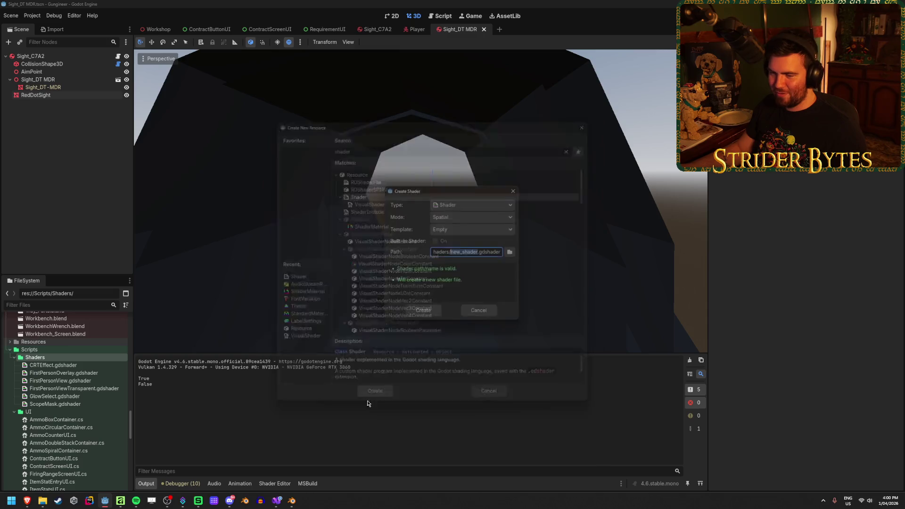
{"action": "type", "text": "RedDotSight"}
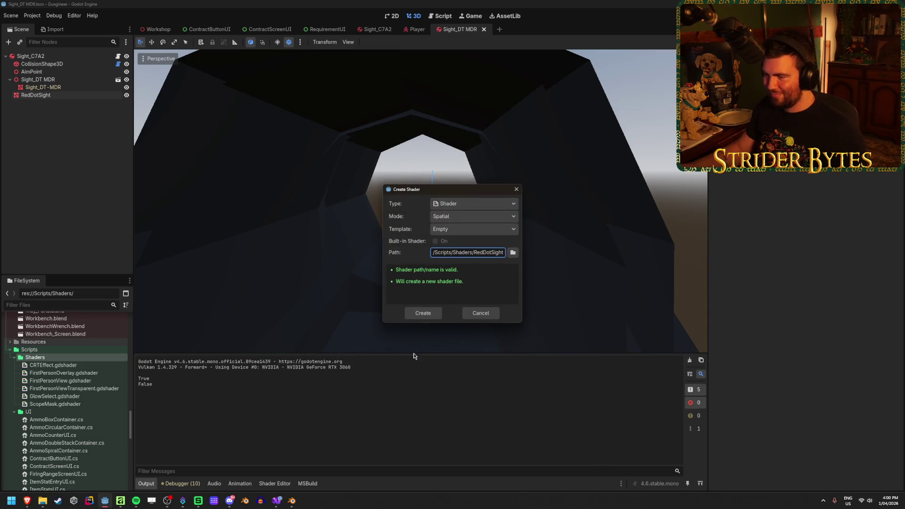
{"action": "left_click", "coordinate": [420, 314]}
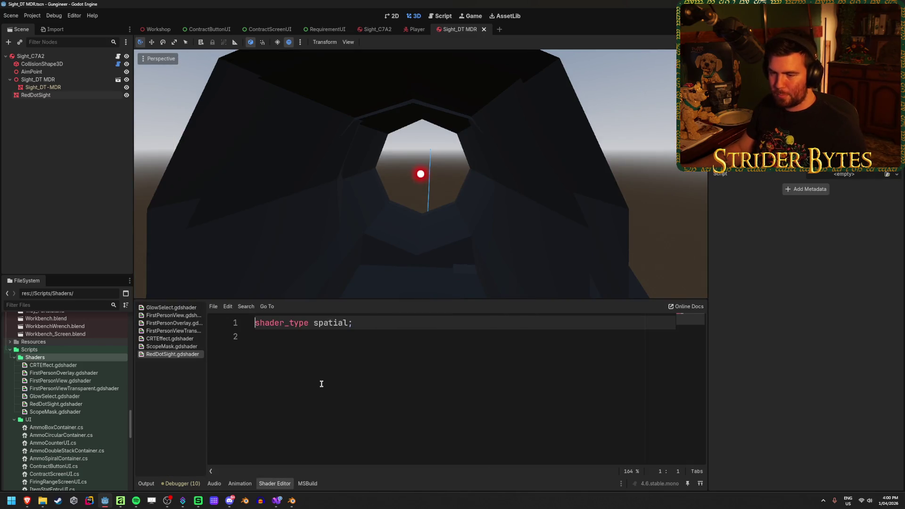
Replace the placeholder code with the copied Reflector Sight shader and save it.
{"action": "key", "text": "ctrl+a"}
{"action": "key", "text": "ctrl+v"}
{"action": "scroll", "coordinate": [362, 371], "scroll_direction": "up", "scroll_amount": 10}
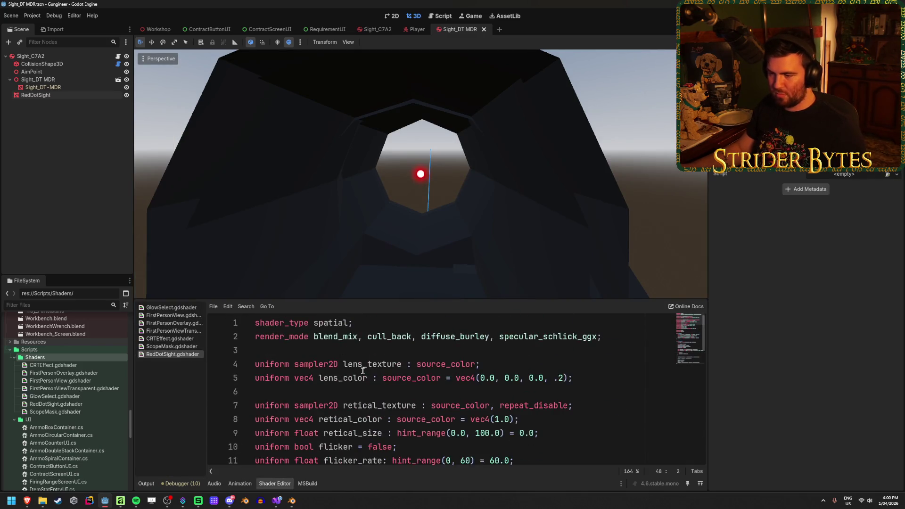
{"action": "scroll", "coordinate": [363, 371], "scroll_direction": "down", "scroll_amount": 9}
{"action": "key", "text": "ctrl+s"}
{"action": "scroll", "coordinate": [363, 361], "scroll_direction": "down", "scroll_amount": 3}
{"action": "left_click", "coordinate": [36, 95]}
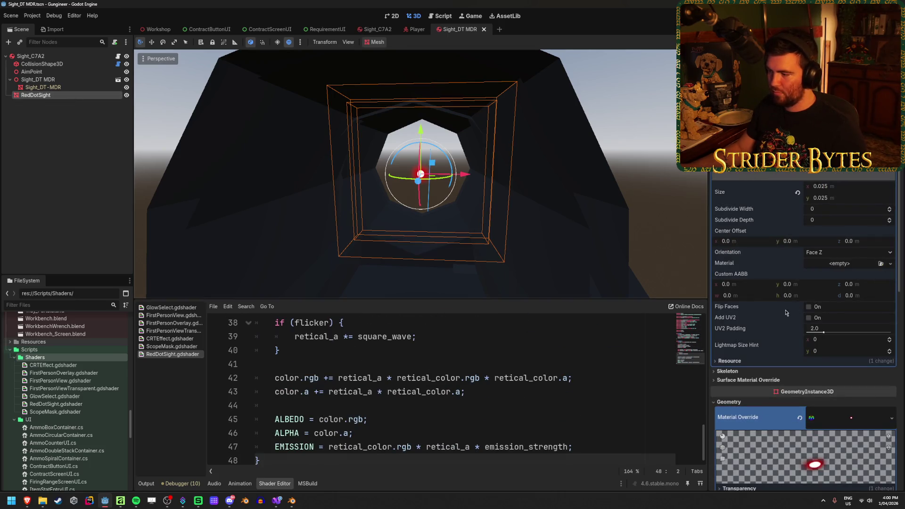
{"action": "scroll", "coordinate": [785, 312], "scroll_direction": "down", "scroll_amount": 5}
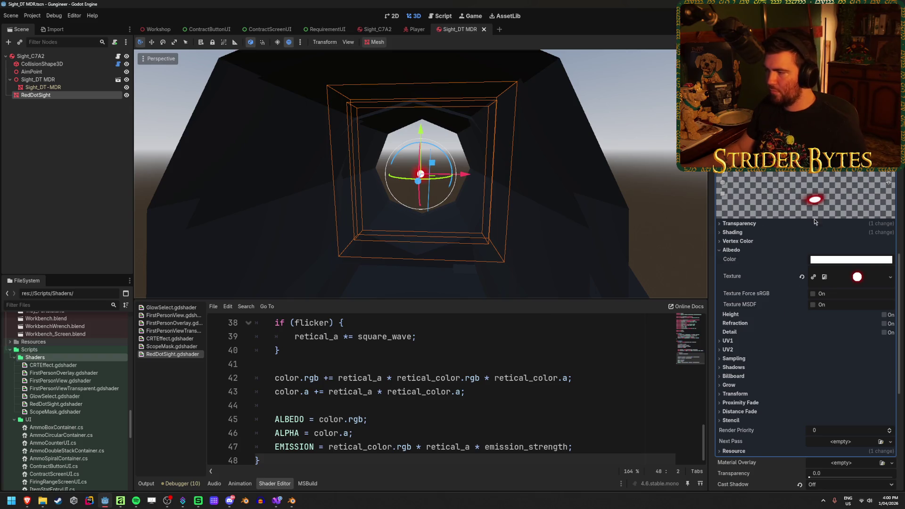
{"action": "scroll", "coordinate": [807, 249], "scroll_direction": "up", "scroll_amount": 1}
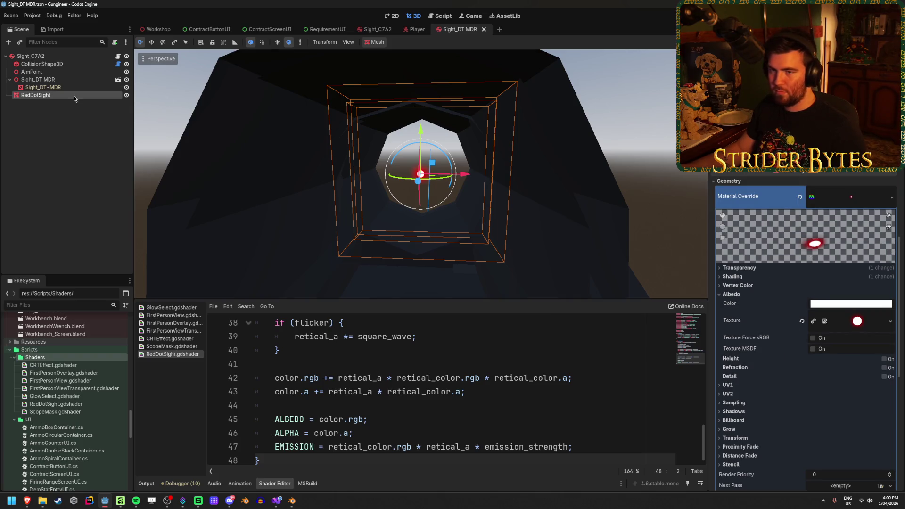
Duplicate RedDotSight, hide the original, and clear the copy's material override.
{"action": "key", "text": "ctrl+d"}
{"action": "left_click", "coordinate": [126, 94]}
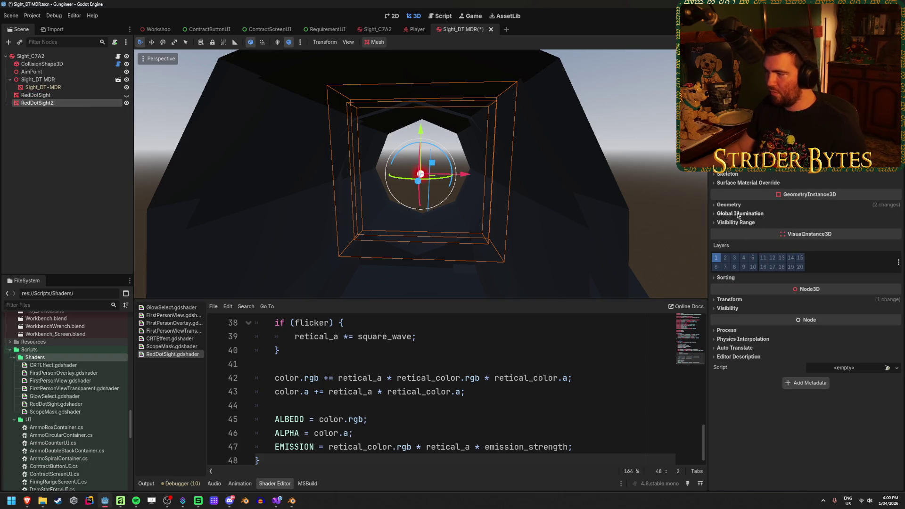
{"action": "left_click", "coordinate": [729, 205]}
{"action": "left_click", "coordinate": [799, 221]}
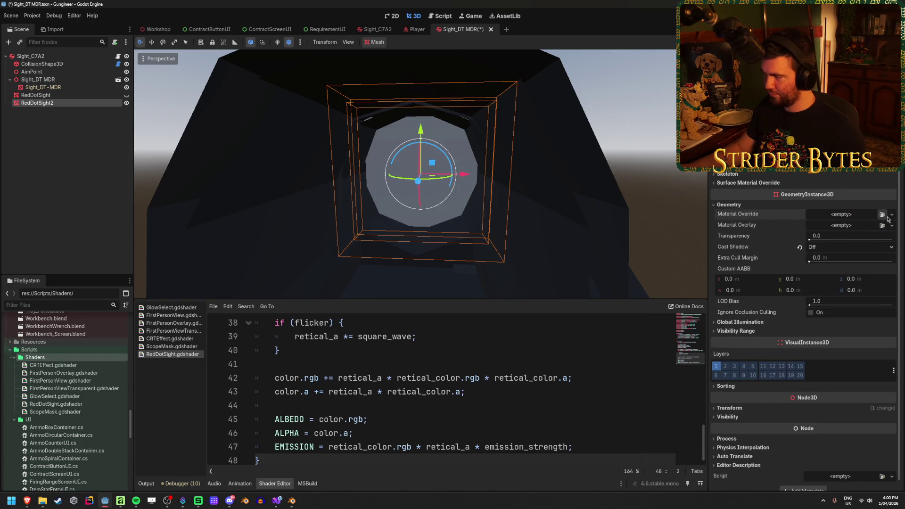
Give the copy a new ShaderMaterial using RedDotSight.gdshader and expand its Shader Parameters.
{"action": "left_click", "coordinate": [891, 215]}
{"action": "left_click", "coordinate": [856, 251]}
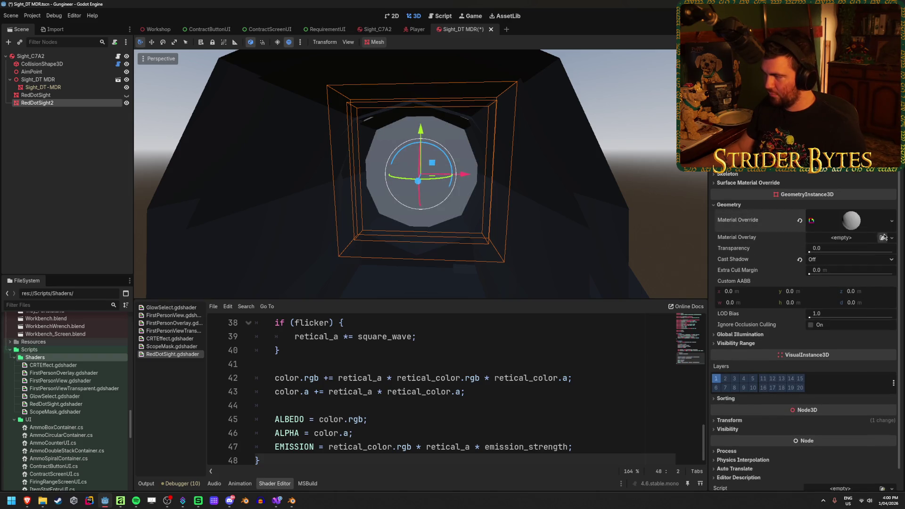
{"action": "left_click", "coordinate": [877, 236]}
{"action": "left_click", "coordinate": [879, 294]}
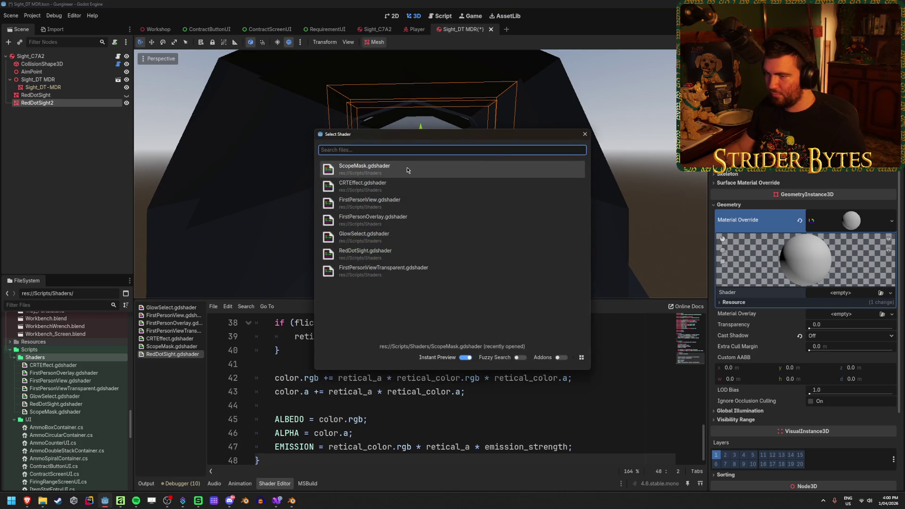
{"action": "double_click", "coordinate": [414, 253]}
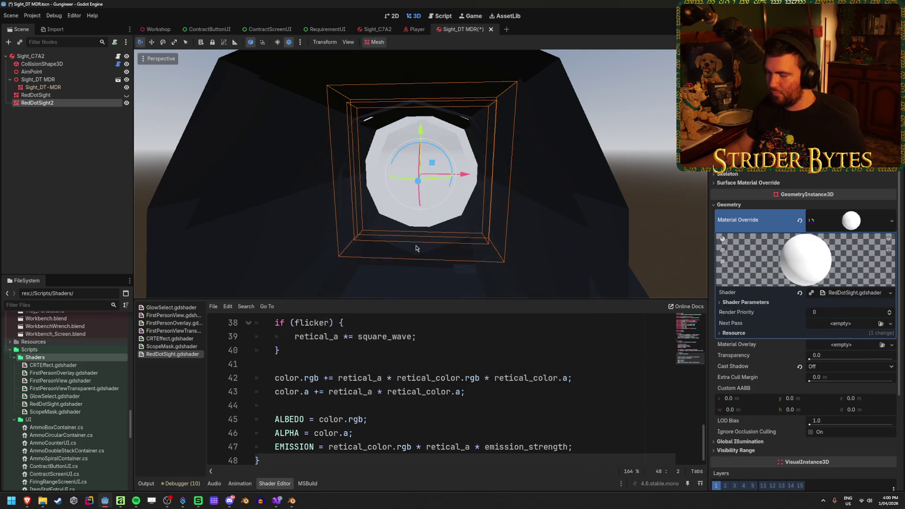
{"action": "left_click", "coordinate": [749, 303]}
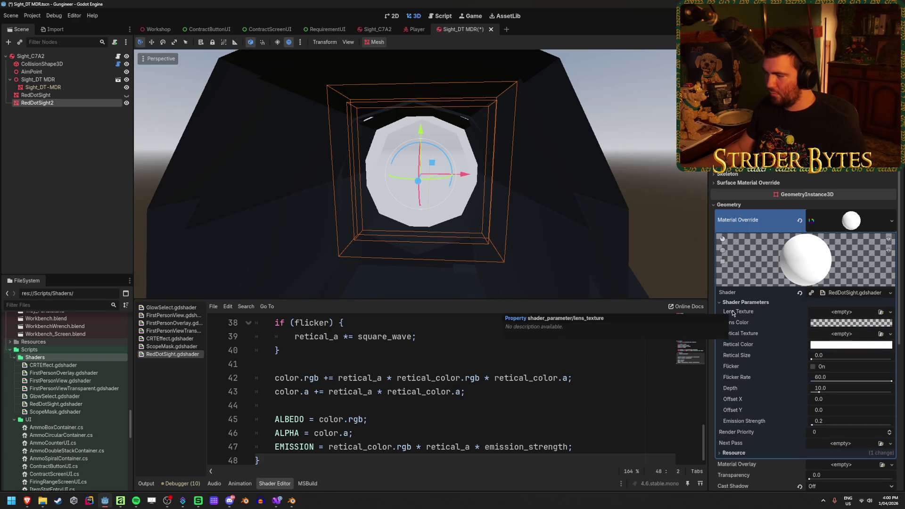
Assign the white dot image as the RedDotSight2 Retical Texture.
{"action": "left_click", "coordinate": [881, 334]}
{"action": "scroll", "coordinate": [425, 219], "scroll_direction": "down", "scroll_amount": 5}
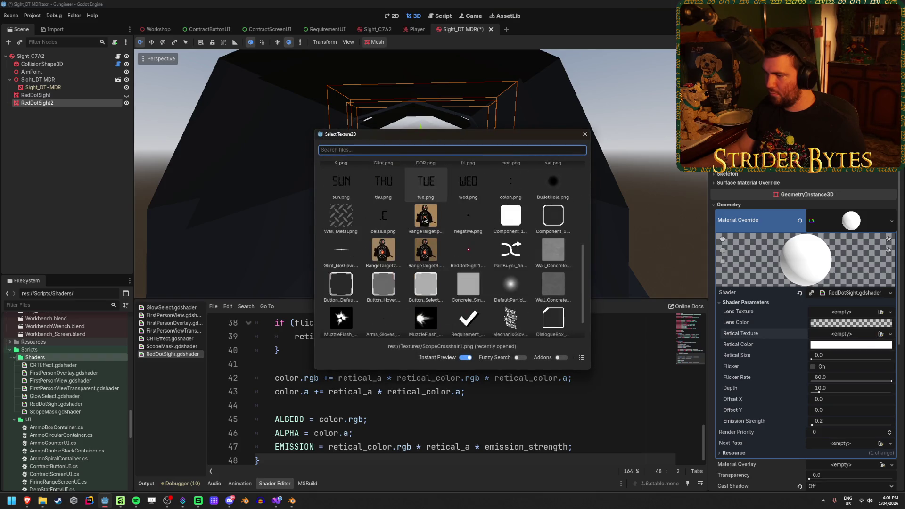
{"action": "double_click", "coordinate": [465, 200]}
{"action": "scroll", "coordinate": [466, 207], "scroll_direction": "up", "scroll_amount": 3}
Raise the Retical Size to about 3.3 so a large white dot appears in the sight.
{"action": "mouse_move", "coordinate": [473, 218]}
{"action": "left_mouse_down"}
{"action": "mouse_move", "coordinate": [538, 208]}
{"action": "mouse_move", "coordinate": [510, 214]}
{"action": "mouse_move", "coordinate": [530, 212]}
{"action": "left_mouse_up"}
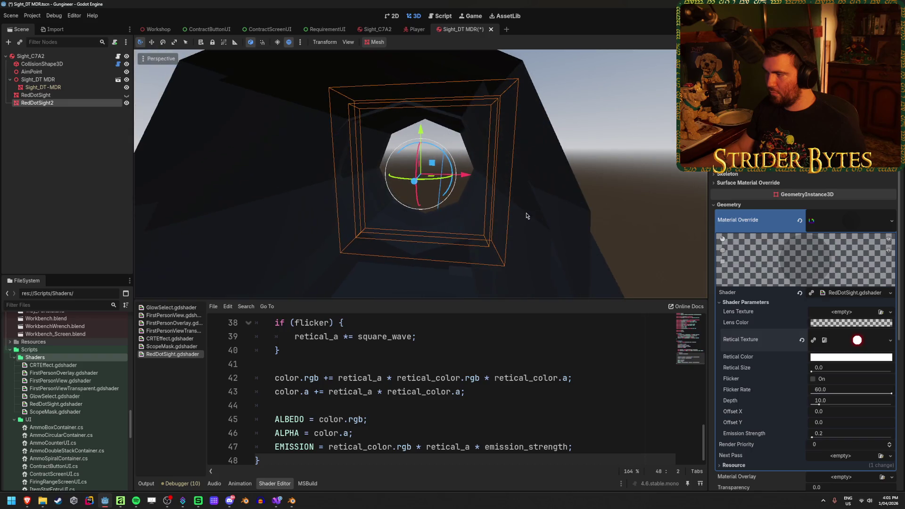
{"action": "scroll", "coordinate": [823, 234], "scroll_direction": "up", "scroll_amount": 5}
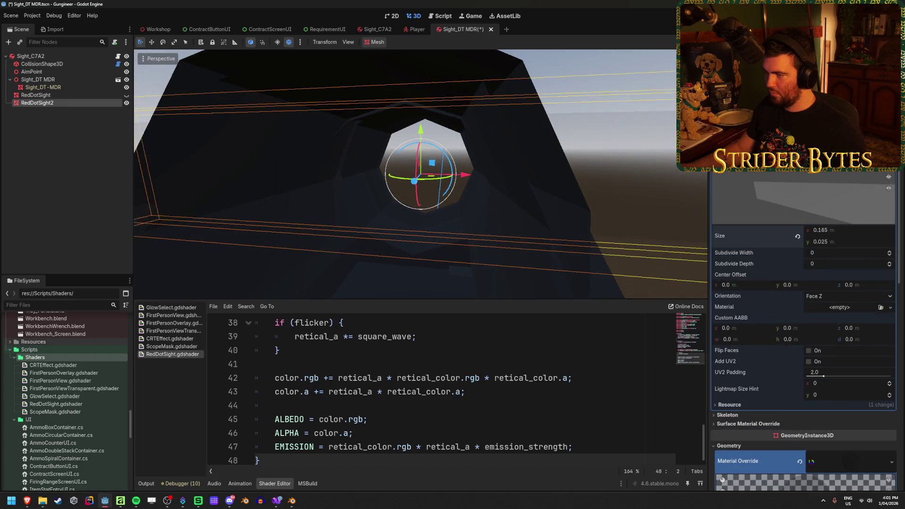
{"action": "scroll", "coordinate": [830, 248], "scroll_direction": "down", "scroll_amount": 4}
{"action": "scroll", "coordinate": [831, 249], "scroll_direction": "down", "scroll_amount": 4}
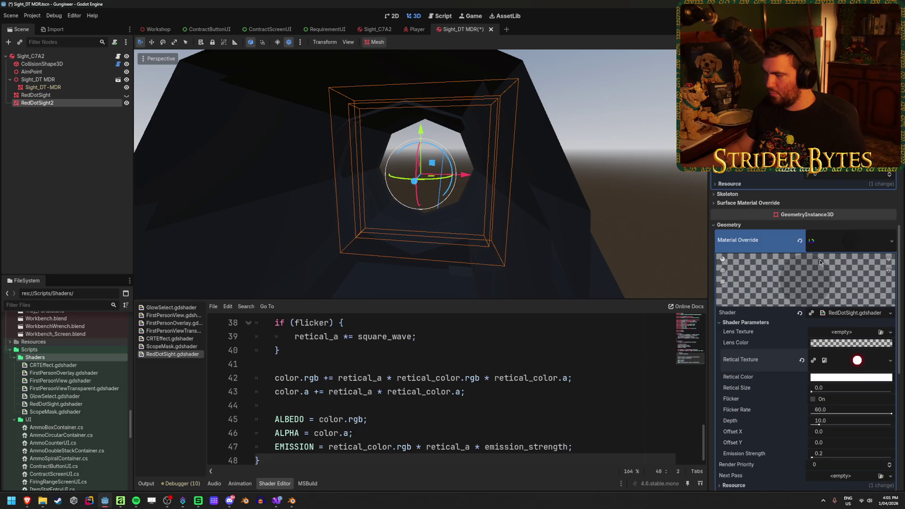
{"action": "mouse_move", "coordinate": [812, 349]}
{"action": "left_mouse_down"}
{"action": "mouse_move", "coordinate": [877, 349]}
{"action": "mouse_move", "coordinate": [809, 348]}
{"action": "mouse_move", "coordinate": [816, 348]}
{"action": "left_mouse_up"}
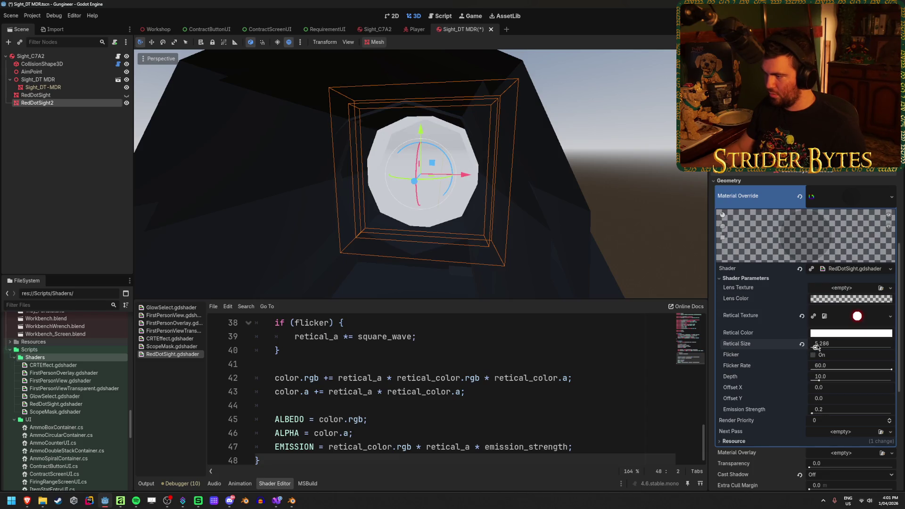
Change the Retical Color from white to red (ff0000).
{"action": "left_click", "coordinate": [834, 333]}
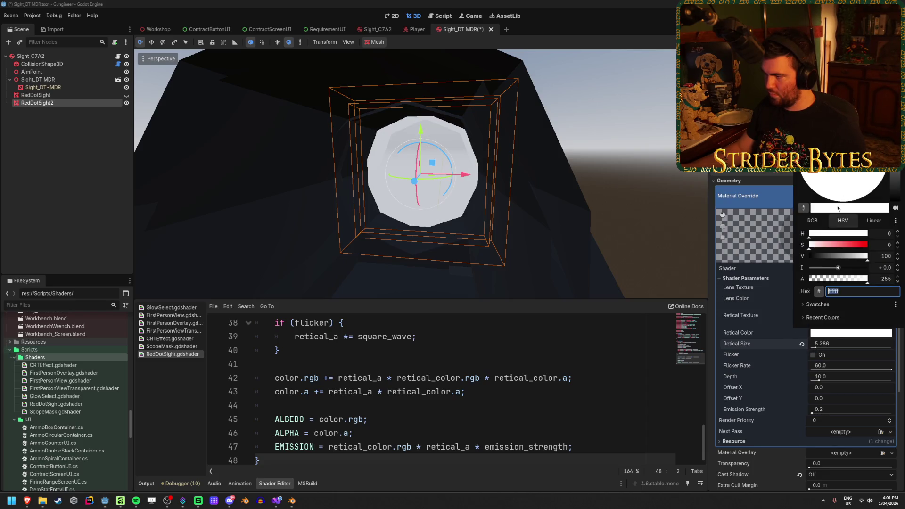
{"action": "mouse_move", "coordinate": [835, 241]}
{"action": "left_mouse_down"}
{"action": "mouse_move", "coordinate": [881, 248]}
{"action": "mouse_move", "coordinate": [807, 245]}
{"action": "mouse_move", "coordinate": [902, 242]}
{"action": "left_mouse_up"}
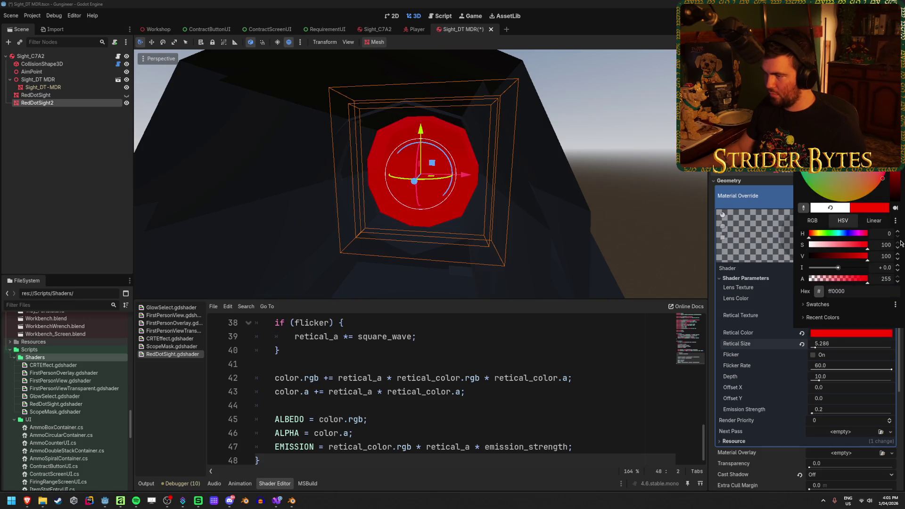
{"action": "left_click", "coordinate": [815, 347]}
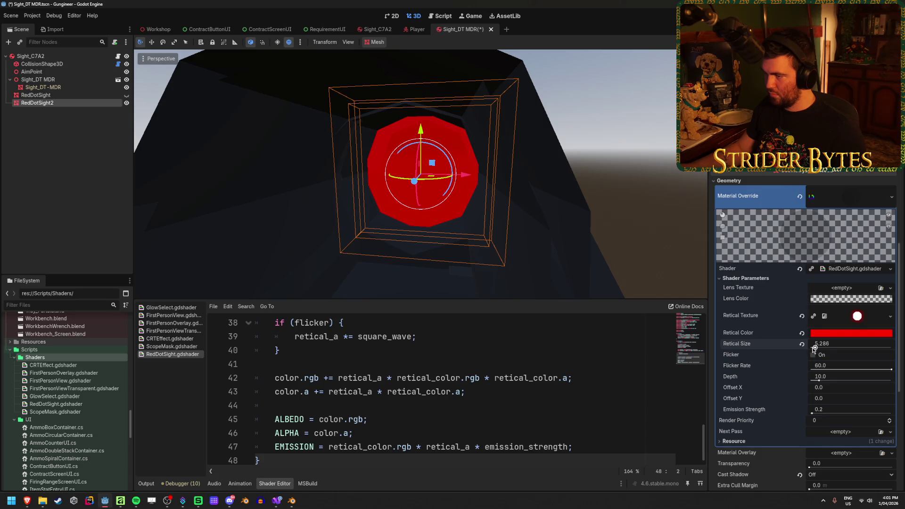
Set the Retical Size to 0.1.
{"action": "left_click", "coordinate": [816, 347]}
{"action": "key", "text": "BackSpace"}
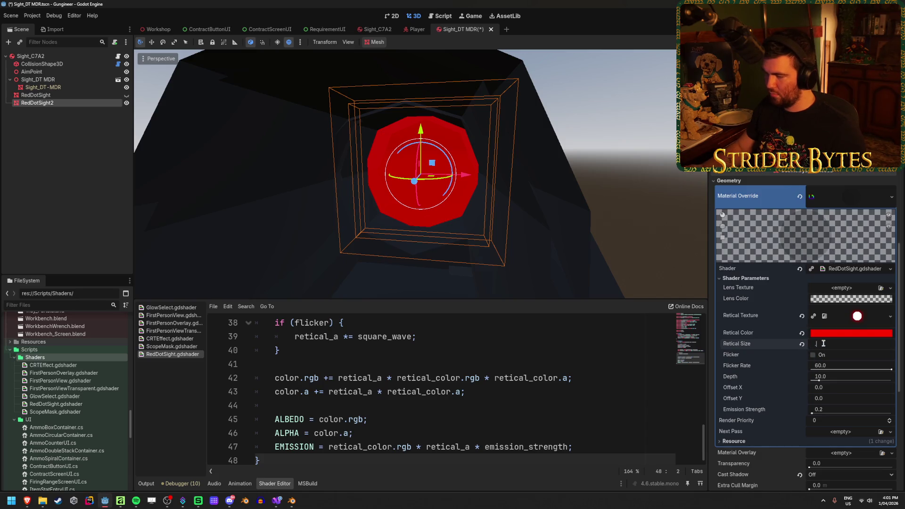
{"action": "type", "text": "0.1"}
{"action": "key", "text": "Return"}
{"action": "scroll", "coordinate": [493, 181], "scroll_direction": "up", "scroll_amount": 2}
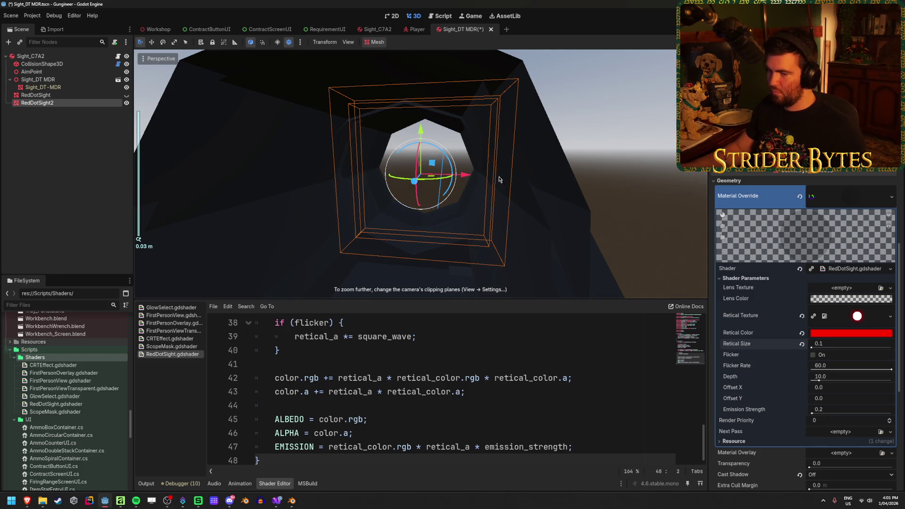
{"action": "left_click_drag", "start_coordinate": [521, 161], "coordinate": [527, 168]}
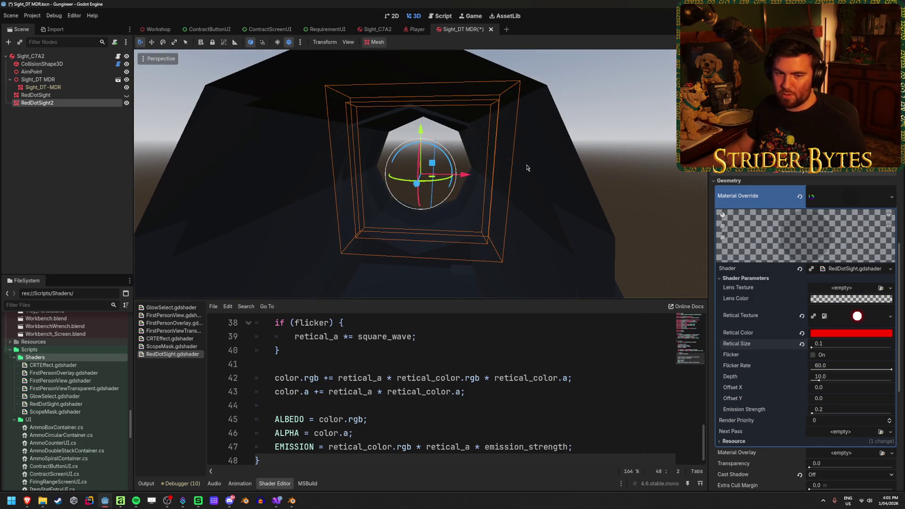
Try Retical Size 0.5 and 0.25, then settle on 0.691.
{"action": "left_click", "coordinate": [820, 344]}
{"action": "type", "text": ".5"}
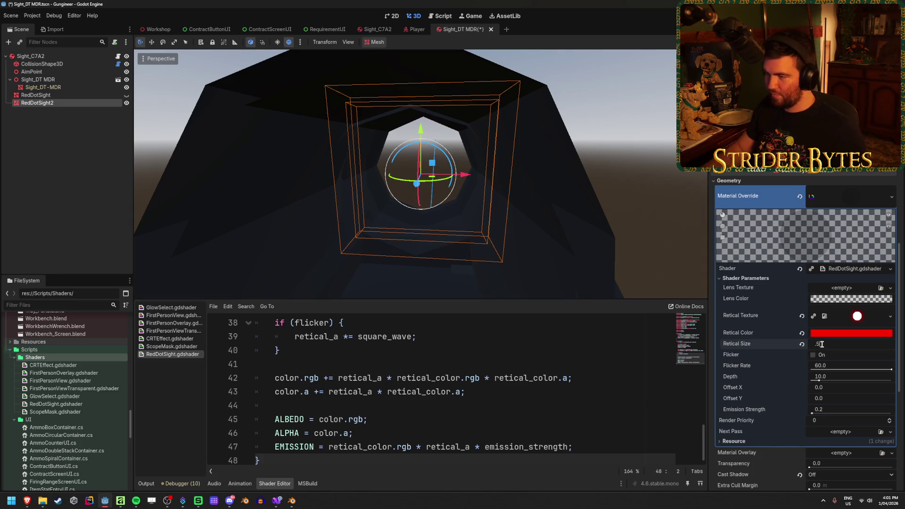
{"action": "key", "text": "Return"}
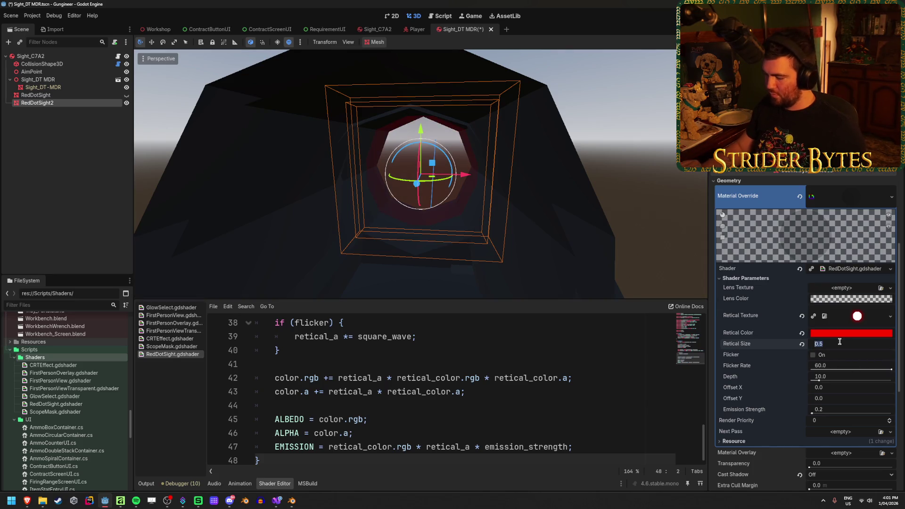
{"action": "type", "text": ".25"}
{"action": "key", "text": "Return"}
{"action": "left_click_drag", "start_coordinate": [599, 176], "coordinate": [605, 179]}
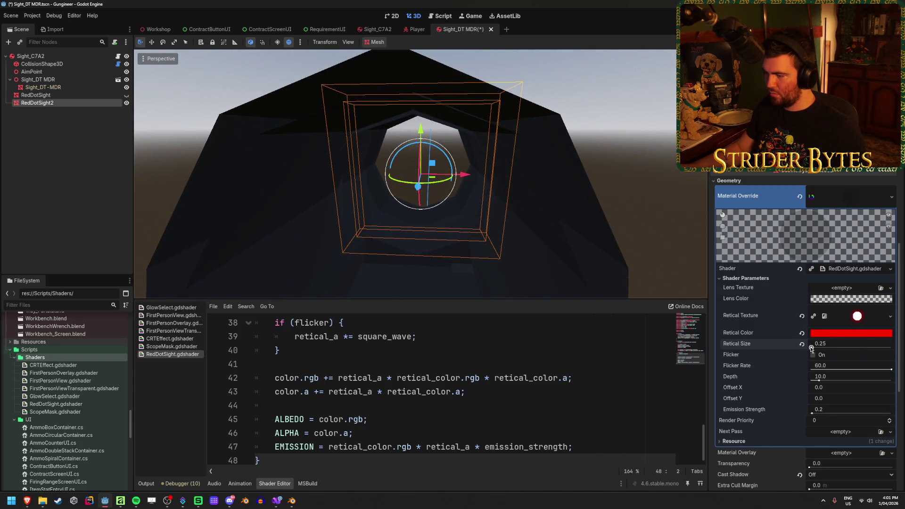
{"action": "left_click_drag", "start_coordinate": [811, 348], "coordinate": [817, 347]}
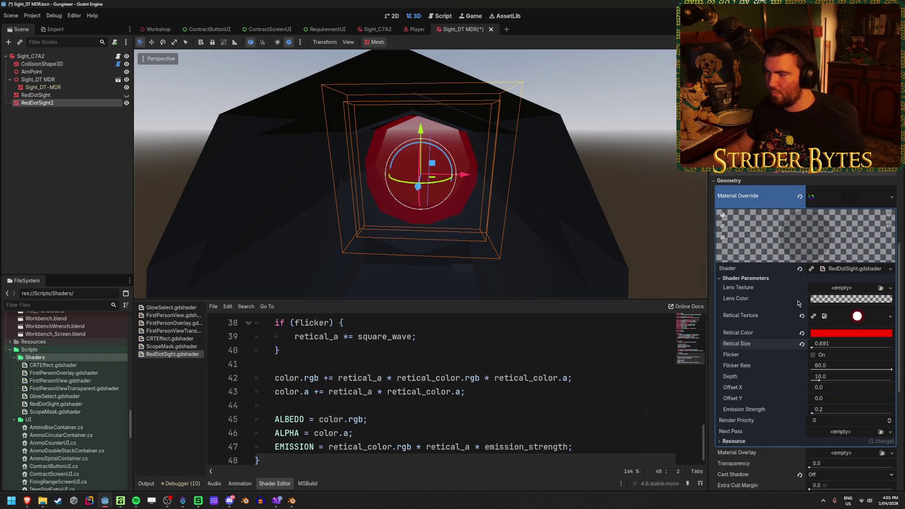
{"action": "left_click", "coordinate": [880, 288]}
Assign the Concrete_Rough texture as the lens texture and frame the reticle quad.
{"action": "double_click", "coordinate": [426, 212]}
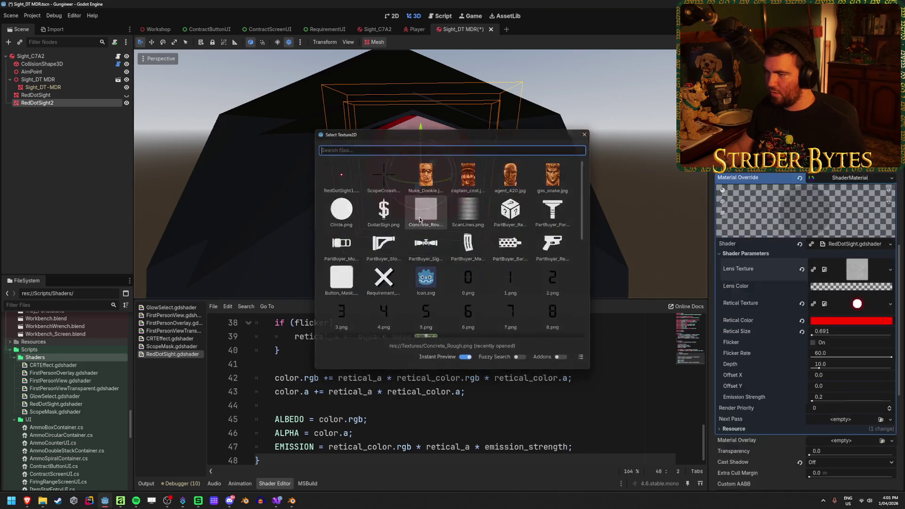
{"action": "key", "text": "KP_6"}
{"action": "key", "text": "KP_6"}
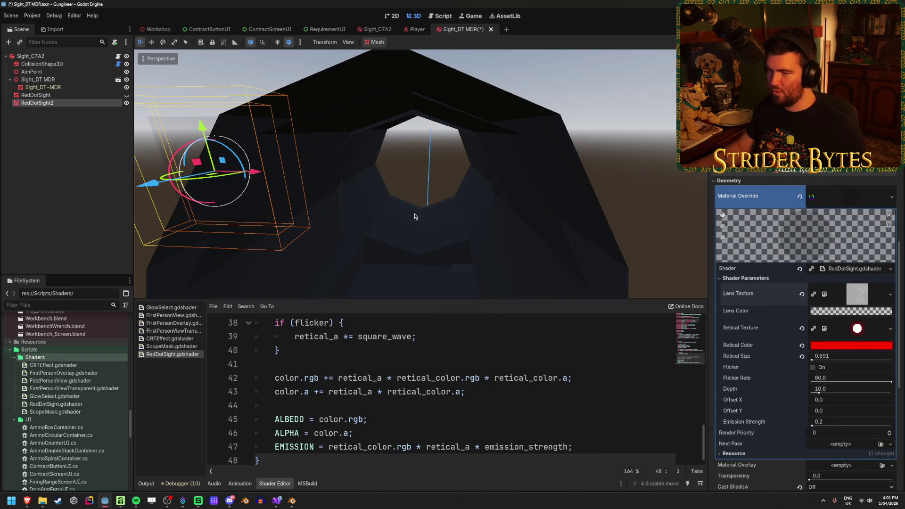
{"action": "key", "text": "f"}
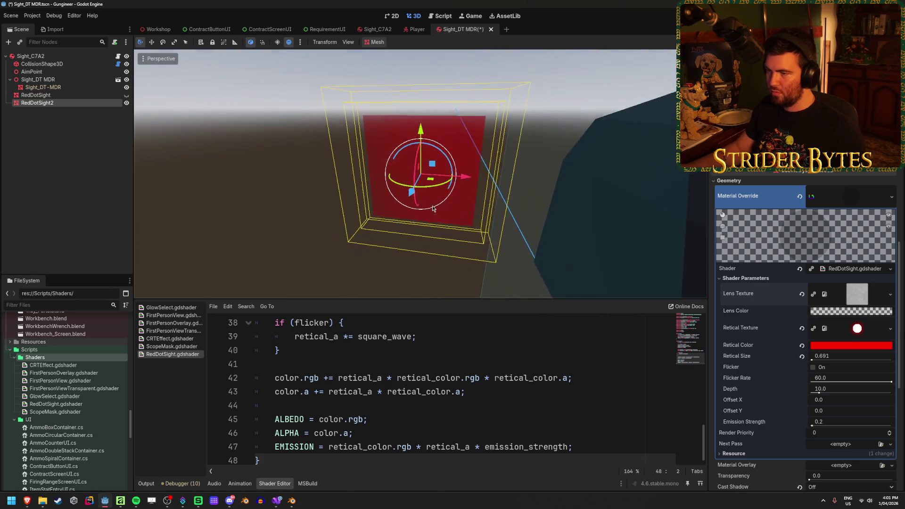
{"action": "left_click", "coordinate": [858, 328]}
{"action": "left_click", "coordinate": [857, 329]}
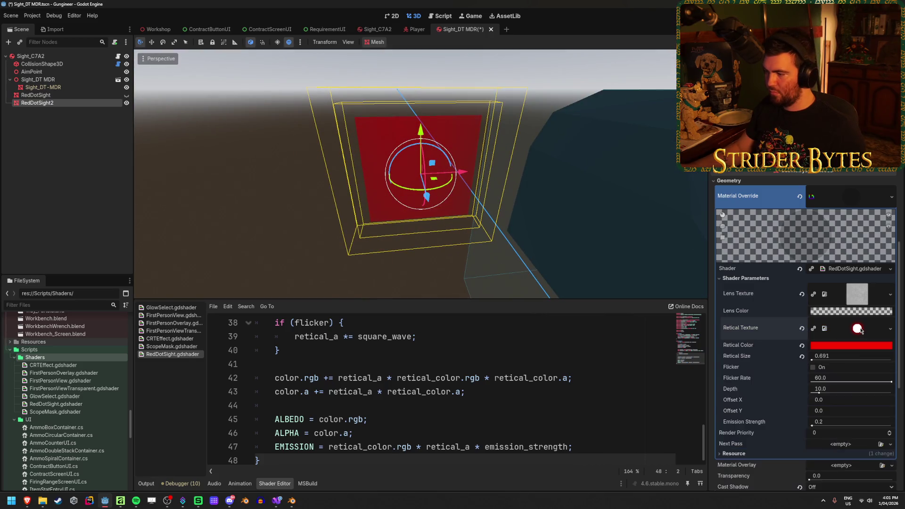
Revert the Retical Color to white, clear the Lens Texture, and turn Flicker on.
{"action": "left_click", "coordinate": [801, 345]}
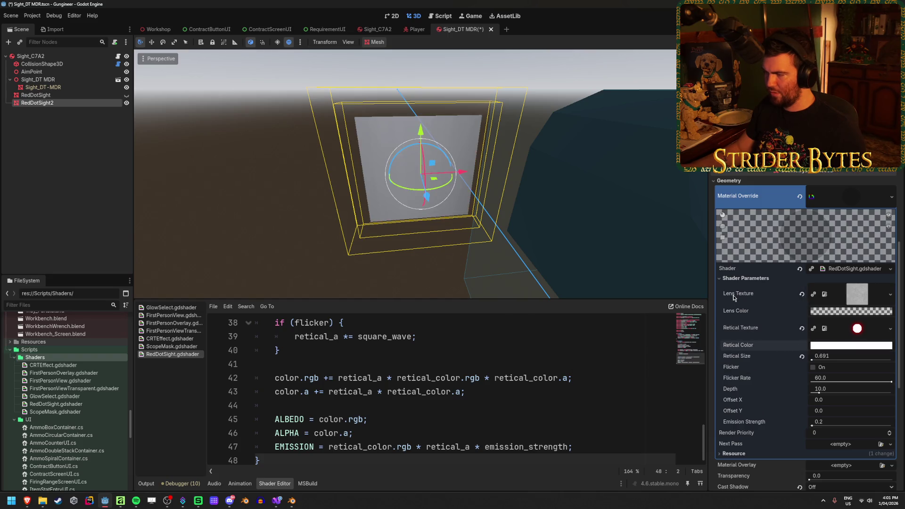
{"action": "left_click", "coordinate": [801, 294]}
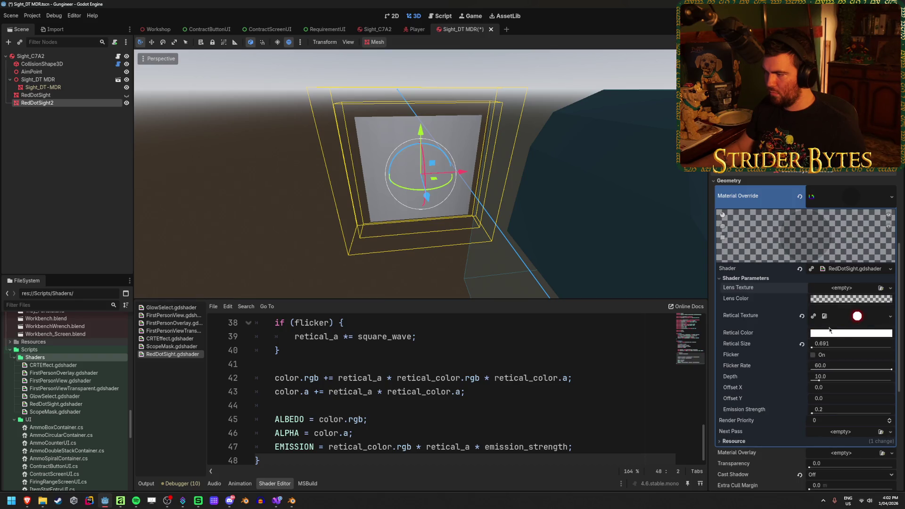
{"action": "left_click", "coordinate": [813, 356]}
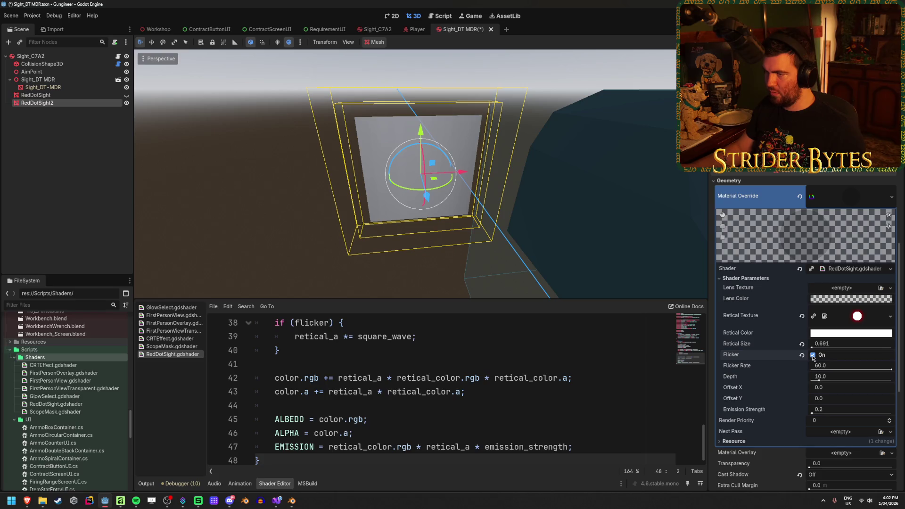
Orbit to face the sight, then check the browser's Reflector Sight shader page.
{"action": "mouse_move", "coordinate": [443, 189]}
{"action": "left_mouse_down"}
{"action": "mouse_move", "coordinate": [424, 179]}
{"action": "mouse_move", "coordinate": [415, 198]}
{"action": "mouse_move", "coordinate": [439, 170]}
{"action": "mouse_move", "coordinate": [452, 191]}
{"action": "mouse_move", "coordinate": [289, 250]}
{"action": "left_mouse_up"}
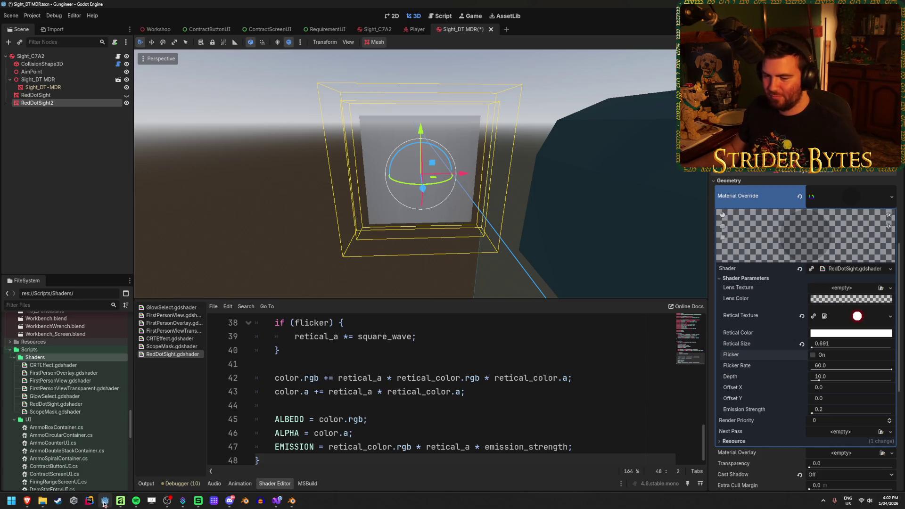
{"action": "mouse_move", "coordinate": [185, 491]}
{"action": "left_click", "coordinate": [27, 500]}
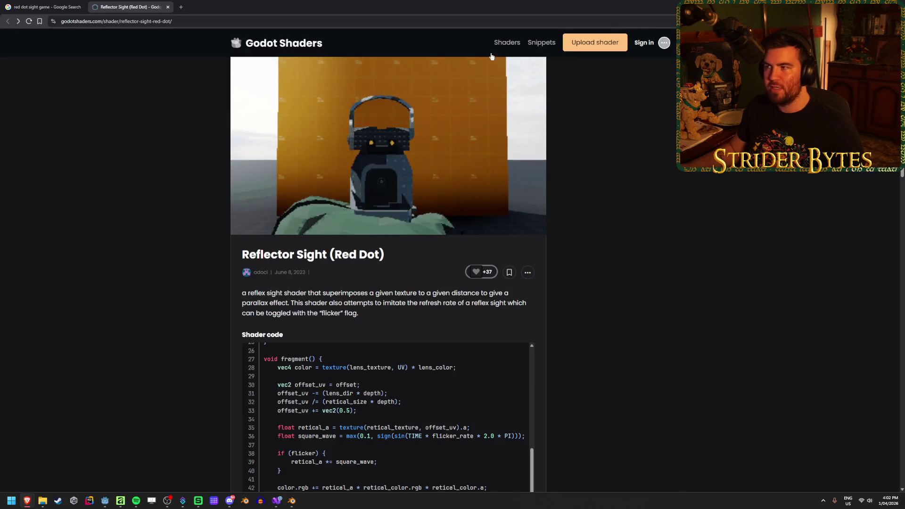
{"action": "key", "text": "alt+Tab"}
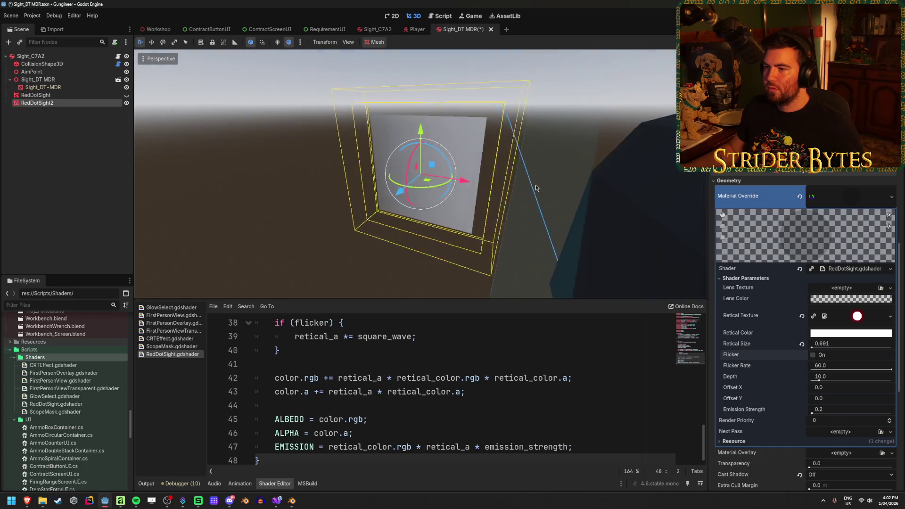
Reselect RedDotSight2 and scroll the Inspector to its Shader Parameters.
{"action": "scroll", "coordinate": [471, 184], "scroll_direction": "down", "scroll_amount": 6}
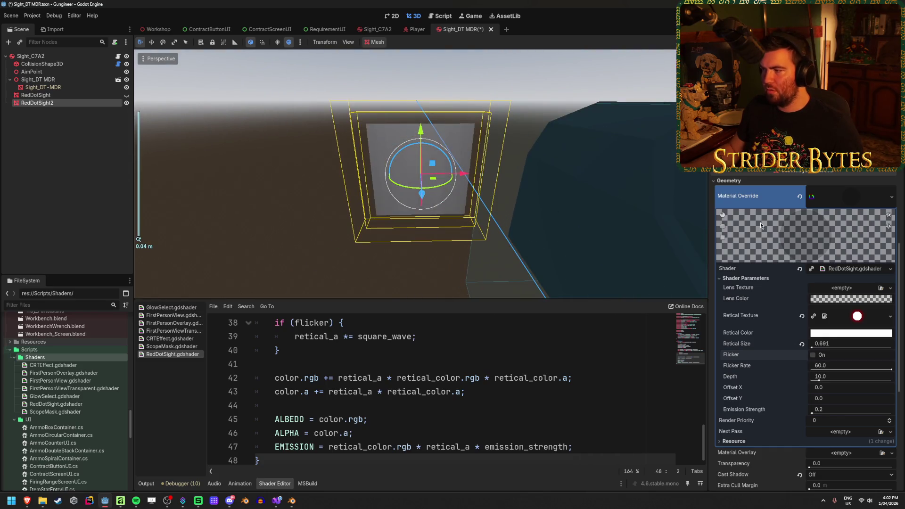
{"action": "left_click", "coordinate": [71, 95]}
{"action": "left_click", "coordinate": [75, 102]}
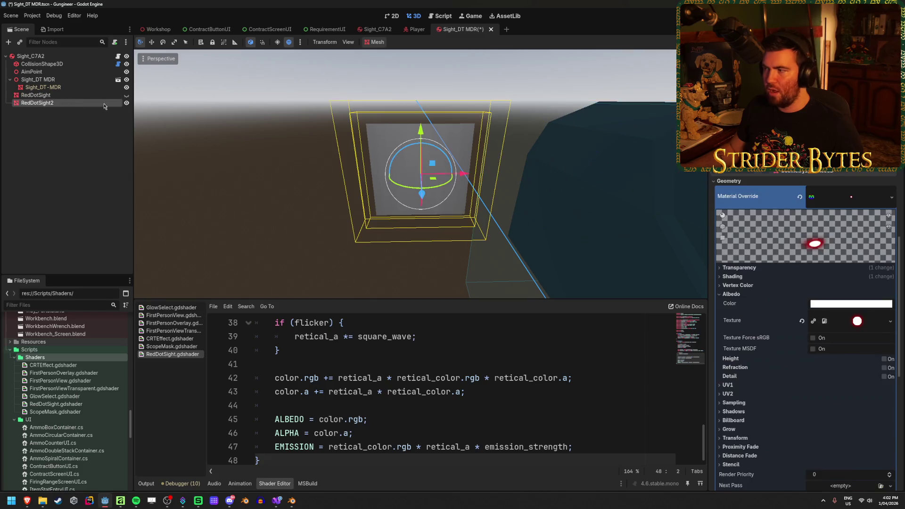
{"action": "scroll", "coordinate": [748, 241], "scroll_direction": "down", "scroll_amount": 5}
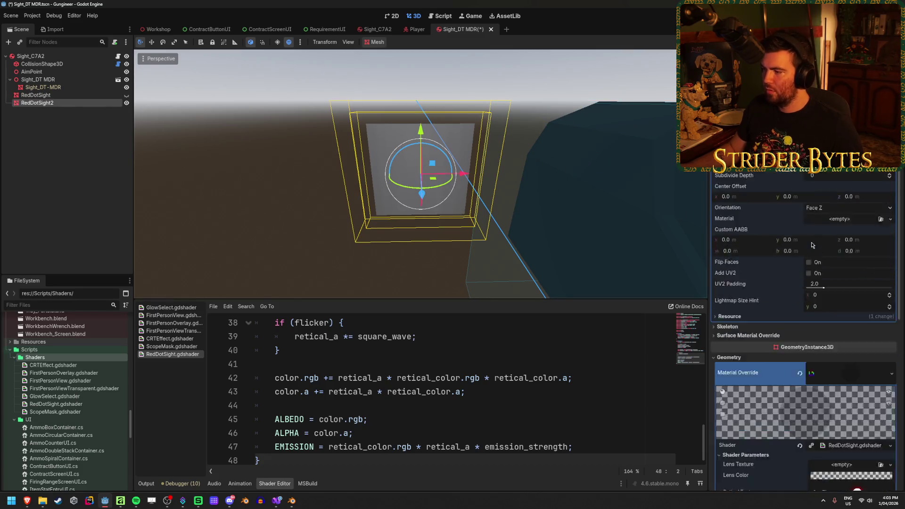
{"action": "scroll", "coordinate": [742, 240], "scroll_direction": "down", "scroll_amount": 1}
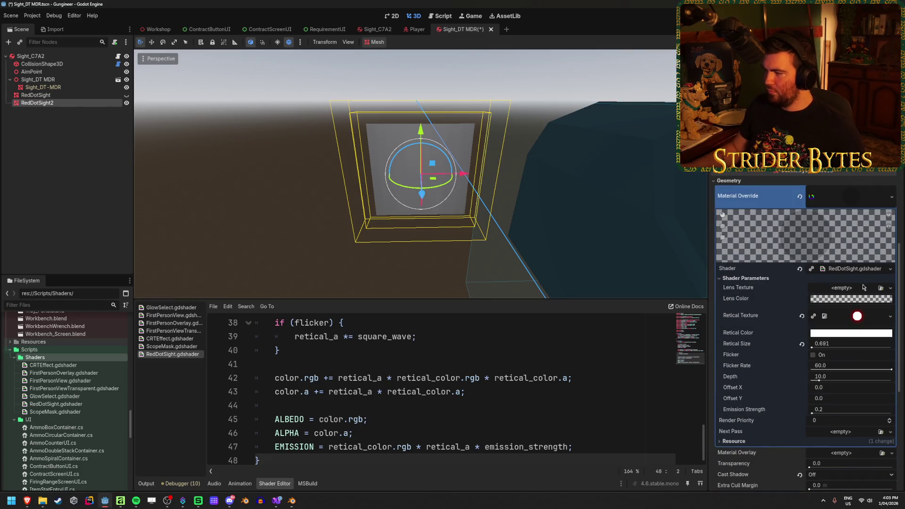
Set the Lens Color to fully transparent black (00000000).
{"action": "left_click", "coordinate": [845, 299]}
{"action": "mouse_move", "coordinate": [821, 245]}
{"action": "left_mouse_down"}
{"action": "mouse_move", "coordinate": [839, 246]}
{"action": "mouse_move", "coordinate": [777, 244]}
{"action": "mouse_move", "coordinate": [831, 250]}
{"action": "mouse_move", "coordinate": [783, 250]}
{"action": "left_mouse_up"}
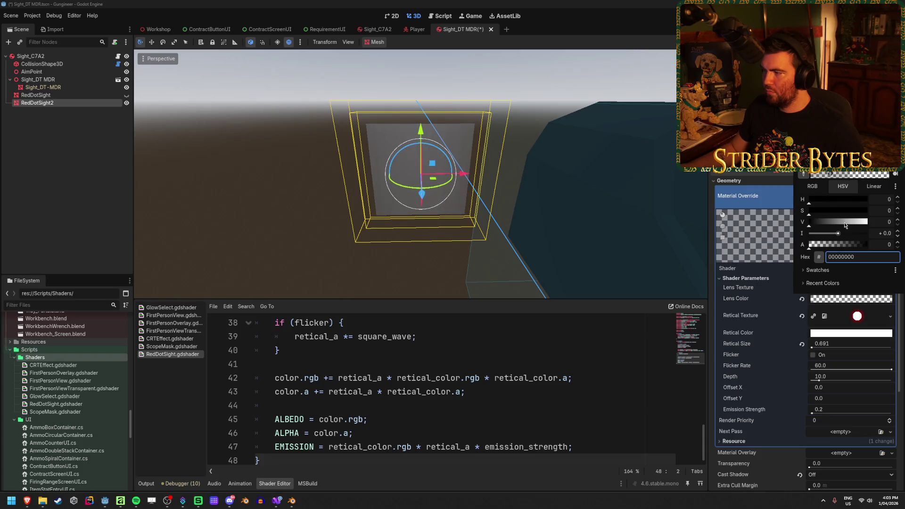
{"action": "mouse_move", "coordinate": [820, 222]}
{"action": "left_mouse_down"}
{"action": "mouse_move", "coordinate": [839, 222]}
{"action": "mouse_move", "coordinate": [718, 230]}
{"action": "left_mouse_up"}
{"action": "left_click", "coordinate": [769, 245]}
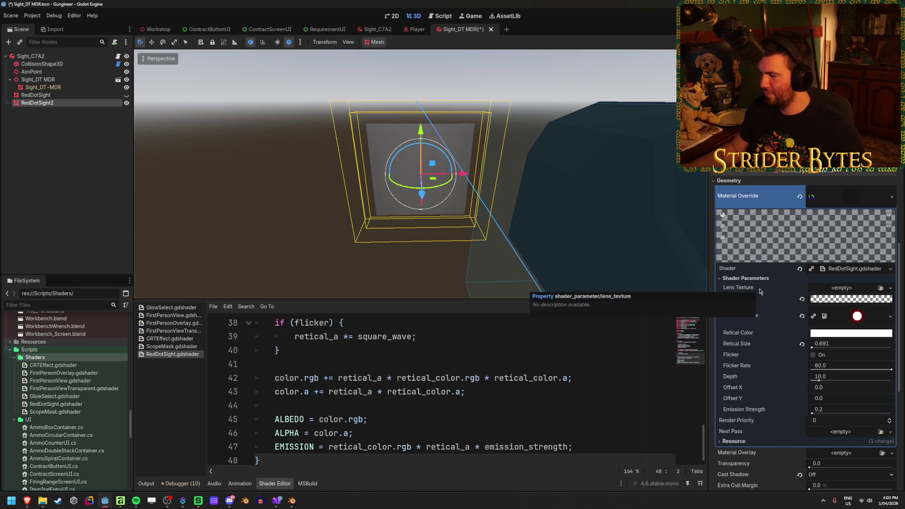
{"action": "scroll", "coordinate": [759, 291], "scroll_direction": "down", "scroll_amount": 1}
{"action": "scroll", "coordinate": [759, 291], "scroll_direction": "up", "scroll_amount": 1}
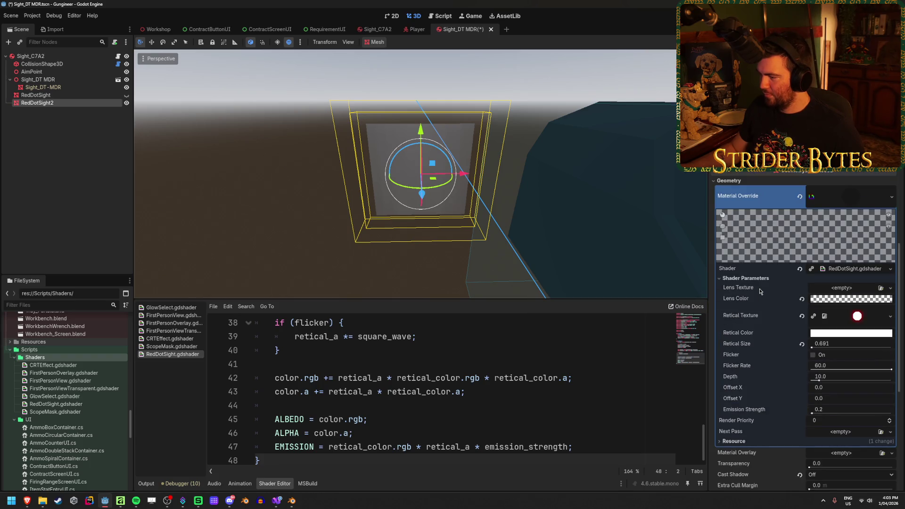
{"action": "scroll", "coordinate": [759, 291], "scroll_direction": "down", "scroll_amount": 1}
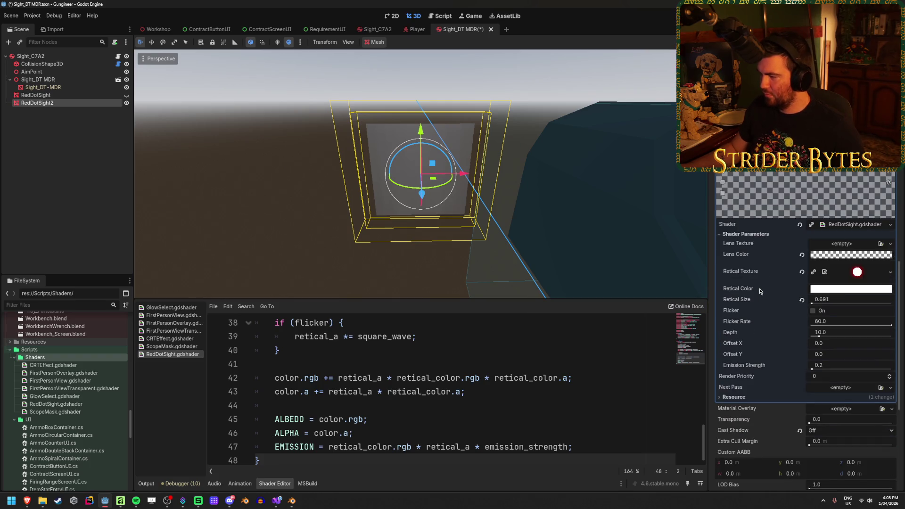
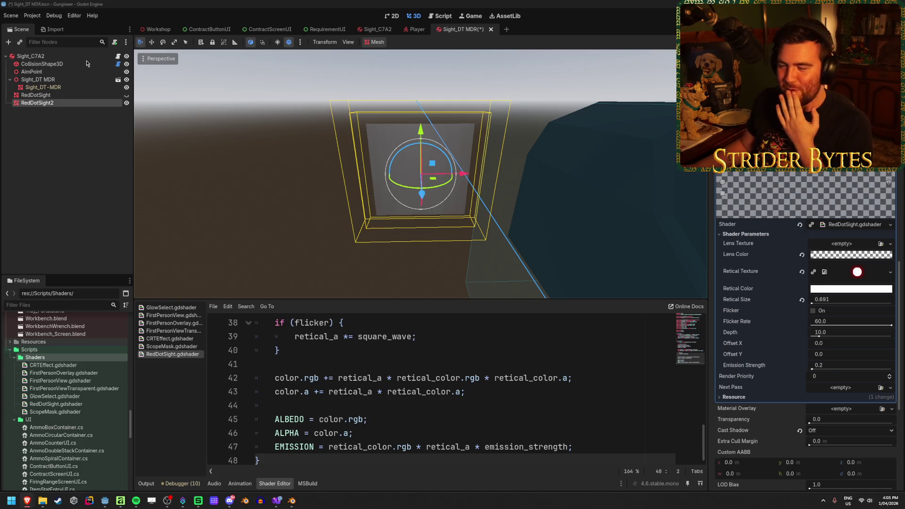
Switch from the Godot red-dot-sight scene to the CURSE WORDS Steam store page in Brave.
{"action": "key", "text": "alt+Tab"}
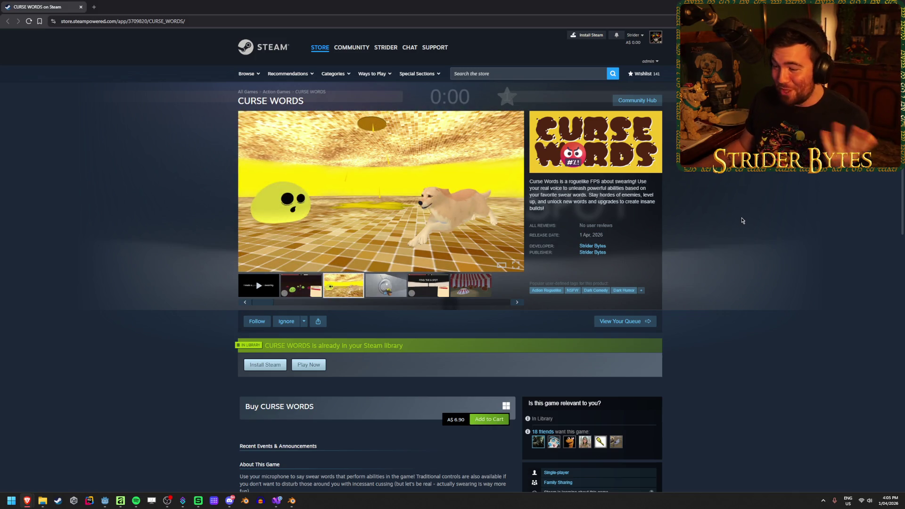
Browse the CURSE WORDS screenshots, ending back on FIND THE G SPOT.
{"action": "left_click", "coordinate": [439, 291]}
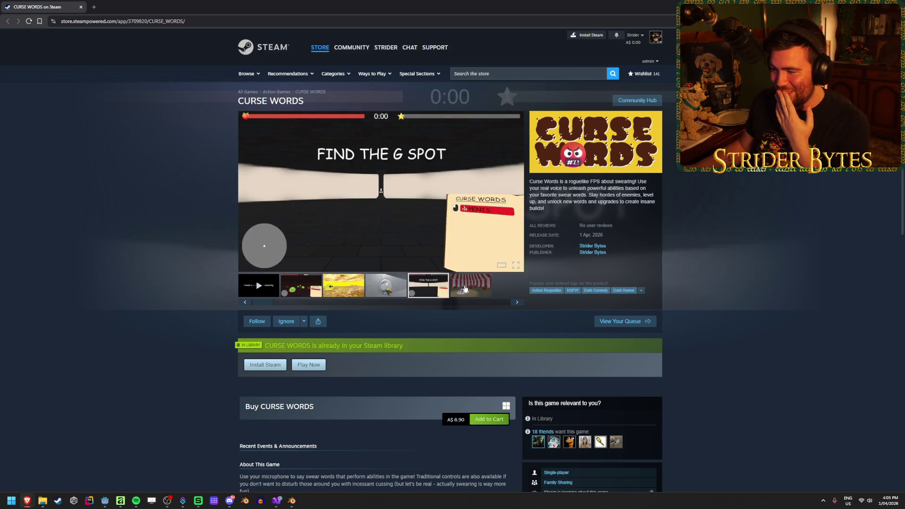
{"action": "left_click", "coordinate": [464, 289]}
{"action": "left_click", "coordinate": [432, 289]}
{"action": "left_click", "coordinate": [344, 285]}
{"action": "left_click", "coordinate": [395, 290]}
{"action": "left_click", "coordinate": [301, 285]}
{"action": "left_click", "coordinate": [430, 284]}
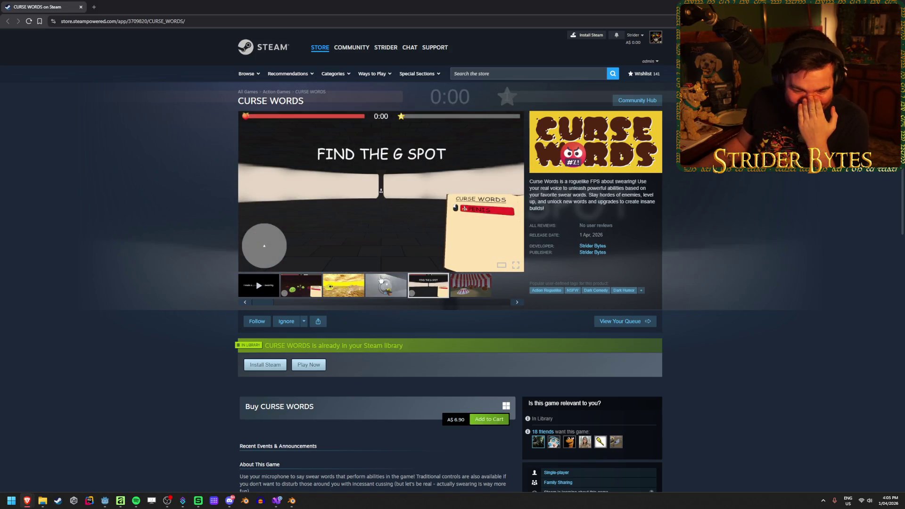
Scroll down the store page to read About This Game, then scroll back up.
{"action": "key", "text": "alt+Tab"}
{"action": "left_click", "coordinate": [136, 307]}
{"action": "scroll", "coordinate": [140, 297], "scroll_direction": "down", "scroll_amount": 3}
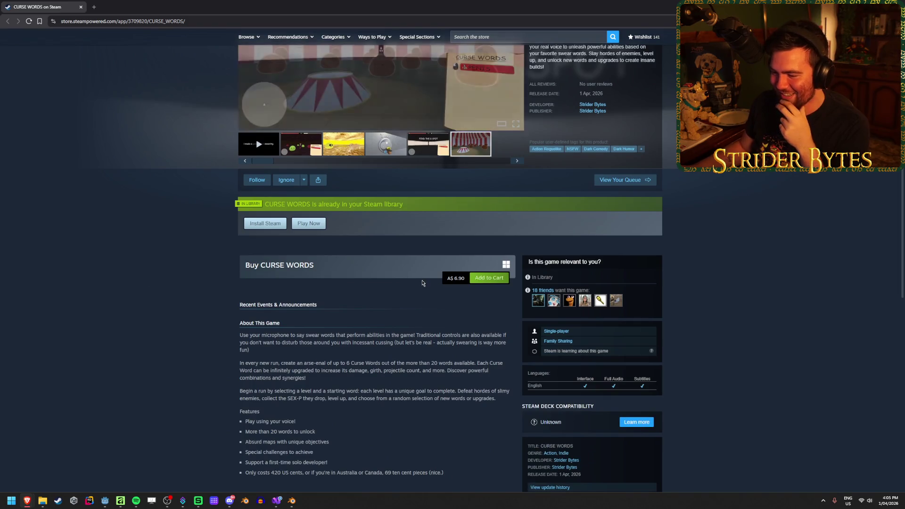
{"action": "scroll", "coordinate": [422, 283], "scroll_direction": "down", "scroll_amount": 2}
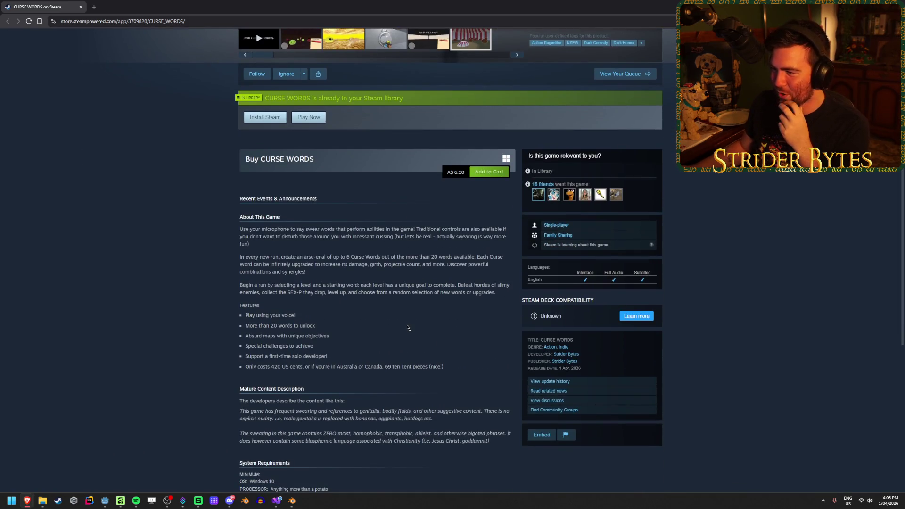
{"action": "scroll", "coordinate": [127, 286], "scroll_direction": "up", "scroll_amount": 5}
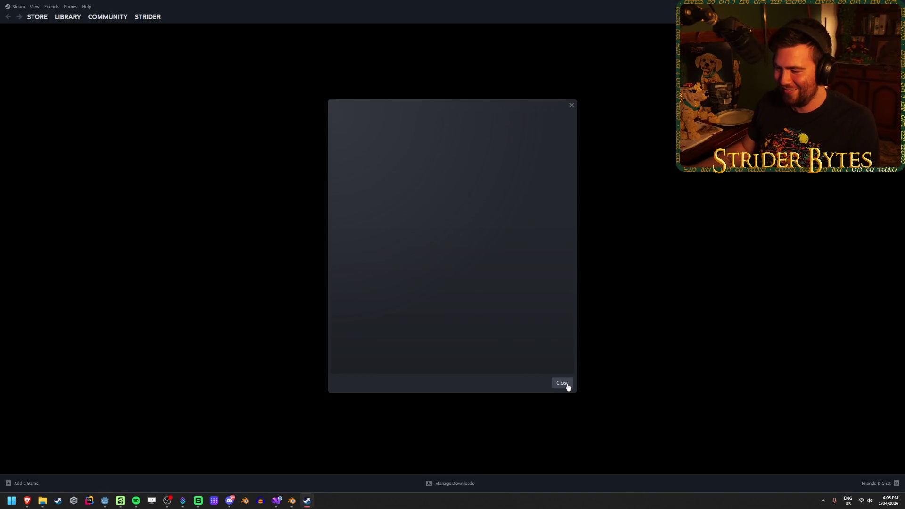
Dismiss the promotional pop-up and search the library home for 'curse'.
{"action": "left_click", "coordinate": [565, 384]}
{"action": "left_click", "coordinate": [74, 29]}
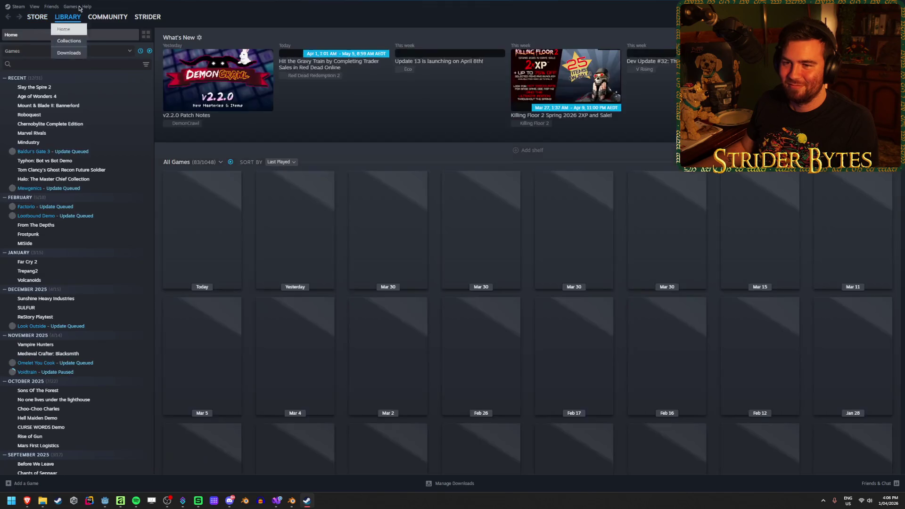
{"action": "left_click", "coordinate": [65, 63]}
{"action": "type", "text": "curse"}
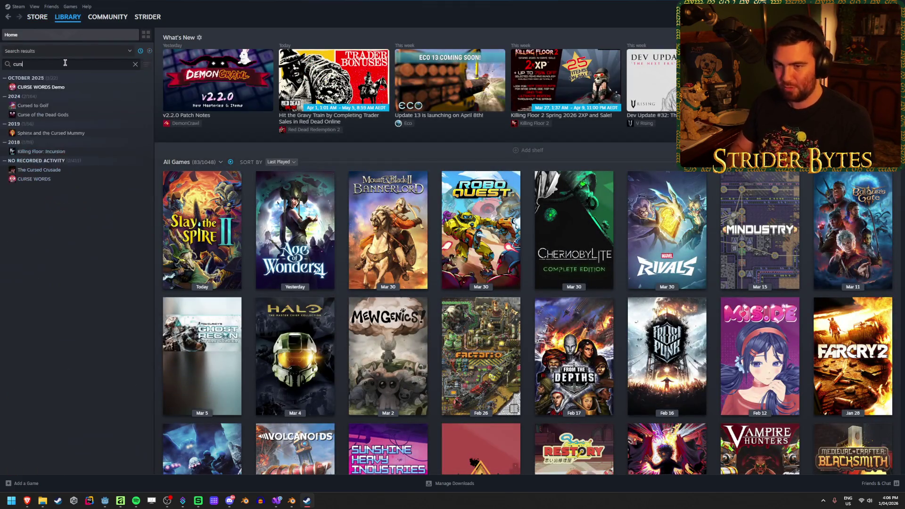
Install CURSE WORDS to Local Drive (C:) and return to the Godot editor.
{"action": "left_click", "coordinate": [50, 162]}
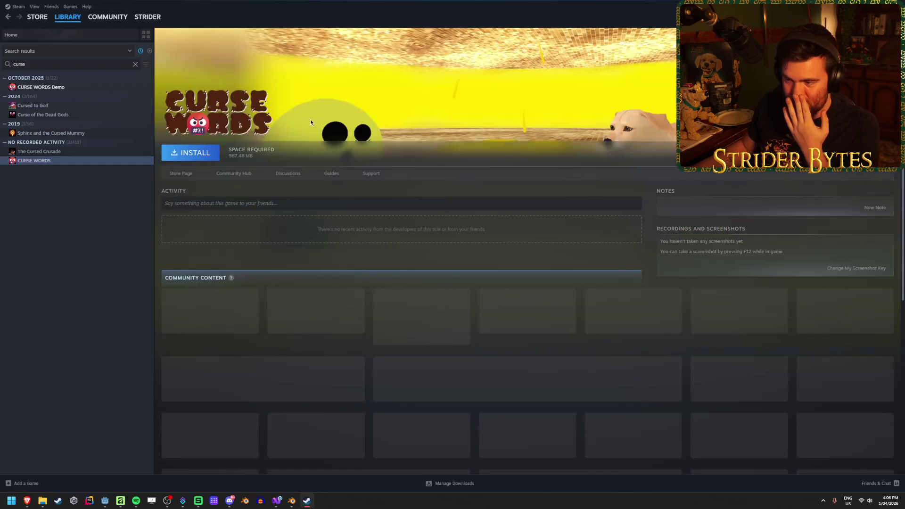
{"action": "left_click", "coordinate": [198, 155]}
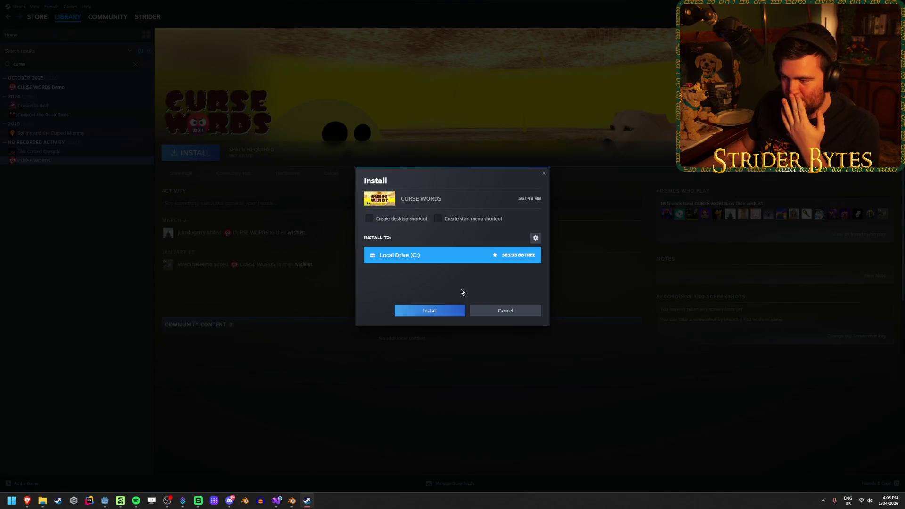
{"action": "left_click", "coordinate": [445, 312]}
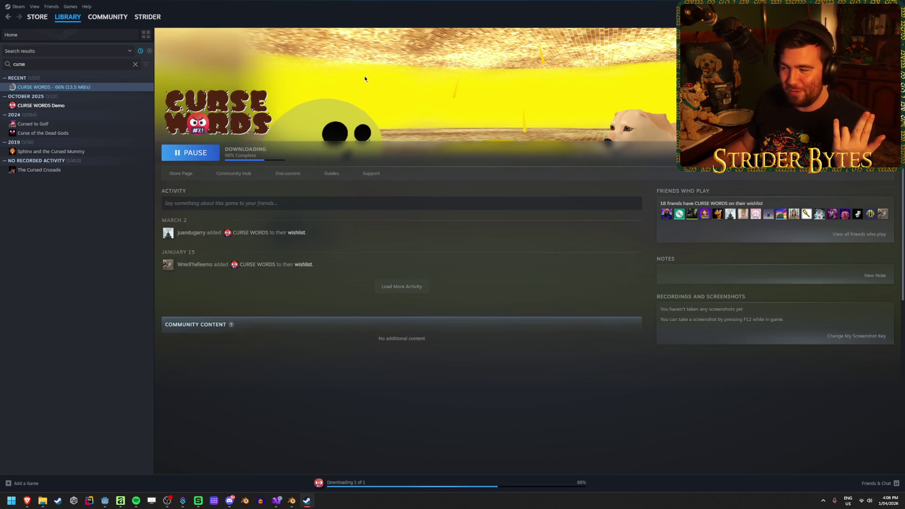
{"action": "key", "text": "alt+Tab"}
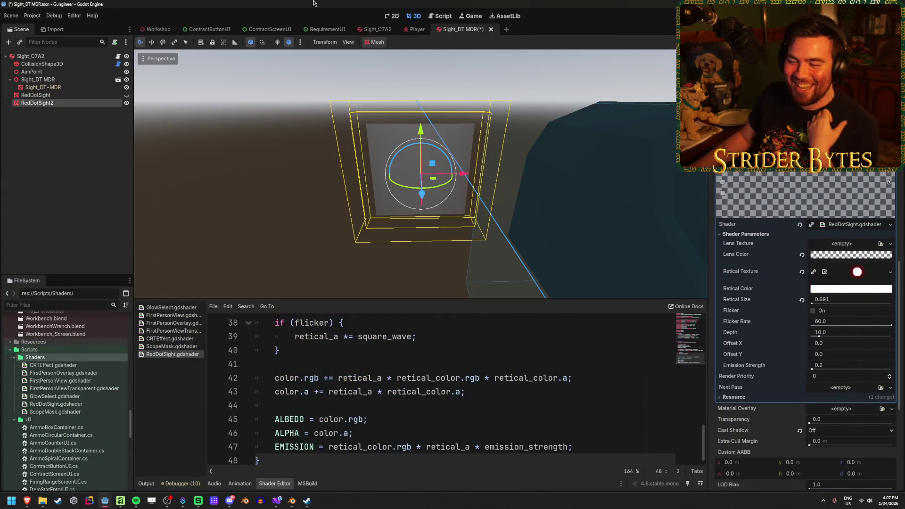
Save the Sight_DT MDR scene with Ctrl+S.
{"action": "key", "text": "ctrl+s"}
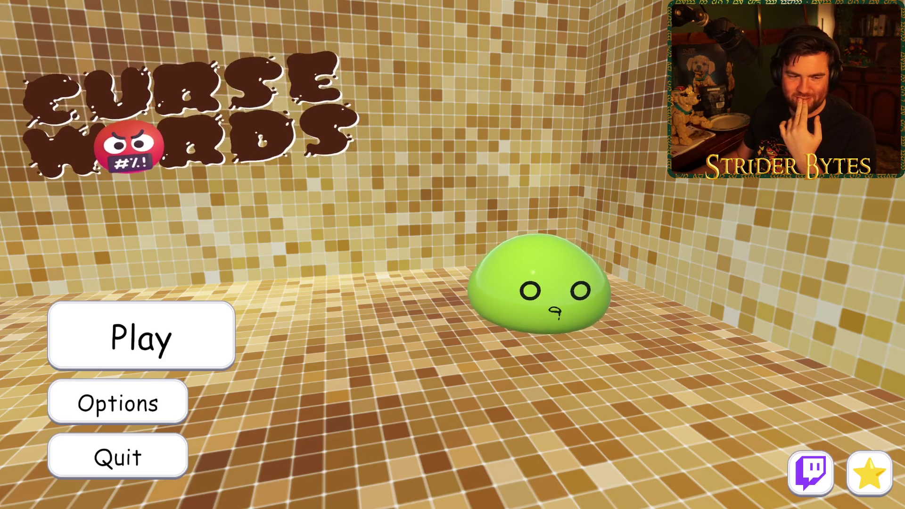
Lower the game volume to about half, keeping Borderless Window screen mode.
{"action": "left_click", "coordinate": [120, 404]}
{"action": "left_click_drag", "start_coordinate": [558, 142], "coordinate": [462, 148]}
{"action": "left_click", "coordinate": [430, 297]}
{"action": "left_click", "coordinate": [410, 296]}
{"action": "left_click", "coordinate": [617, 48]}
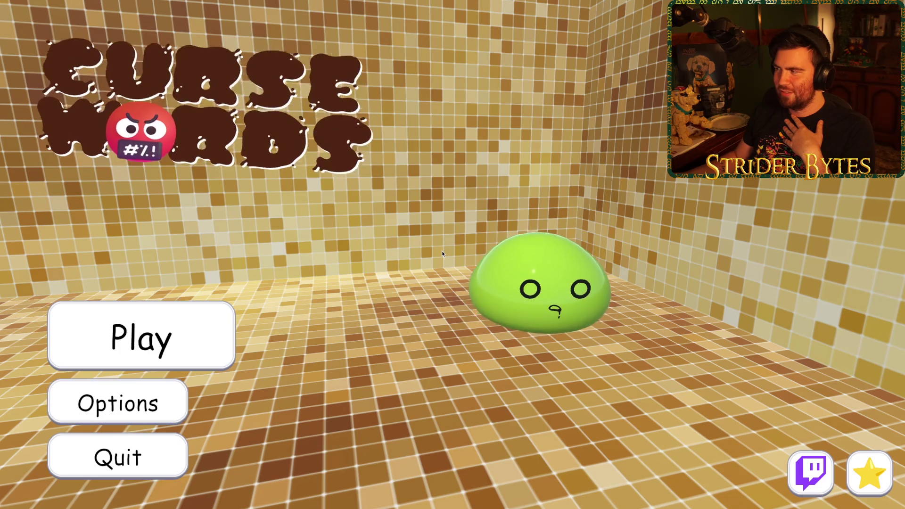
Read and dismiss the how-to-play instructions, then open Level Select.
{"action": "key", "text": "Return"}
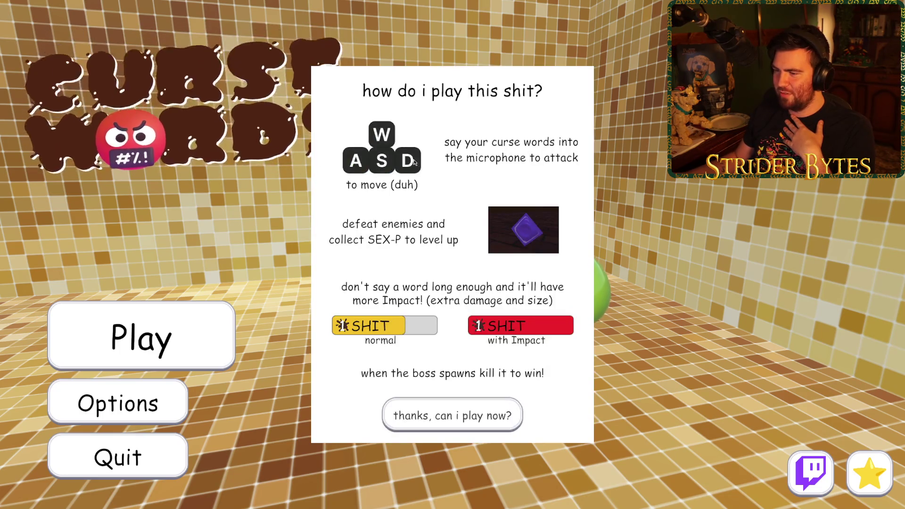
{"action": "left_click", "coordinate": [463, 417]}
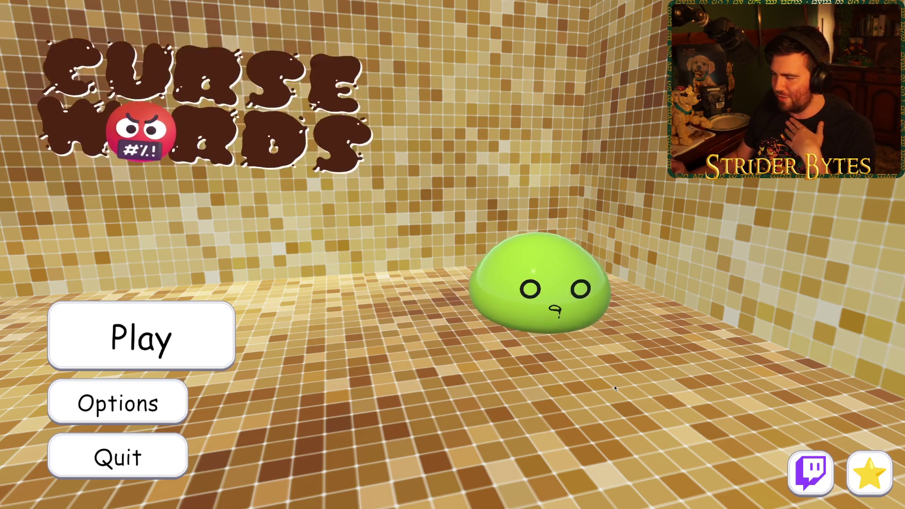
{"action": "key", "text": "Return"}
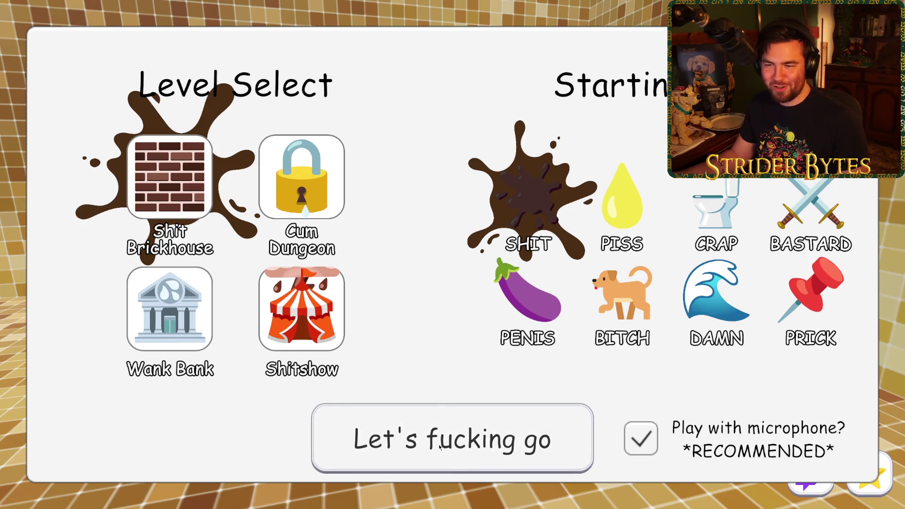
Start the Shit Brickhouse run, then pause it and exit to the main menu.
{"action": "left_click", "coordinate": [476, 439]}
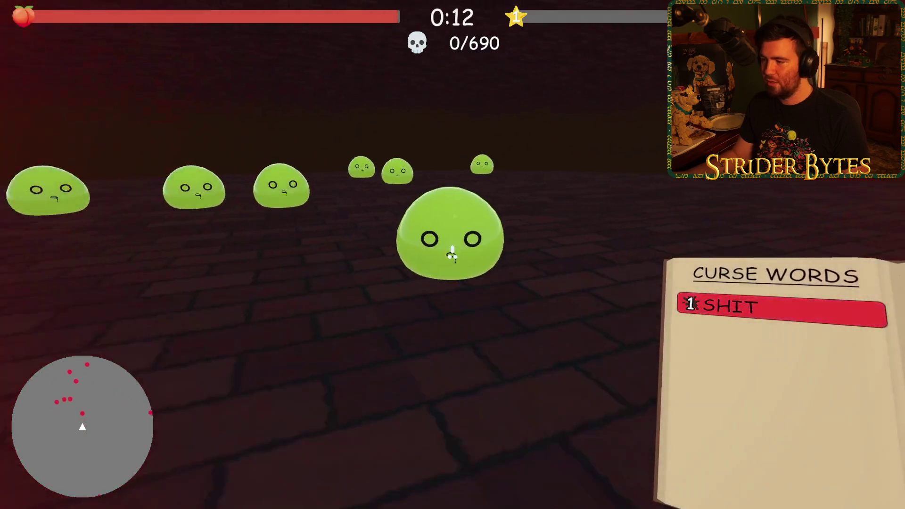
{"action": "key", "text": "Escape"}
{"action": "left_click", "coordinate": [452, 278]}
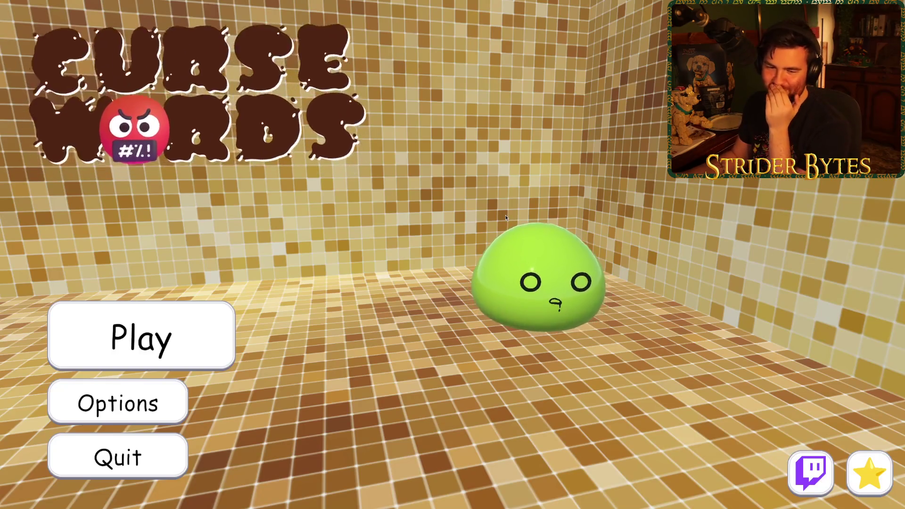
Adjust the volume to about 45% then up to about 88%, and start playing.
{"action": "left_click", "coordinate": [118, 404]}
{"action": "left_click_drag", "start_coordinate": [541, 142], "coordinate": [441, 141]}
{"action": "left_click", "coordinate": [617, 48]}
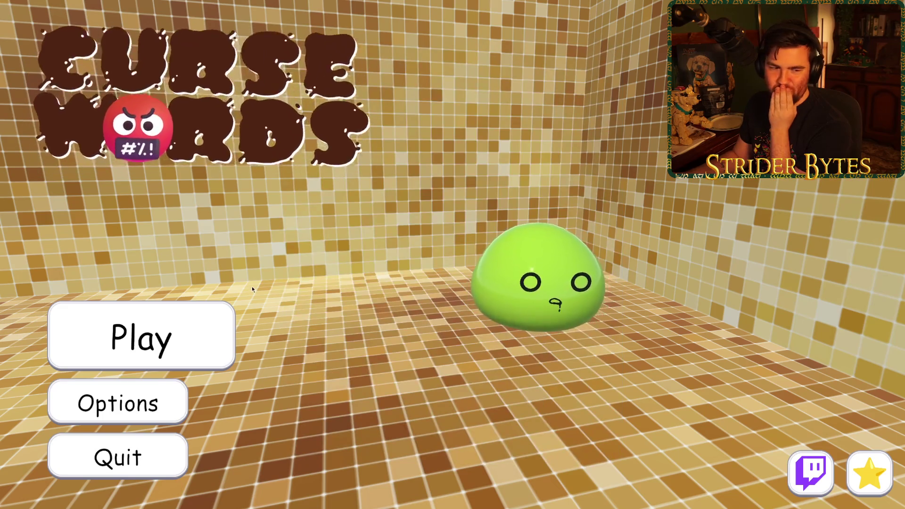
{"action": "left_click", "coordinate": [118, 403]}
{"action": "mouse_move", "coordinate": [440, 142]}
{"action": "left_mouse_down"}
{"action": "mouse_move", "coordinate": [558, 142]}
{"action": "mouse_move", "coordinate": [491, 145]}
{"action": "left_mouse_up"}
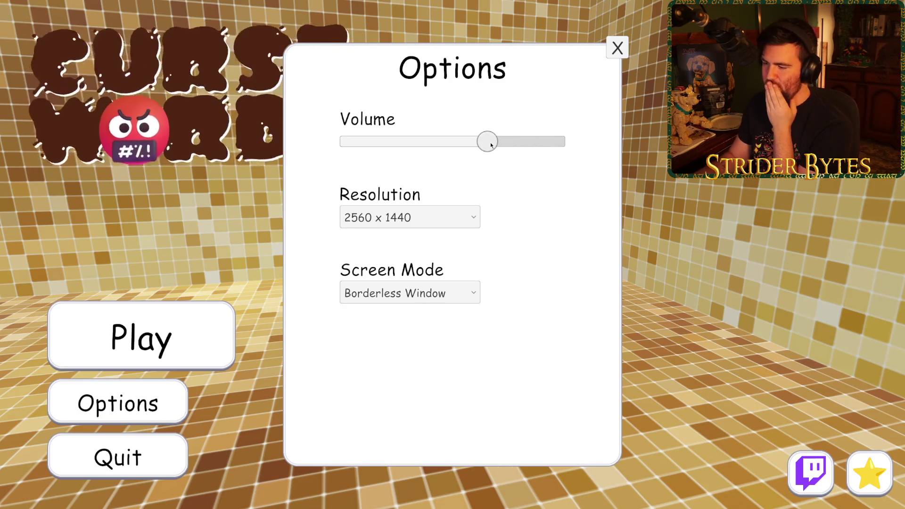
{"action": "left_click", "coordinate": [618, 48]}
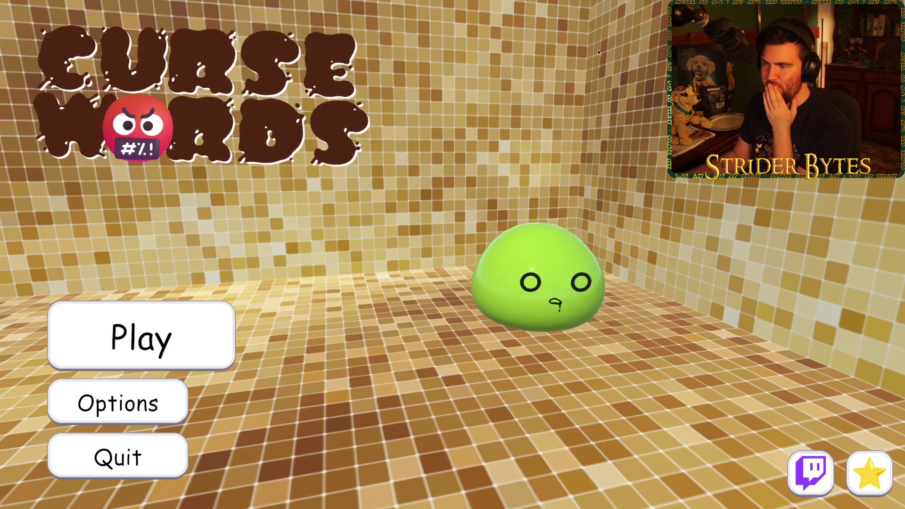
{"action": "left_click", "coordinate": [213, 343]}
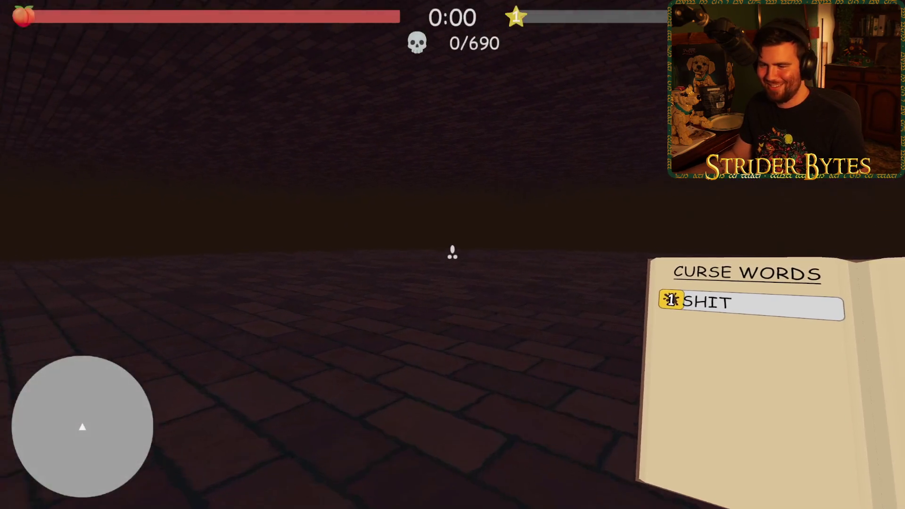
Fight the first slimes and take Crap as a new curse word.
{"action": "mouse_move", "coordinate": [452, 255]}
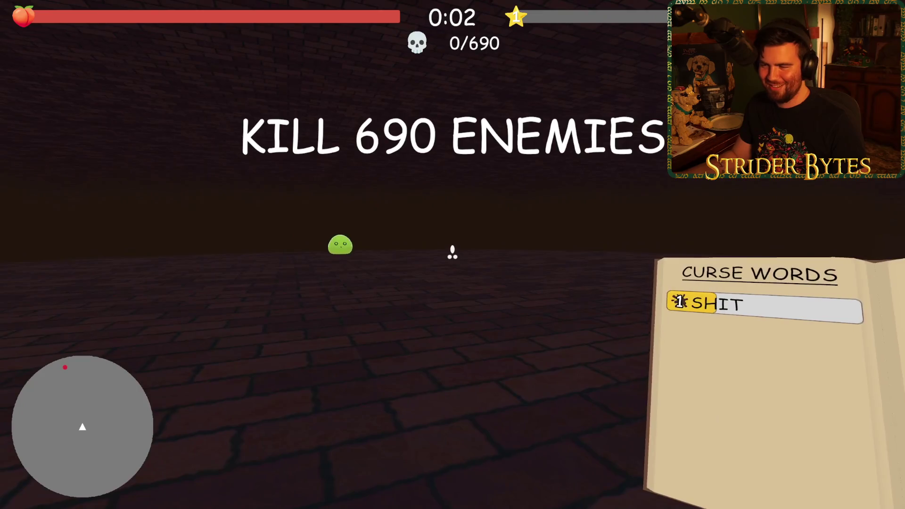
{"action": "key", "text": "w"}
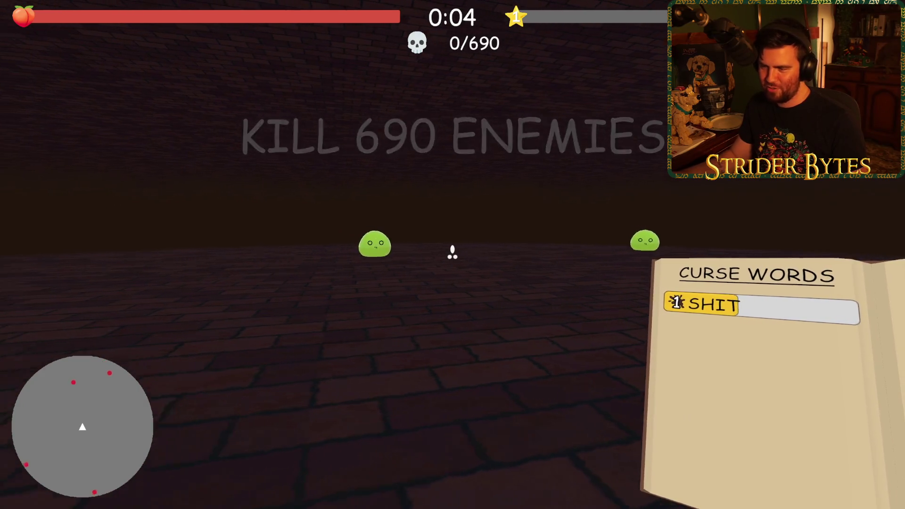
{"action": "key", "text": "w"}
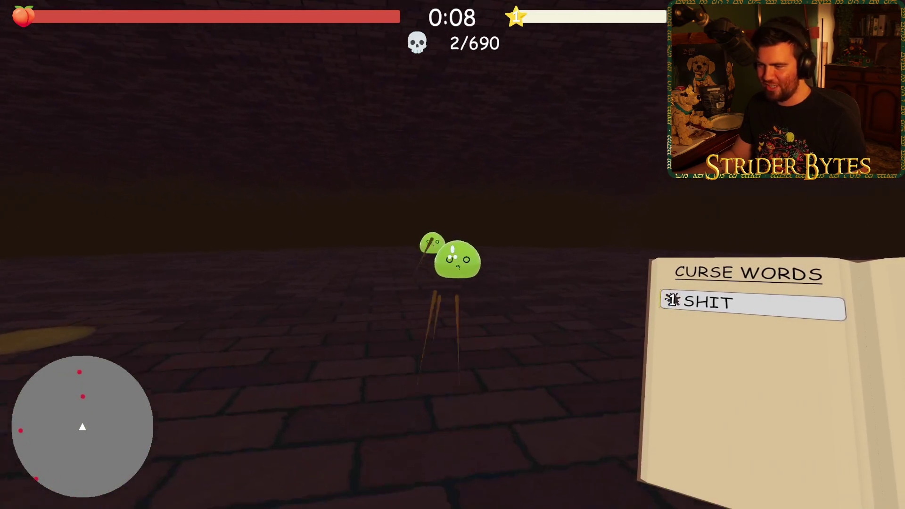
{"action": "key", "text": "w"}
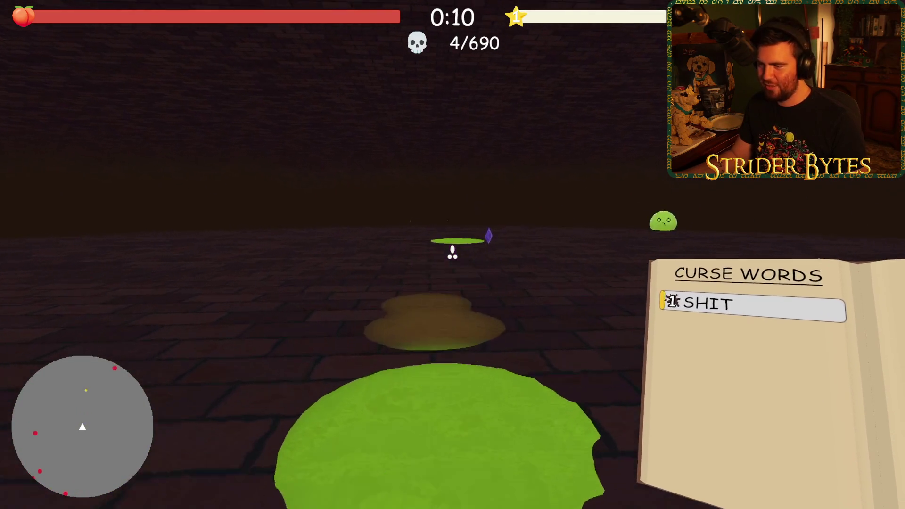
{"action": "key", "text": "w"}
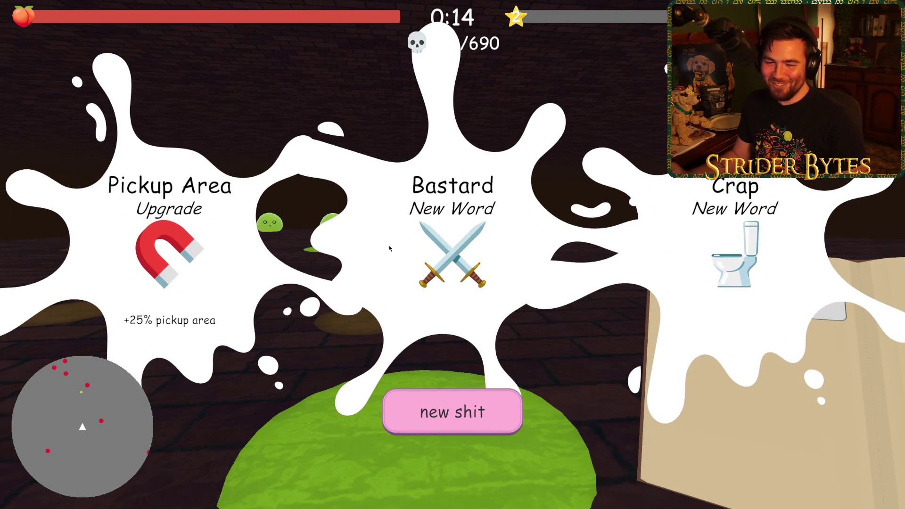
{"action": "left_click", "coordinate": [748, 243]}
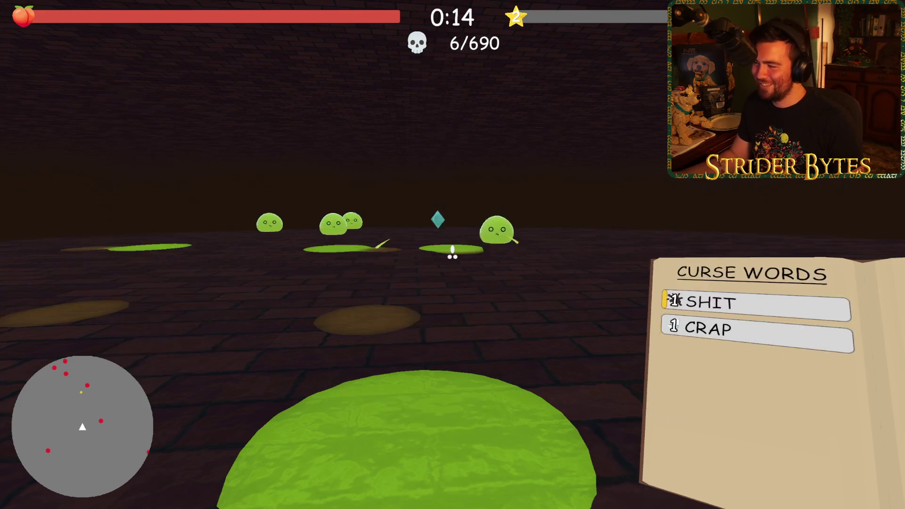
Keep moving among the slimes killing them, then take Tits as a curse word.
{"action": "key", "text": "w"}
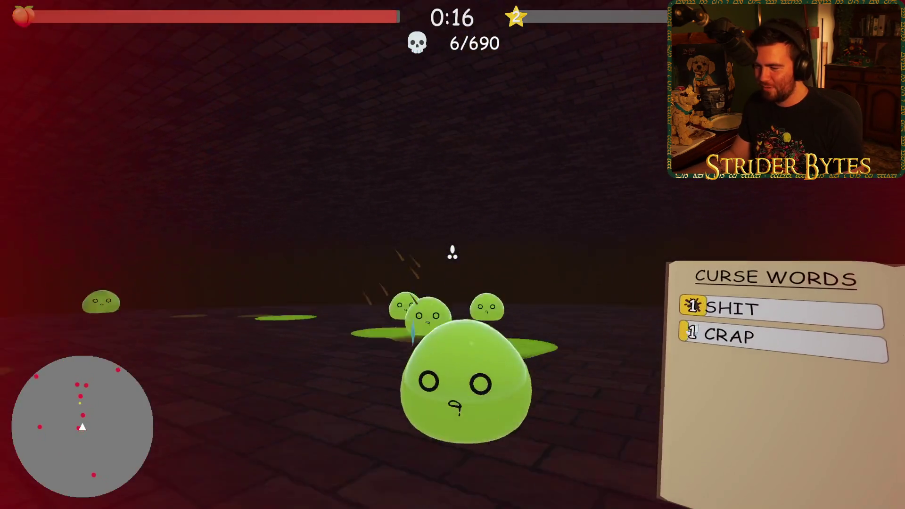
{"action": "key", "text": "w"}
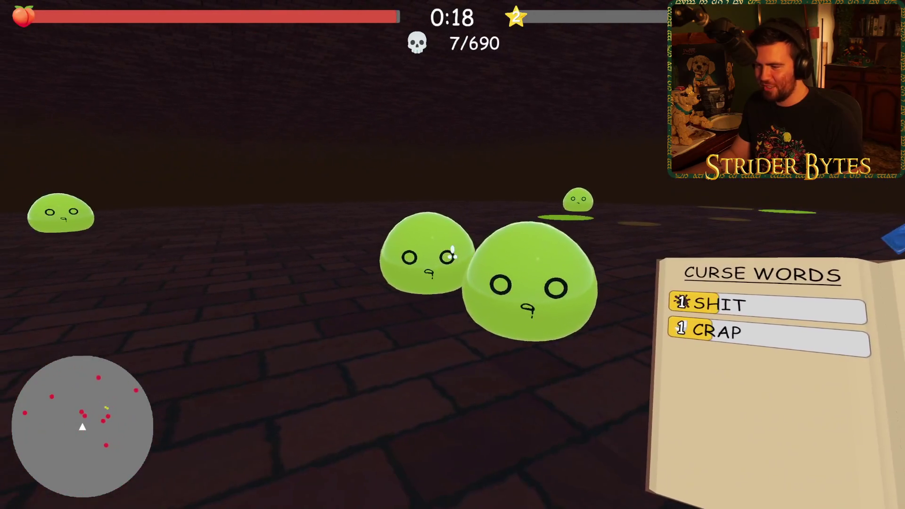
{"action": "key", "text": "w"}
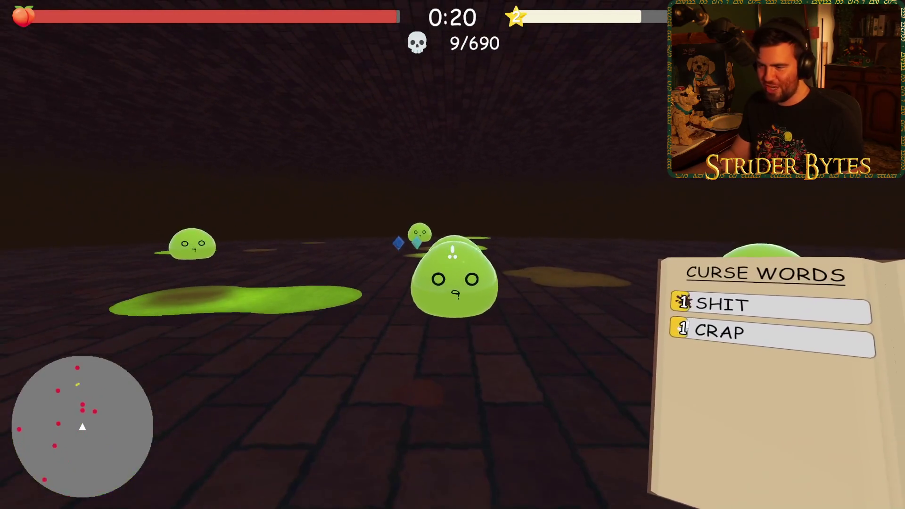
{"action": "key", "text": "w"}
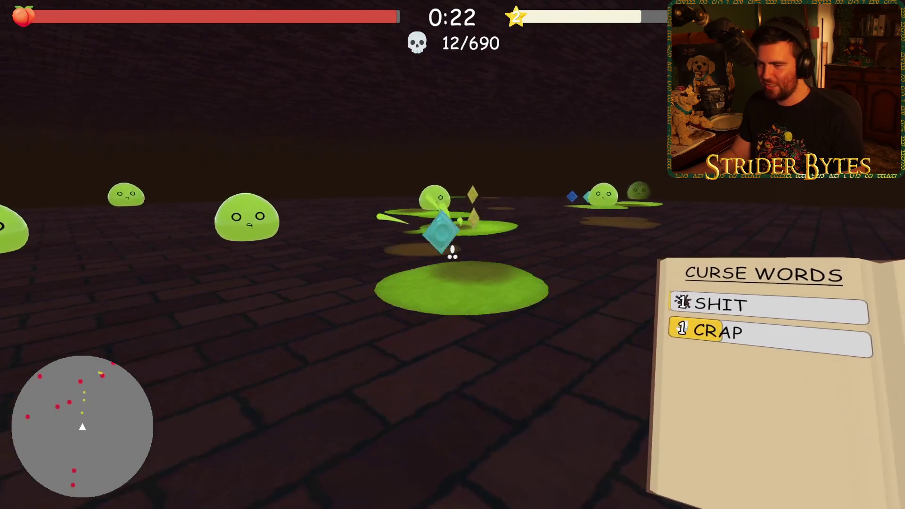
{"action": "key", "text": "w"}
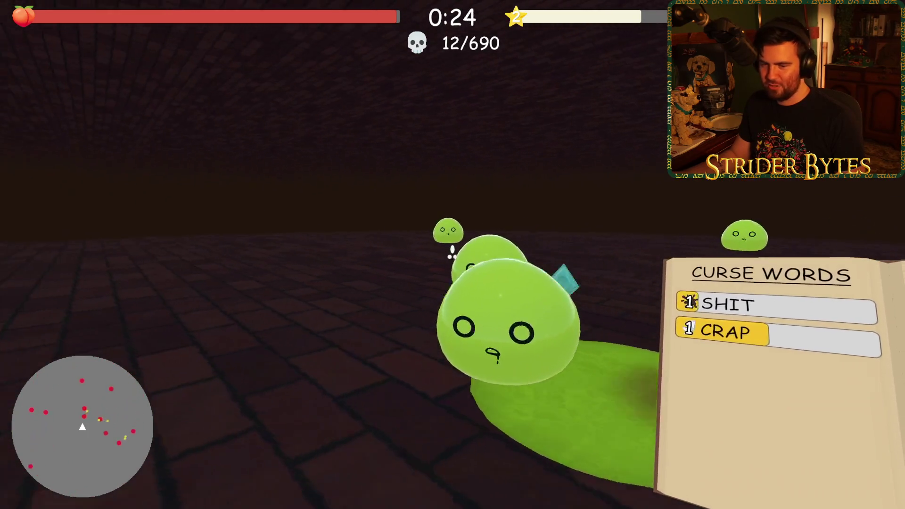
{"action": "key", "text": "w"}
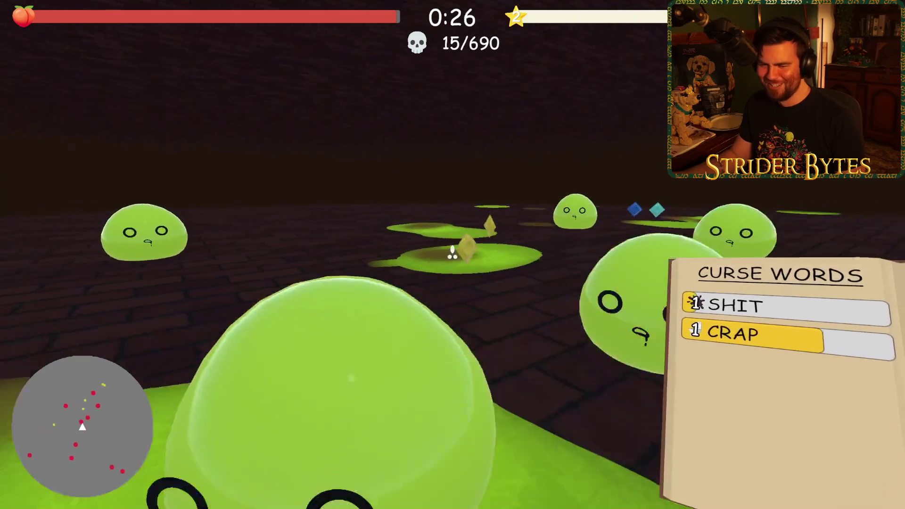
{"action": "key", "text": "w"}
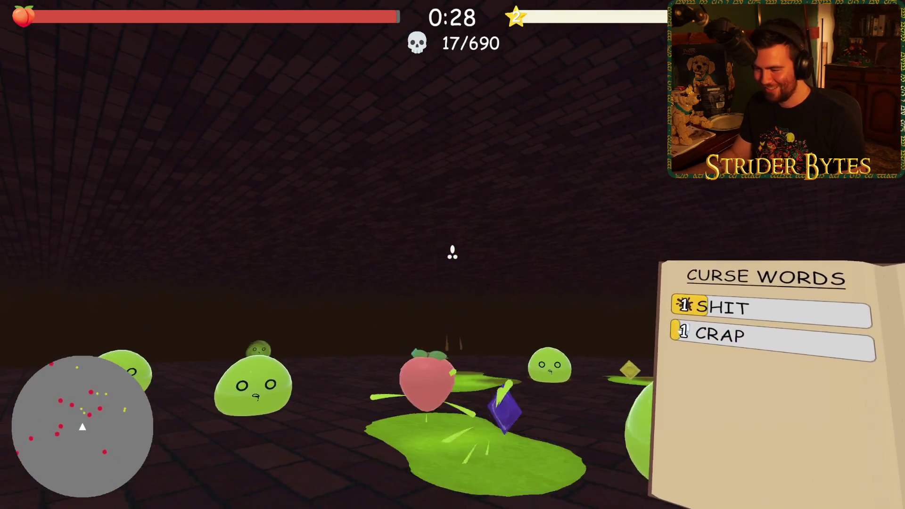
{"action": "key", "text": "w"}
{"action": "key", "text": "w"}
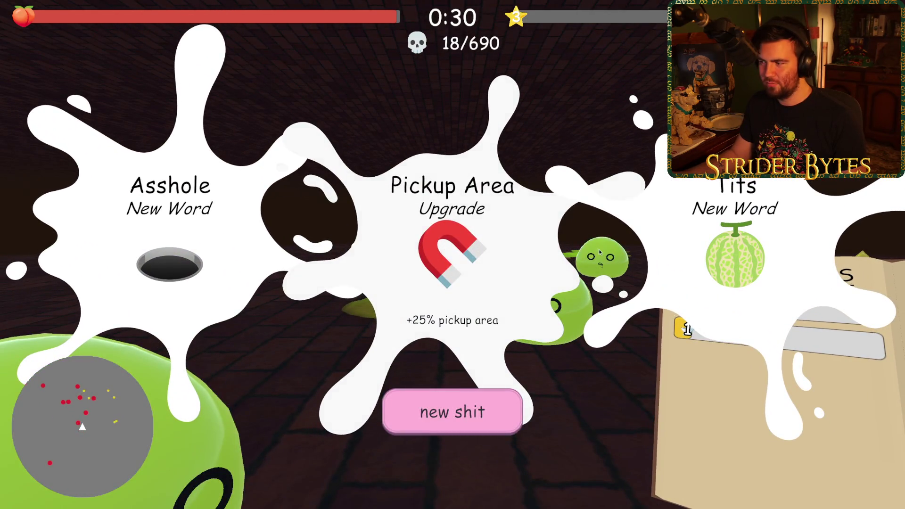
{"action": "left_click", "coordinate": [735, 254]}
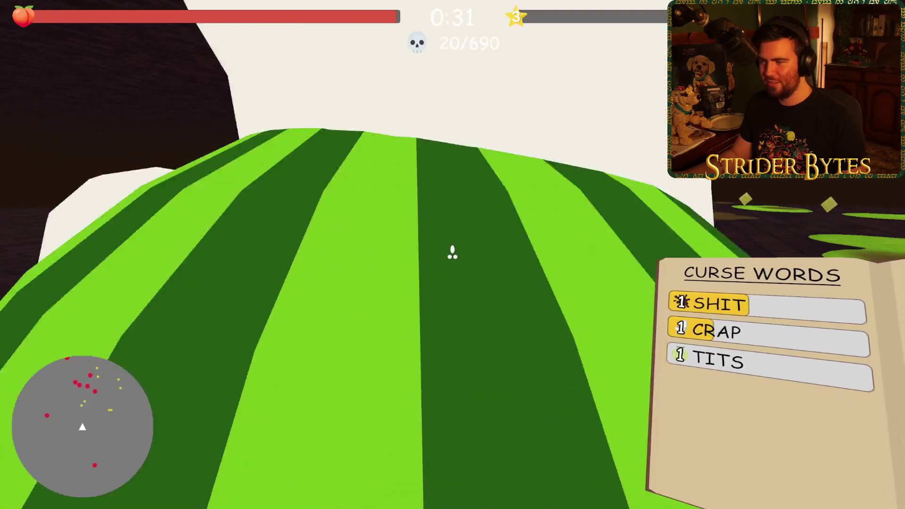
Collect gems and add Bullshit, Piss and Fucking at the next three level-ups.
{"action": "key", "text": "s"}
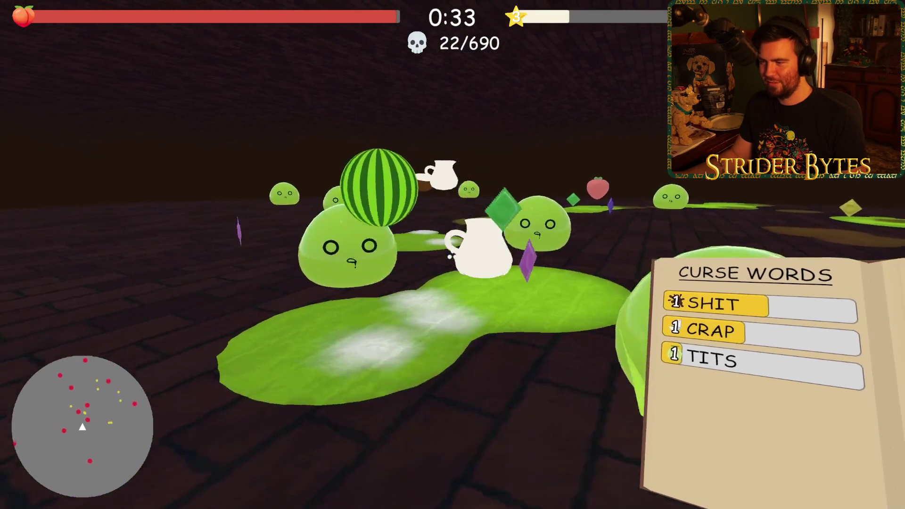
{"action": "key", "text": "w"}
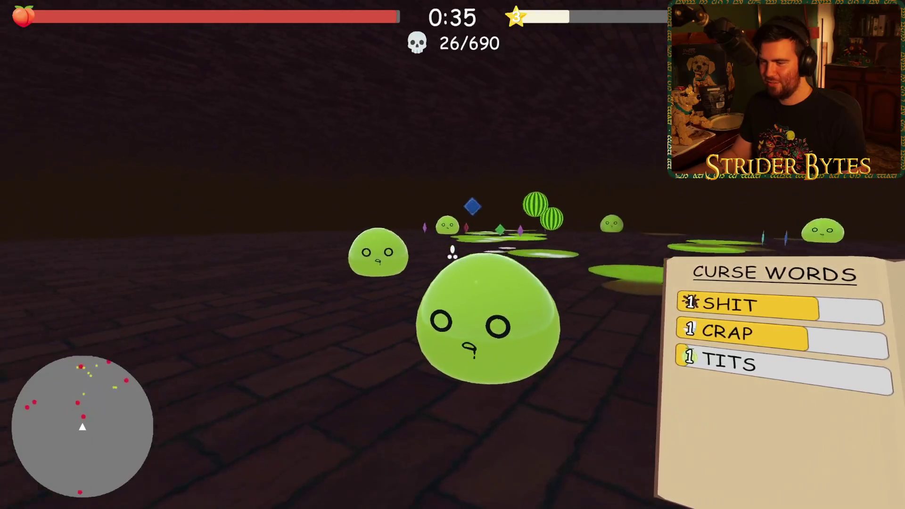
{"action": "key", "text": "w"}
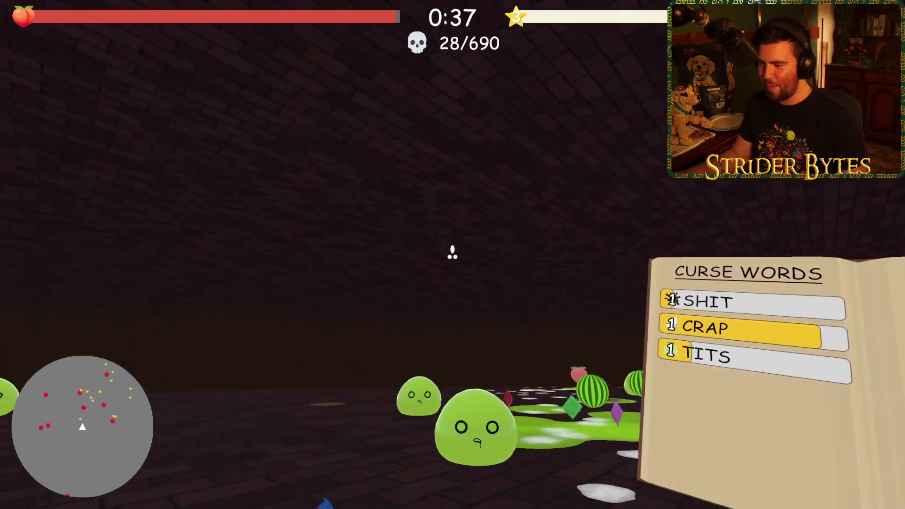
{"action": "key", "text": "w"}
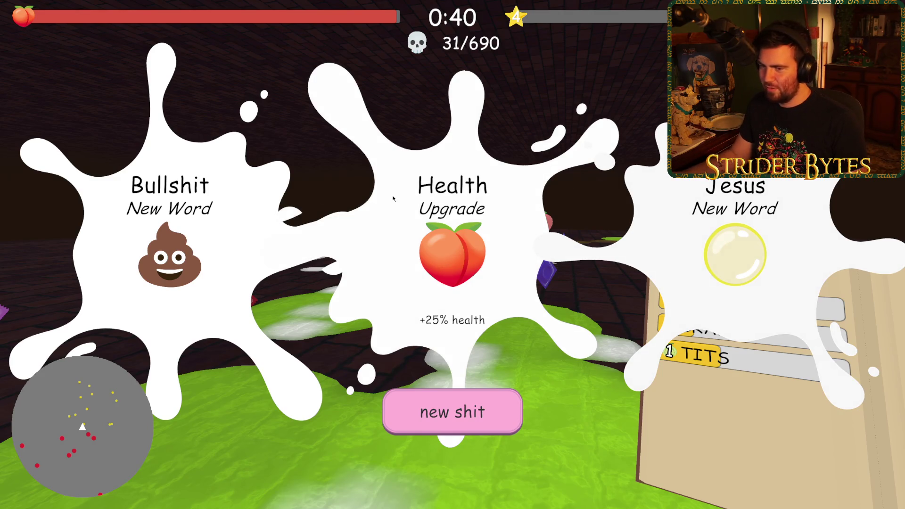
{"action": "left_click", "coordinate": [477, 198]}
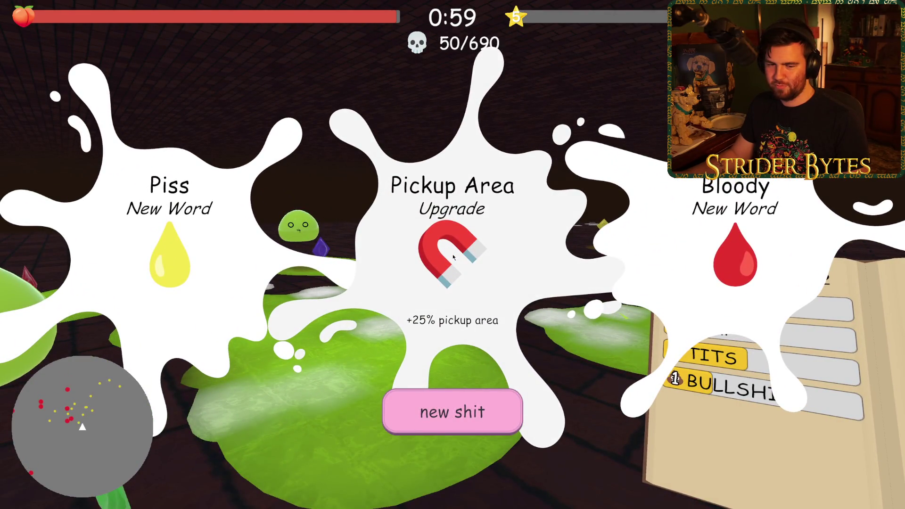
{"action": "left_click", "coordinate": [172, 231]}
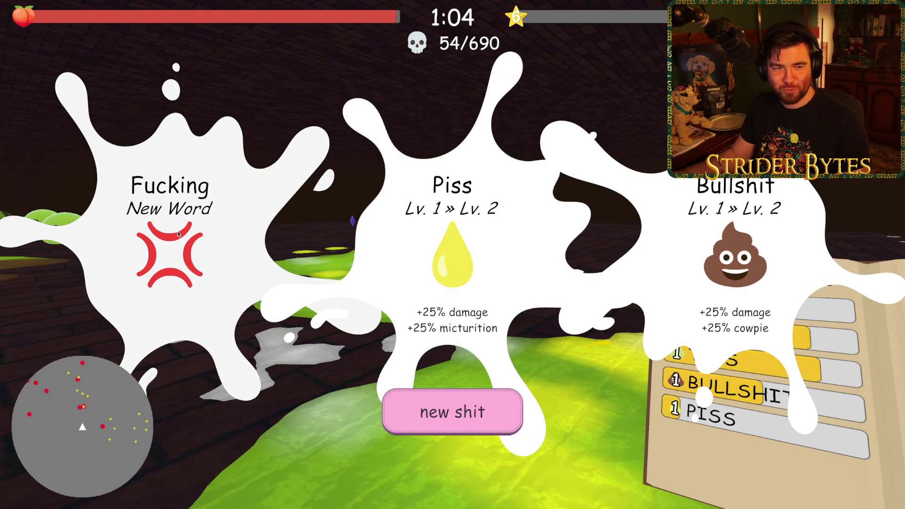
{"action": "left_click", "coordinate": [181, 230]}
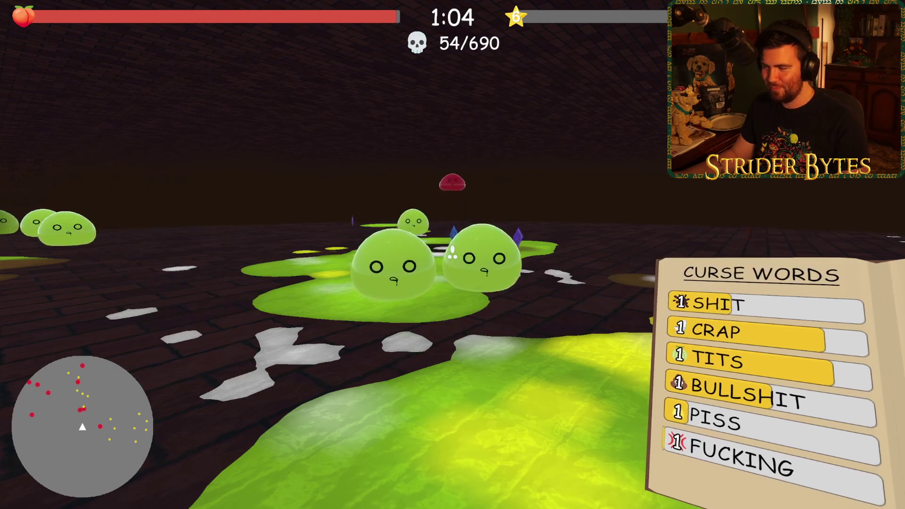
Dodge the red slimes, pause and resume, then upgrade Shit to level 2.
{"action": "key", "text": "a"}
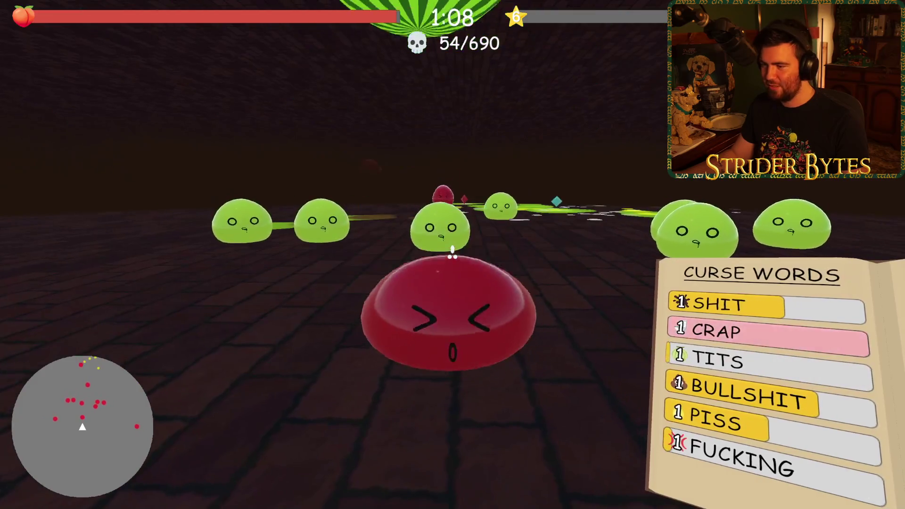
{"action": "key", "text": "s"}
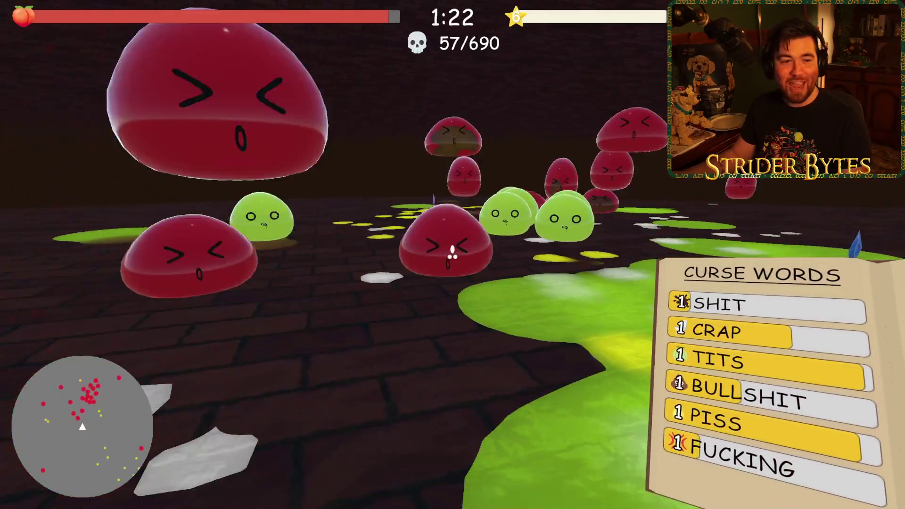
{"action": "key", "text": "Escape"}
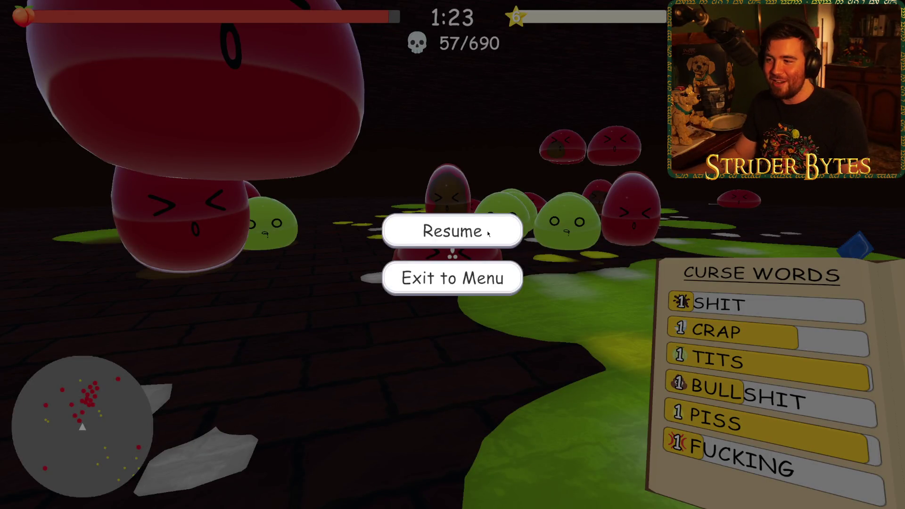
{"action": "left_click", "coordinate": [488, 231]}
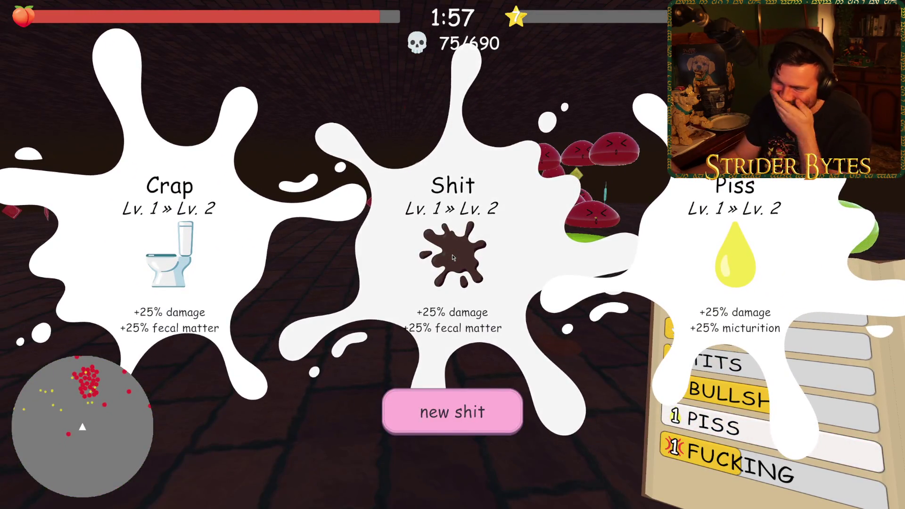
{"action": "left_click", "coordinate": [430, 257]}
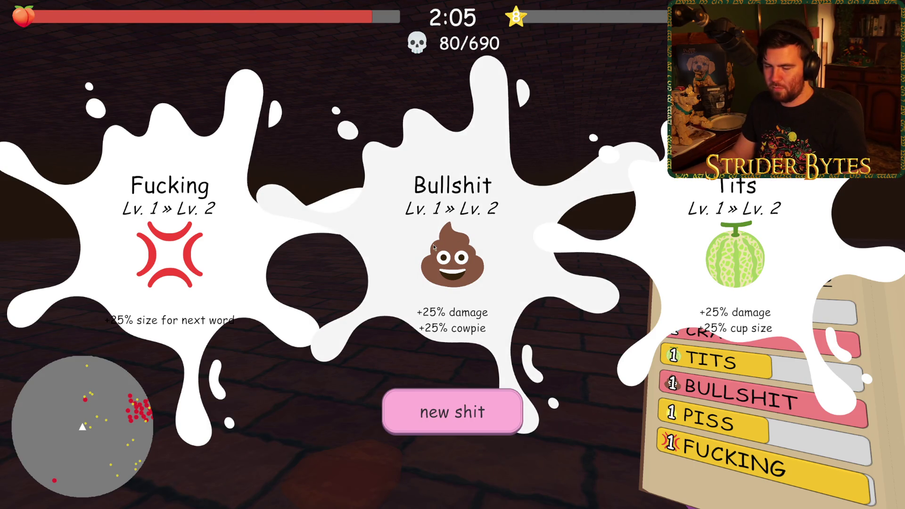
Pick Tits Lv. 2 and Crap Lv. 2, then Shit Lv. 3 on the next level-up.
{"action": "left_click", "coordinate": [726, 264]}
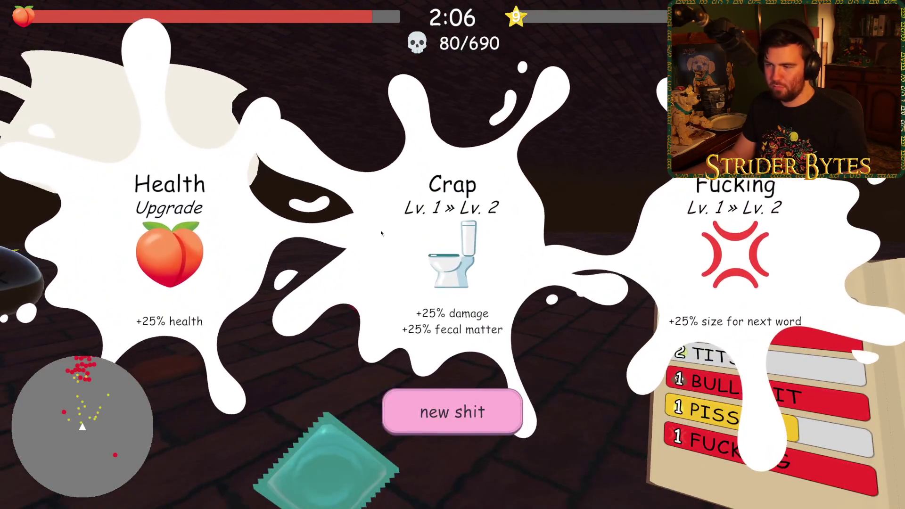
{"action": "left_click", "coordinate": [453, 254]}
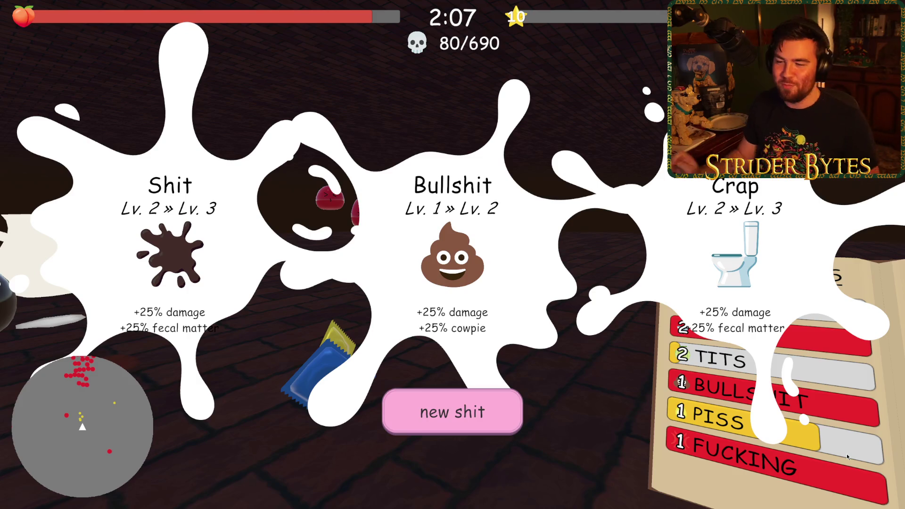
{"action": "left_click", "coordinate": [258, 372]}
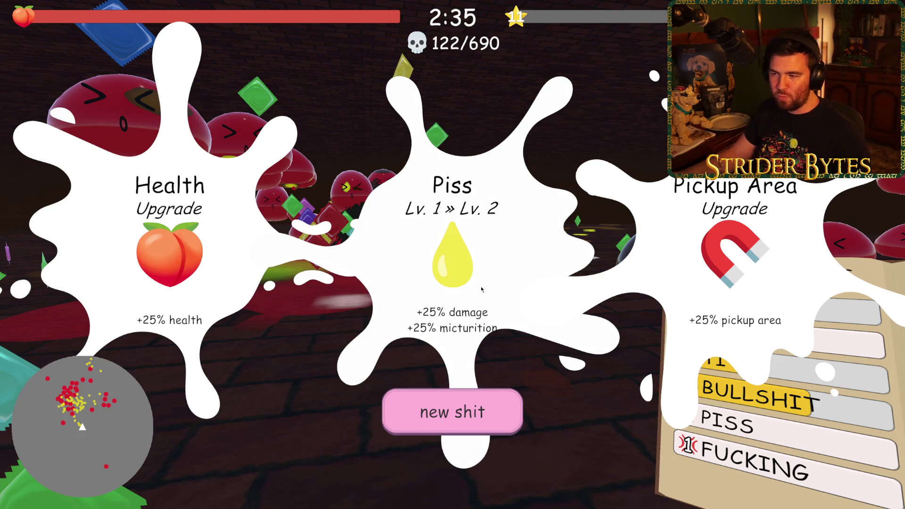
Upgrade Piss to level 2, then charge and dash into the slime crowd.
{"action": "left_click", "coordinate": [488, 292]}
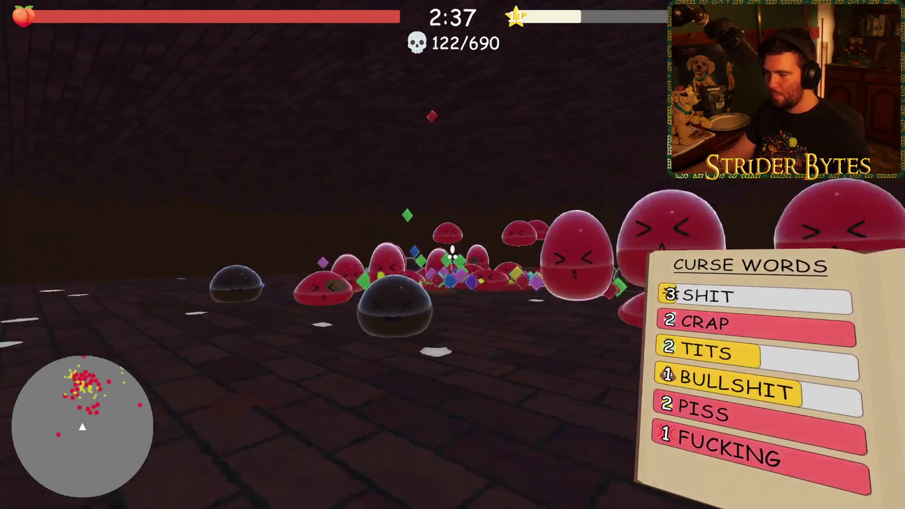
{"action": "key", "text": "w"}
{"action": "key", "text": "s"}
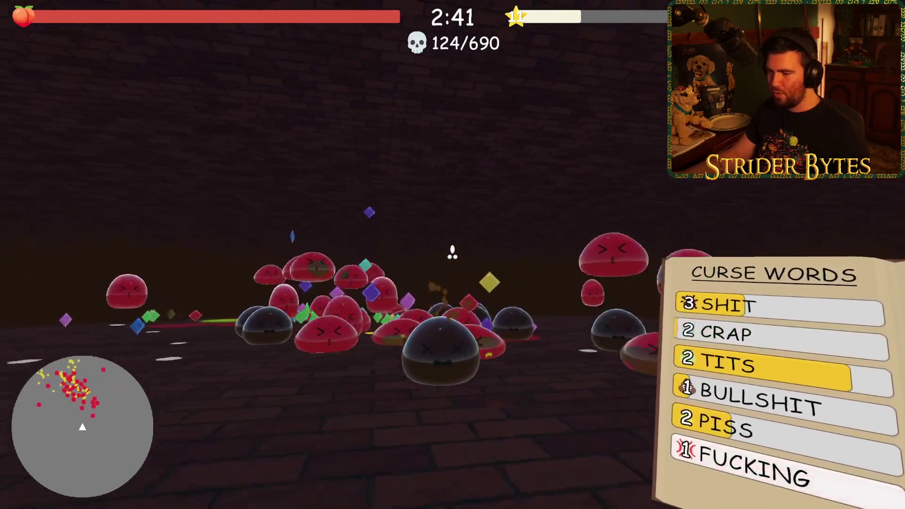
{"action": "key", "text": "a"}
{"action": "key", "text": "w"}
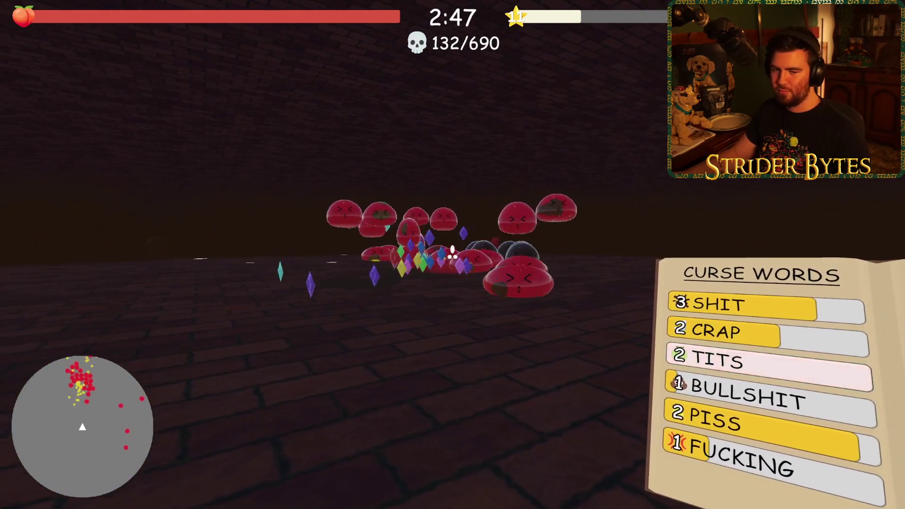
Close in on the slimes and retreat, then raise Crap to level 3 and Bullshit to level 2.
{"action": "key", "text": "w"}
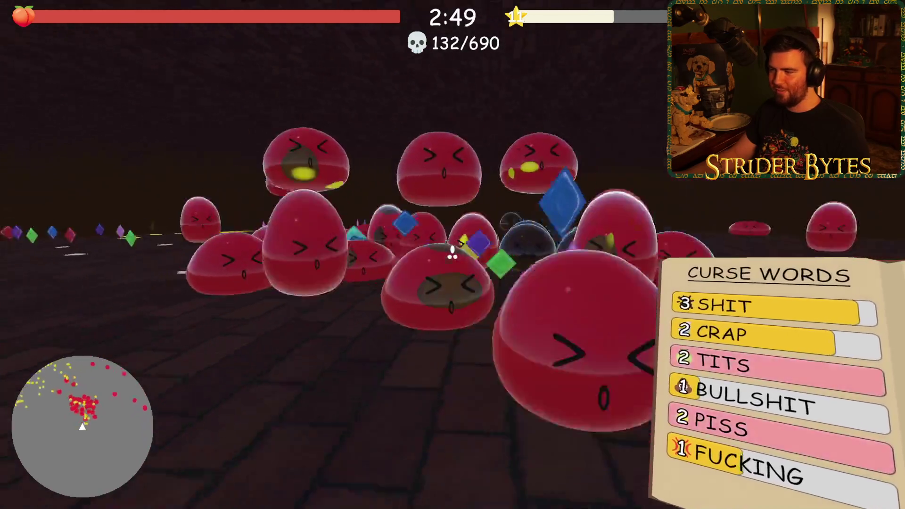
{"action": "key", "text": "s"}
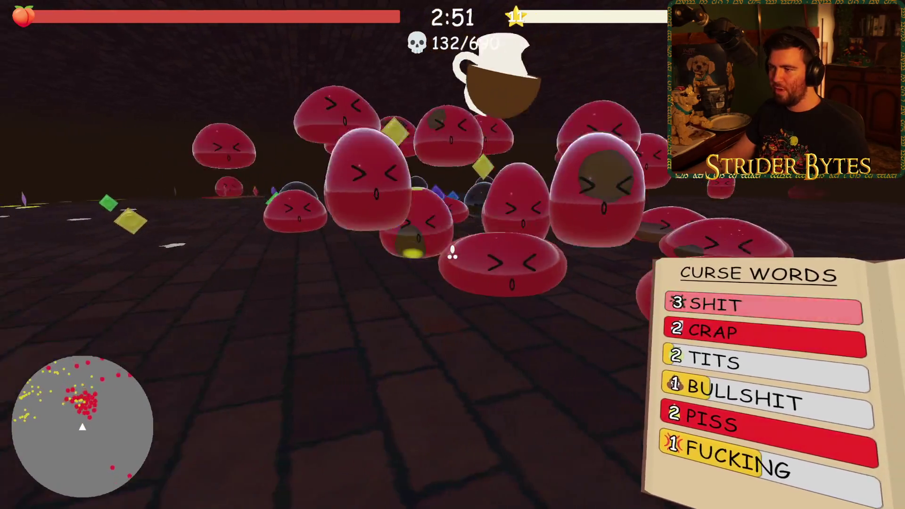
{"action": "key", "text": "s"}
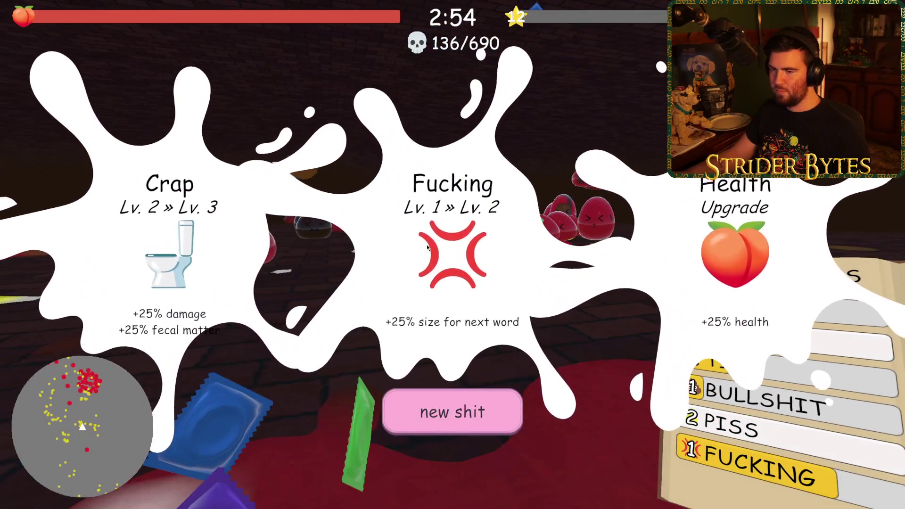
{"action": "key", "text": "1"}
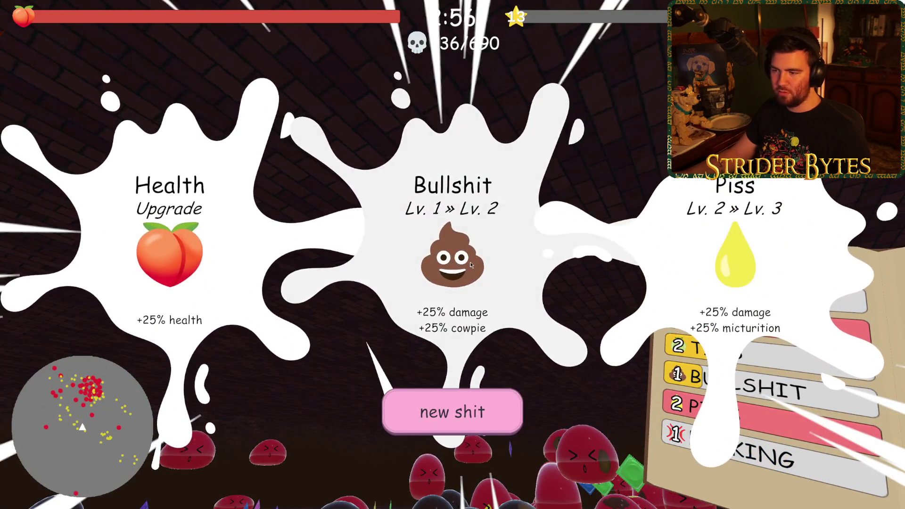
{"action": "left_click", "coordinate": [471, 262]}
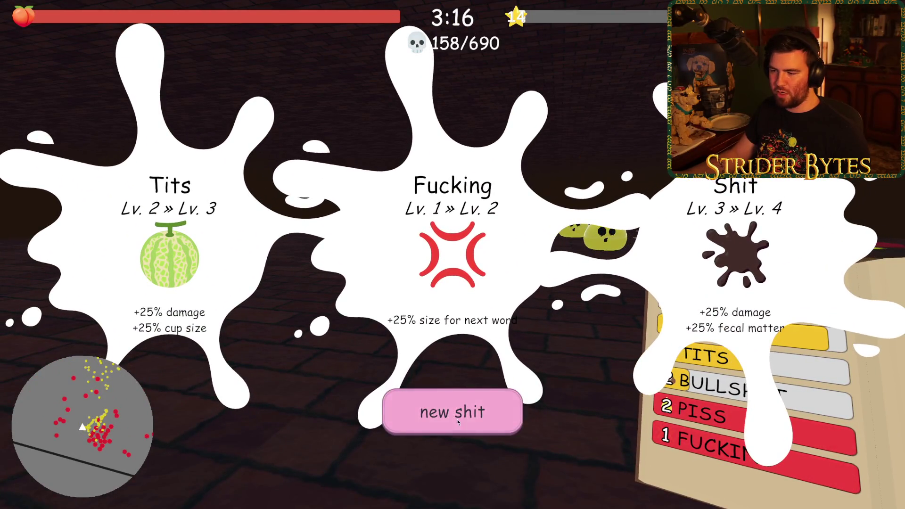
Reroll the offers twice to push Shit to level 5, then take Tits level 3 and the health upgrade.
{"action": "left_click", "coordinate": [457, 420]}
{"action": "left_click", "coordinate": [677, 229]}
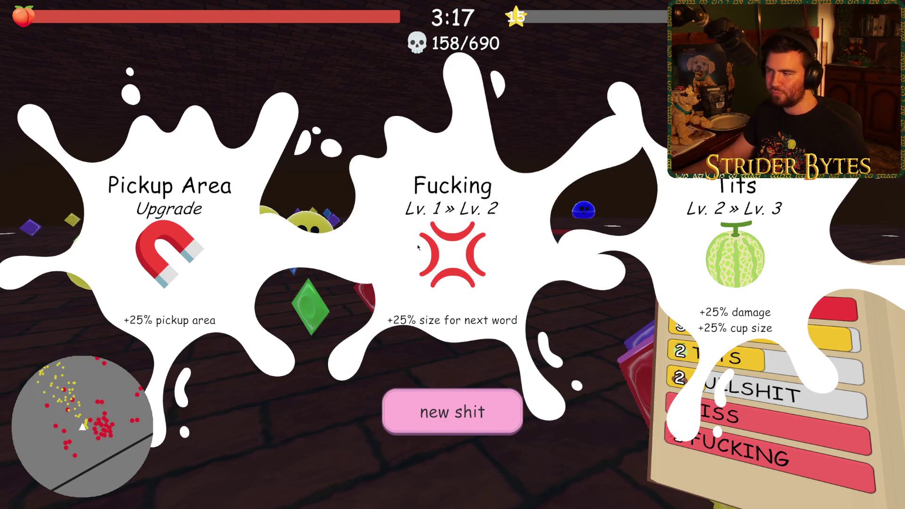
{"action": "left_click", "coordinate": [453, 412]}
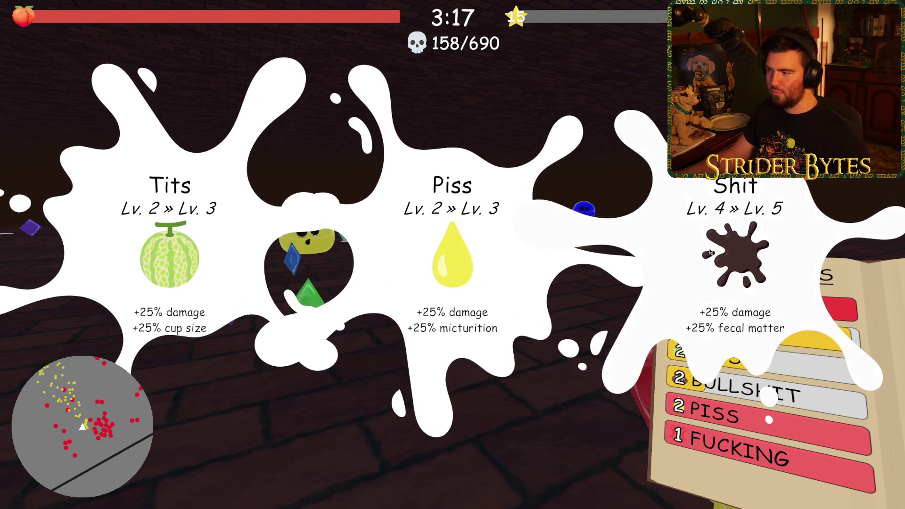
{"action": "left_click", "coordinate": [731, 264]}
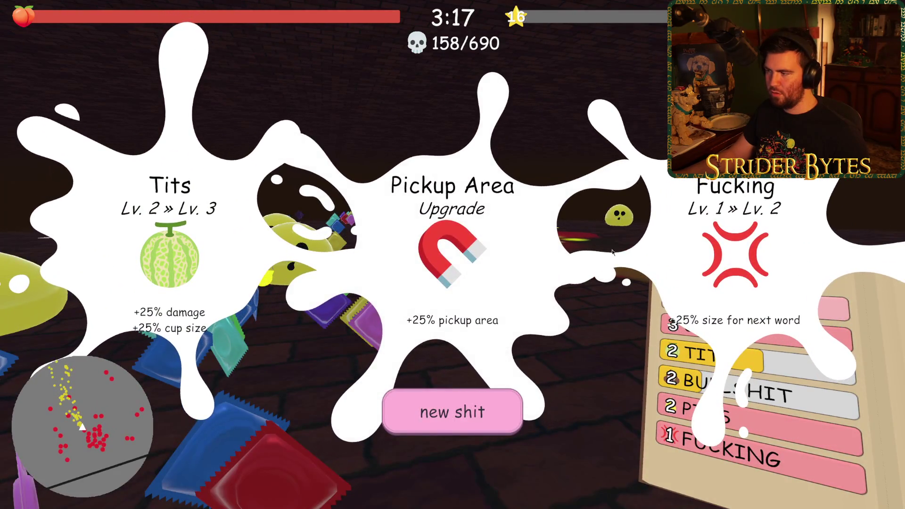
{"action": "left_click", "coordinate": [249, 363]}
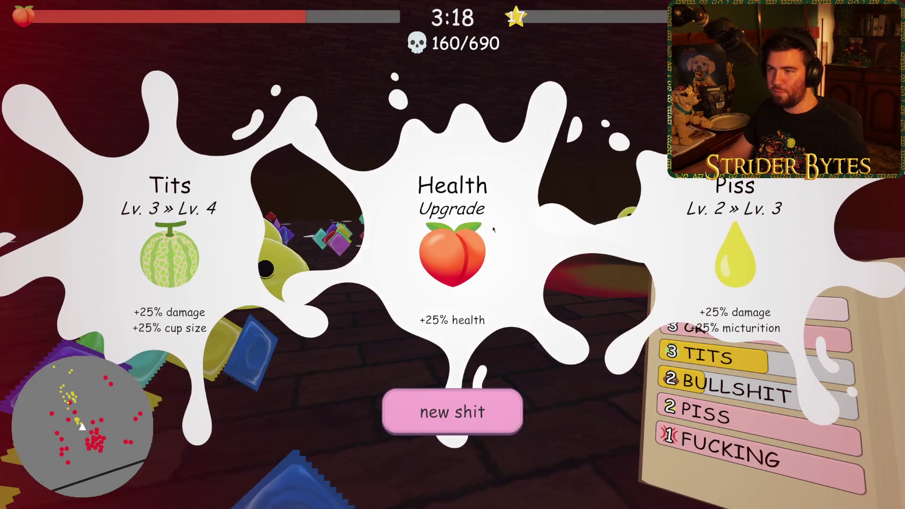
{"action": "left_click", "coordinate": [493, 231]}
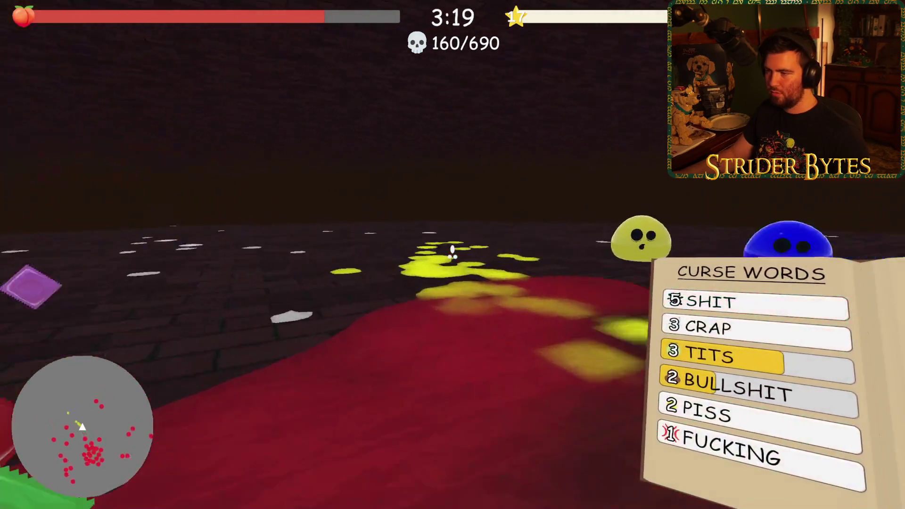
Advance on the red slime crowd, then raise Shit to level 6 at the next level-up.
{"action": "key", "text": "w"}
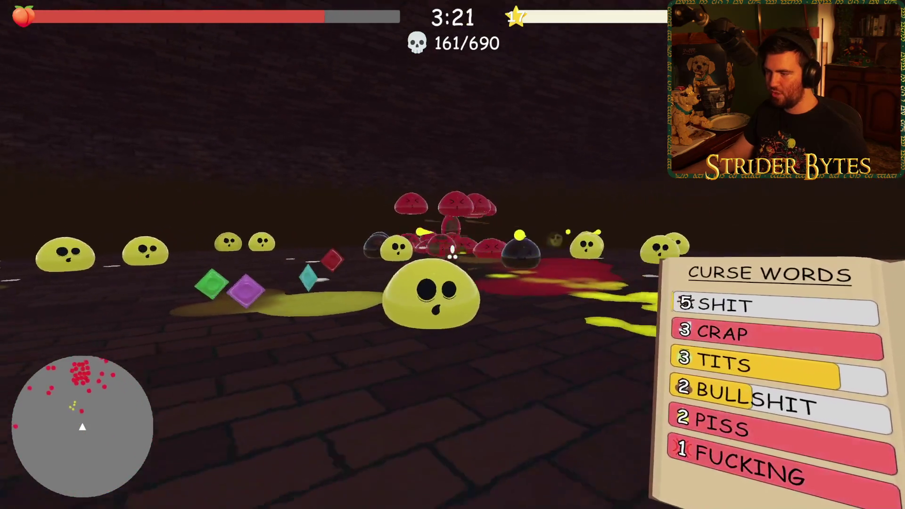
{"action": "key", "text": "w"}
{"action": "key", "text": "w"}
{"action": "key", "text": "w"}
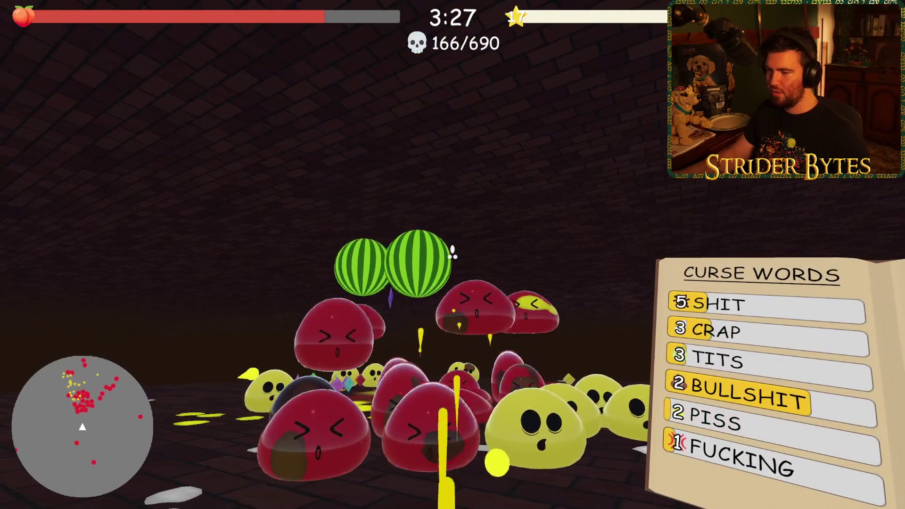
{"action": "key", "text": "s"}
{"action": "key", "text": "w"}
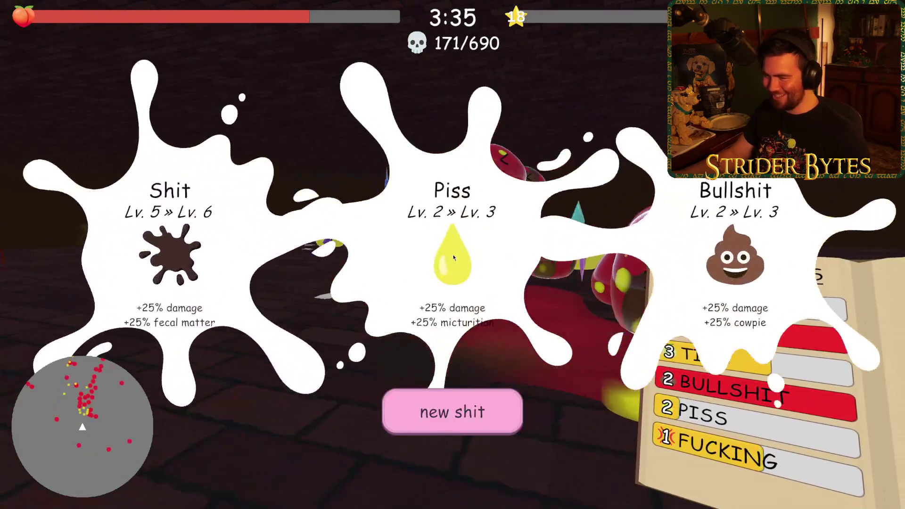
{"action": "left_click", "coordinate": [169, 255]}
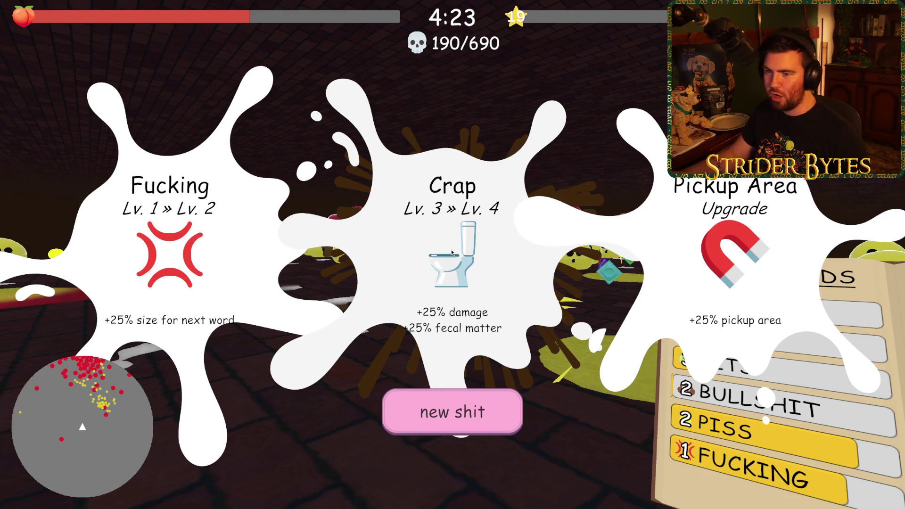
Take the Crap level 4 upgrade at the 4:40 level-up, with 192 kills.
{"action": "left_click", "coordinate": [452, 248]}
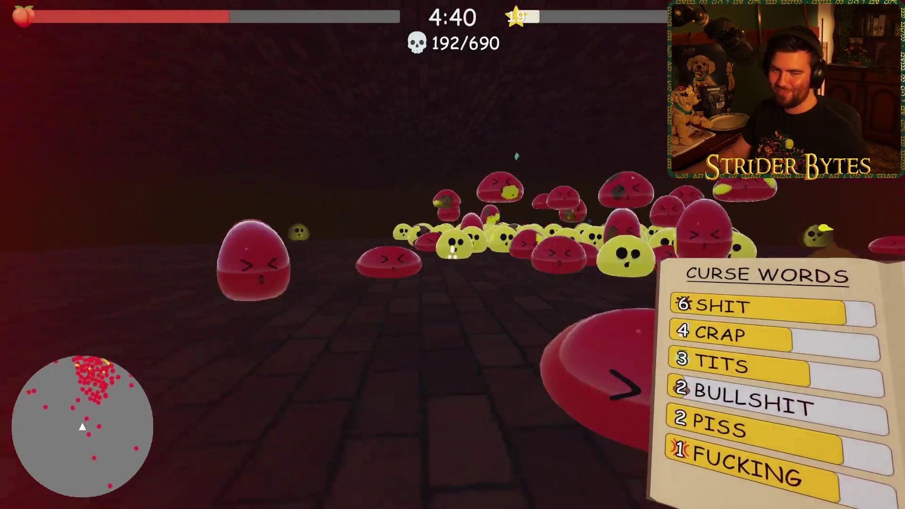
Pause the run with Esc, then resume it at 4:44.
{"action": "key", "text": "Escape"}
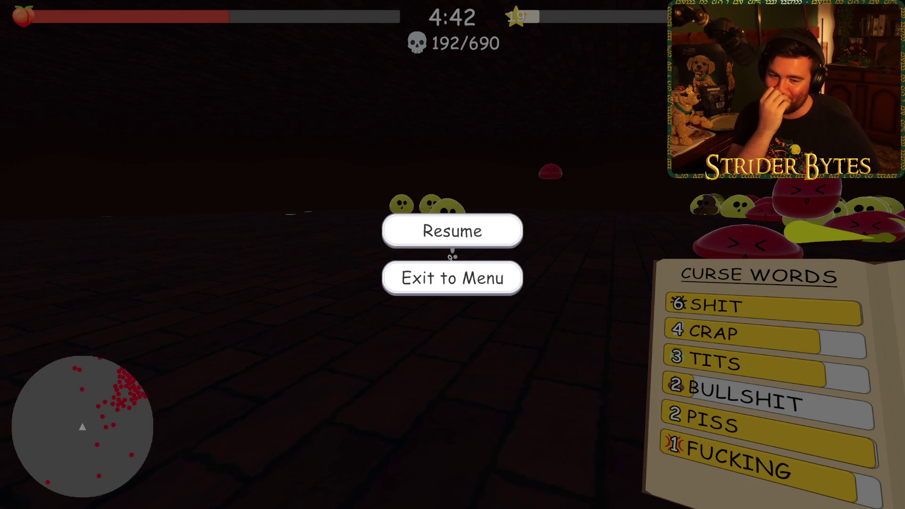
{"action": "left_click", "coordinate": [450, 237]}
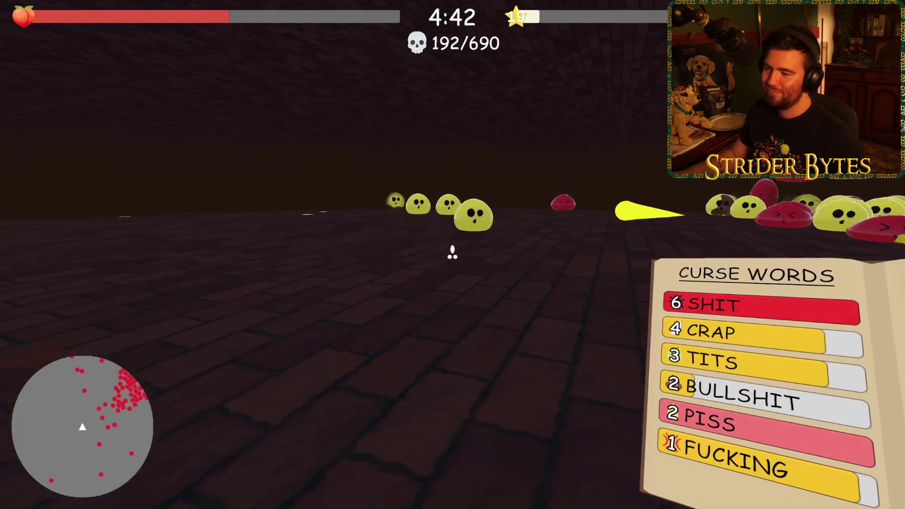
Dash back and forth at the slime cluster, hurling a poop curse into it.
{"action": "key", "text": "w"}
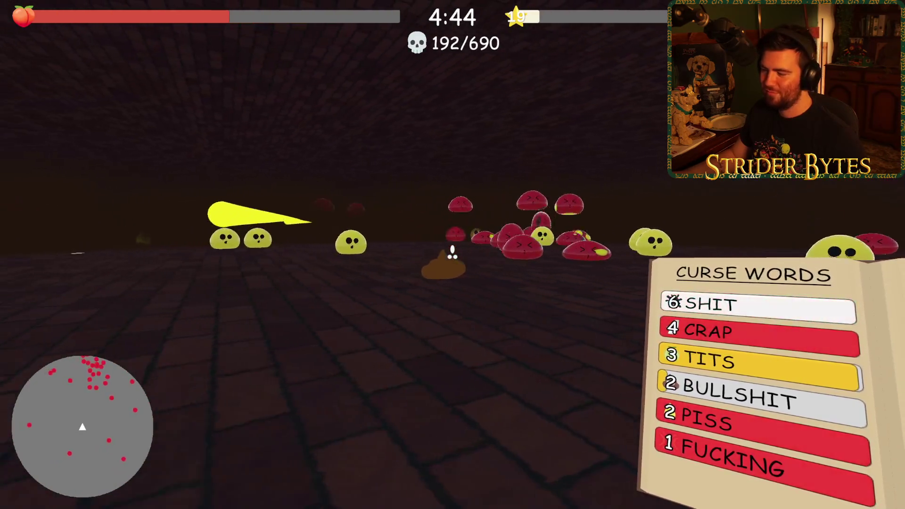
{"action": "key", "text": "w"}
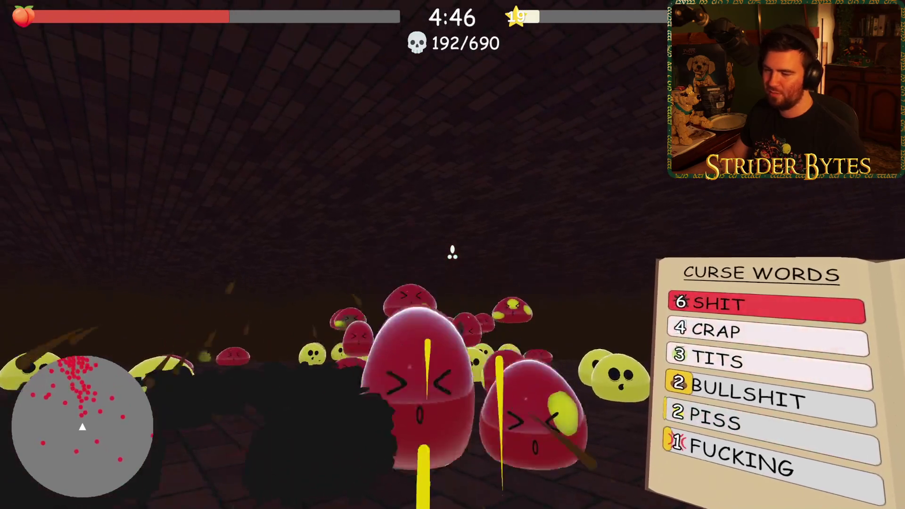
{"action": "key", "text": "w"}
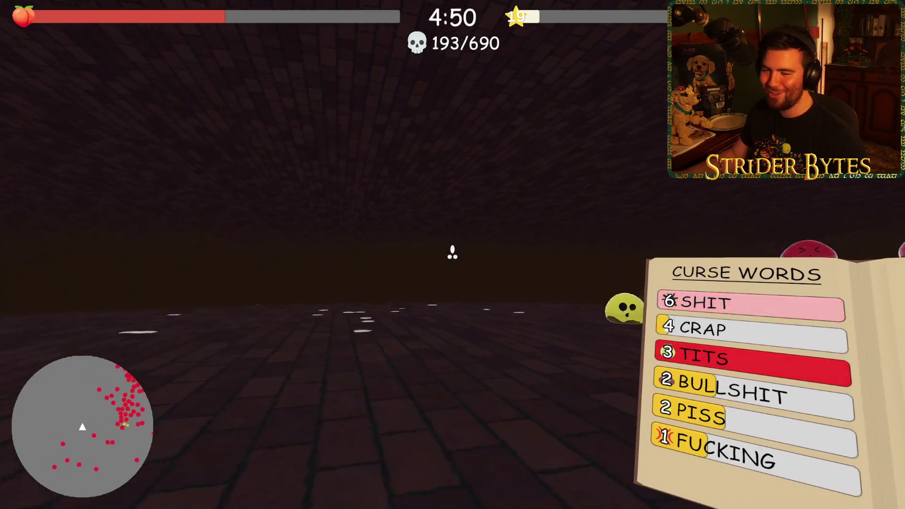
{"action": "key", "text": "w"}
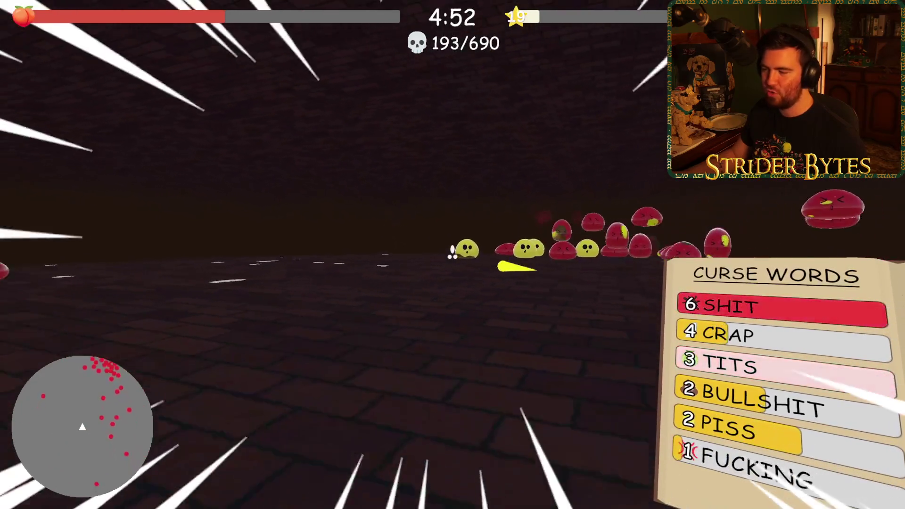
{"action": "key", "text": "w"}
{"action": "key", "text": "w"}
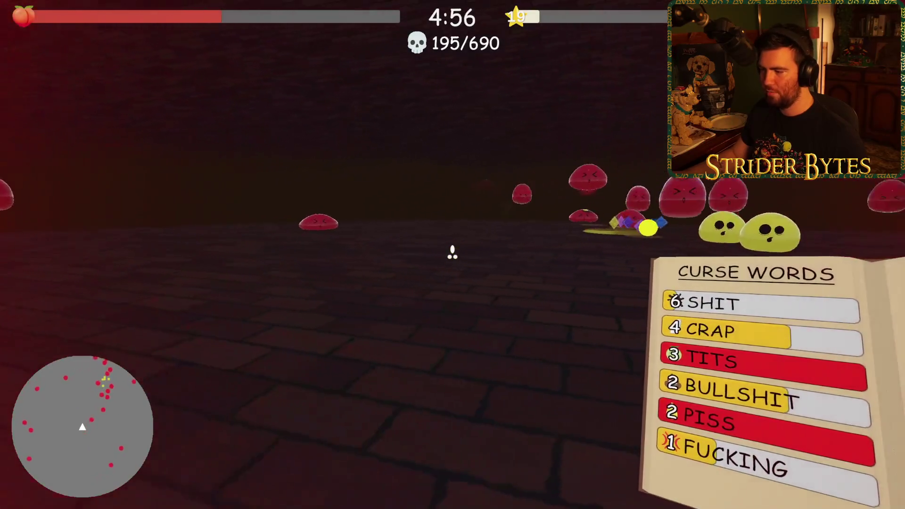
{"action": "key", "text": "w"}
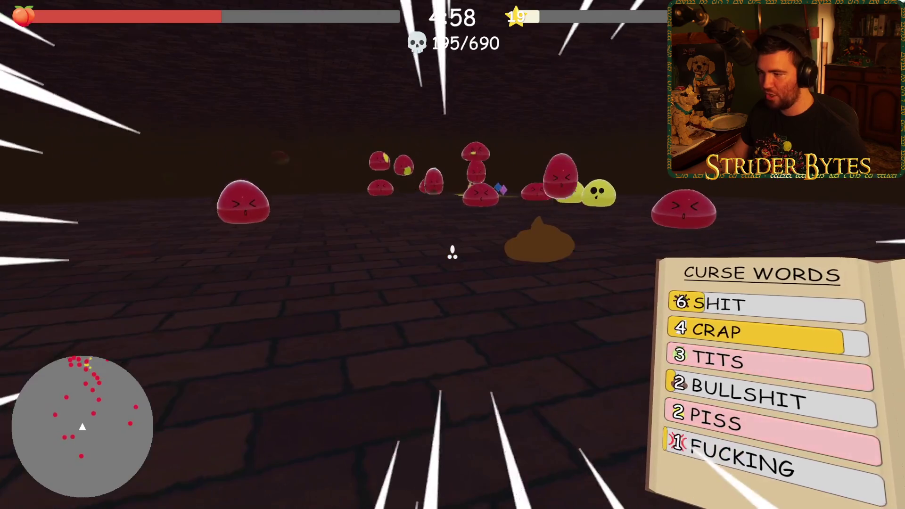
Push through the slime horde casting curses, then back away, reaching 5:20 with 196 kills.
{"action": "key", "text": "w"}
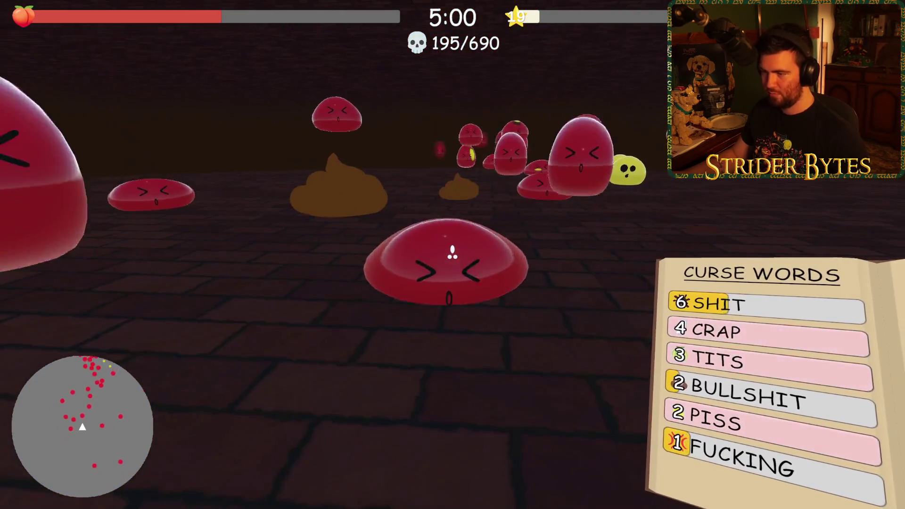
{"action": "key", "text": "w"}
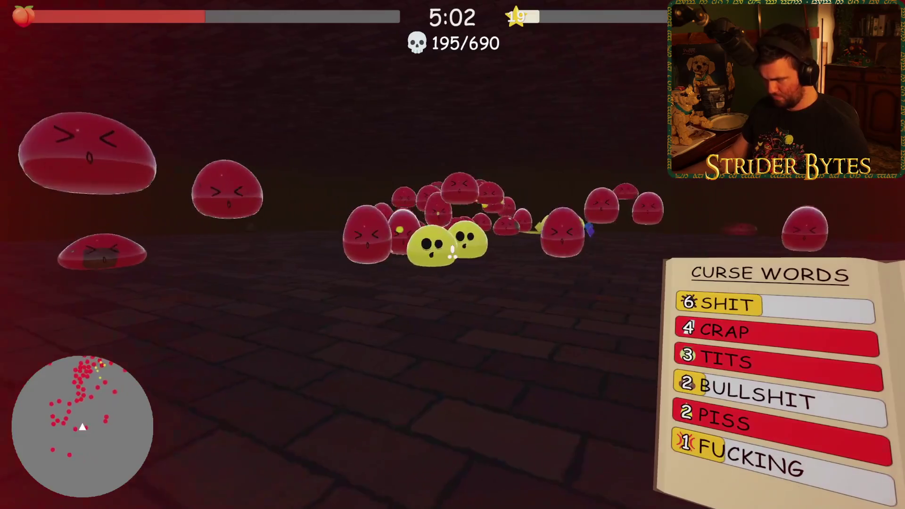
{"action": "key", "text": "w"}
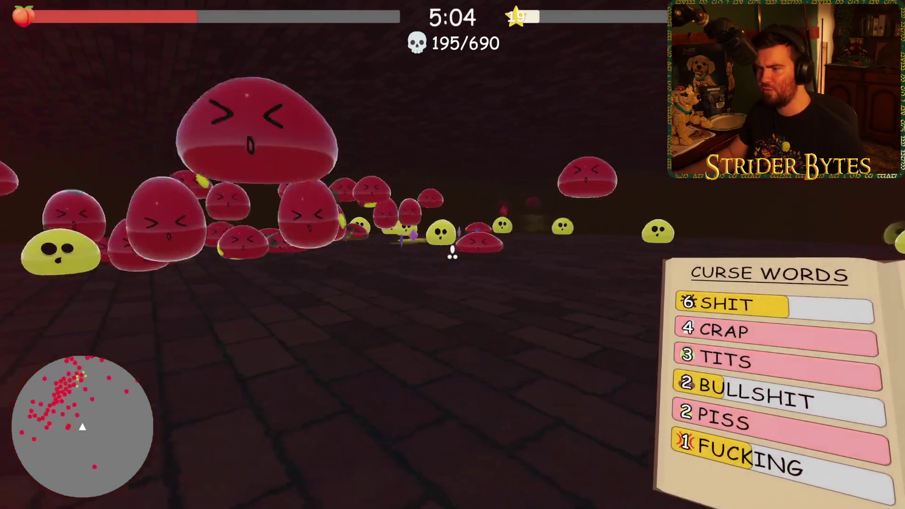
{"action": "key", "text": "w"}
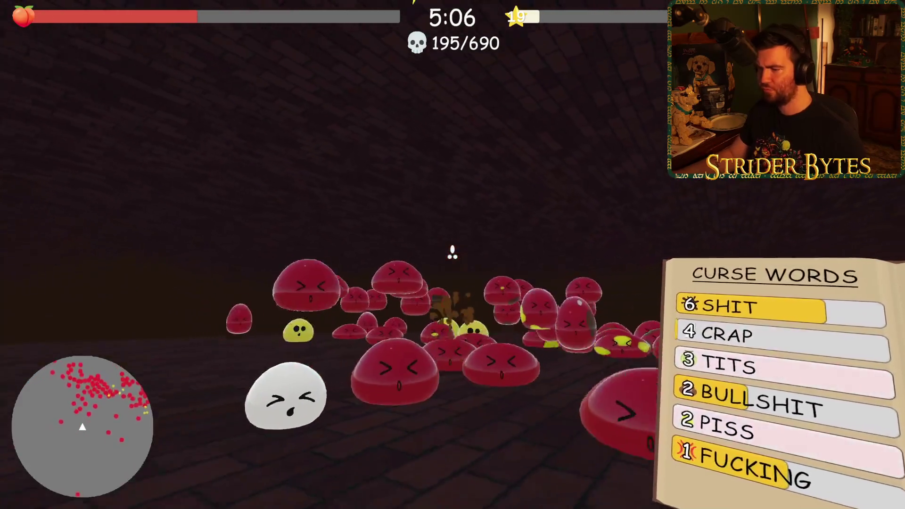
{"action": "key", "text": "w"}
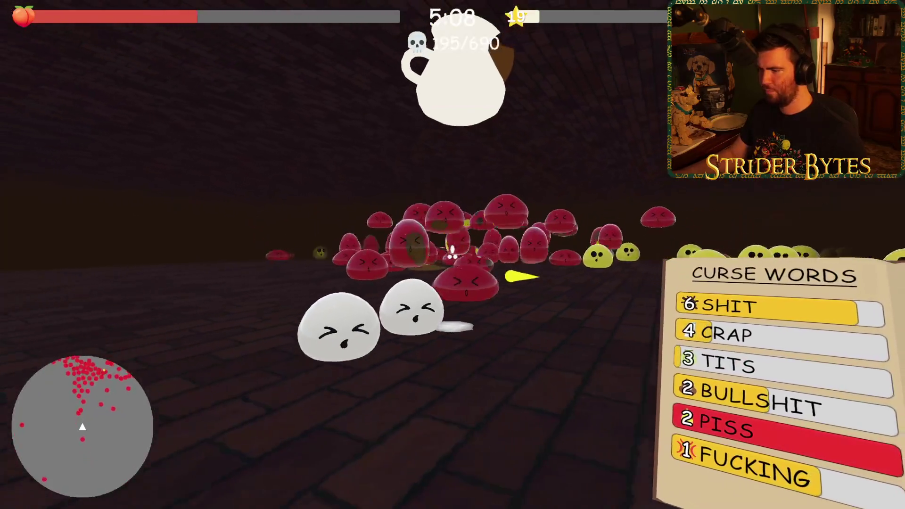
{"action": "key", "text": "w"}
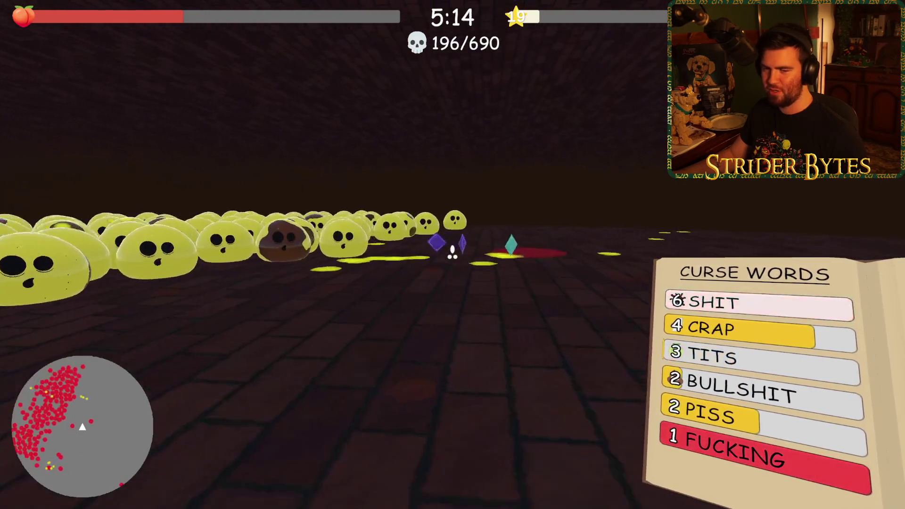
{"action": "key", "text": "s"}
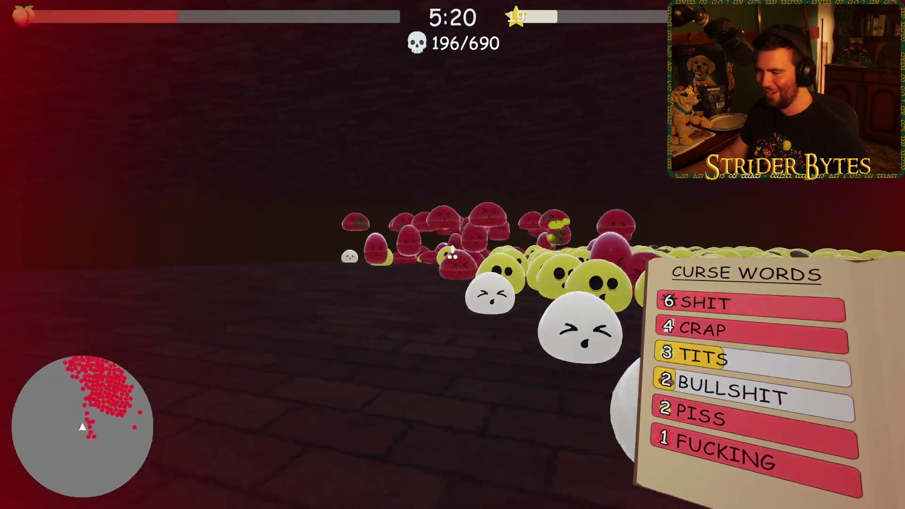
Charge the slime horde, swing right, then turn back to attack at close range.
{"action": "key", "text": "w"}
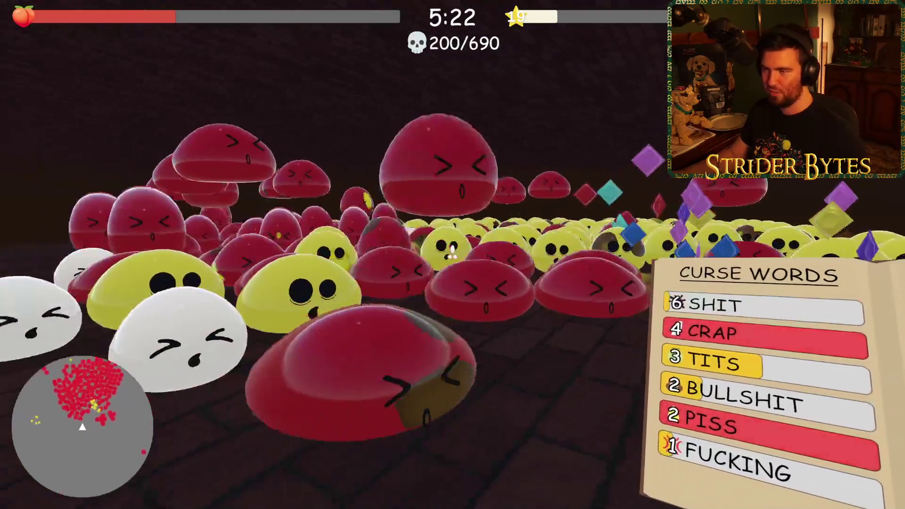
{"action": "key", "text": "s"}
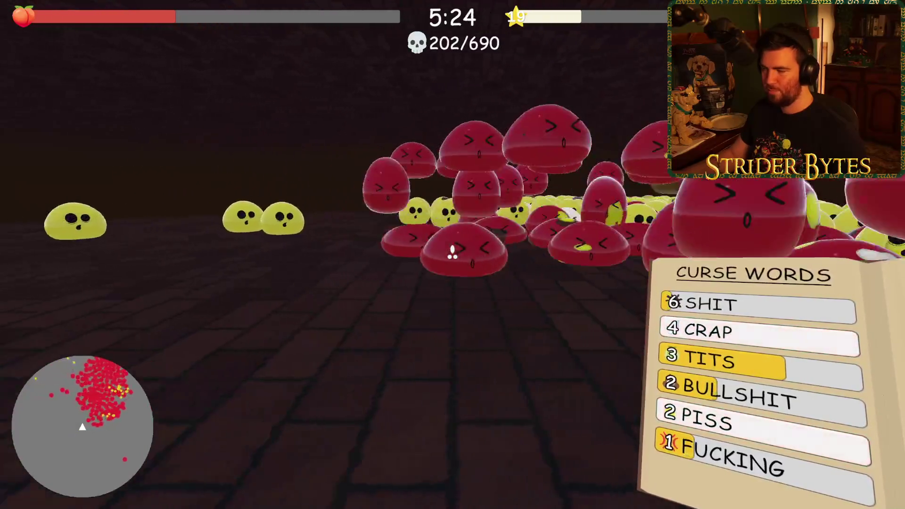
{"action": "key", "text": "w"}
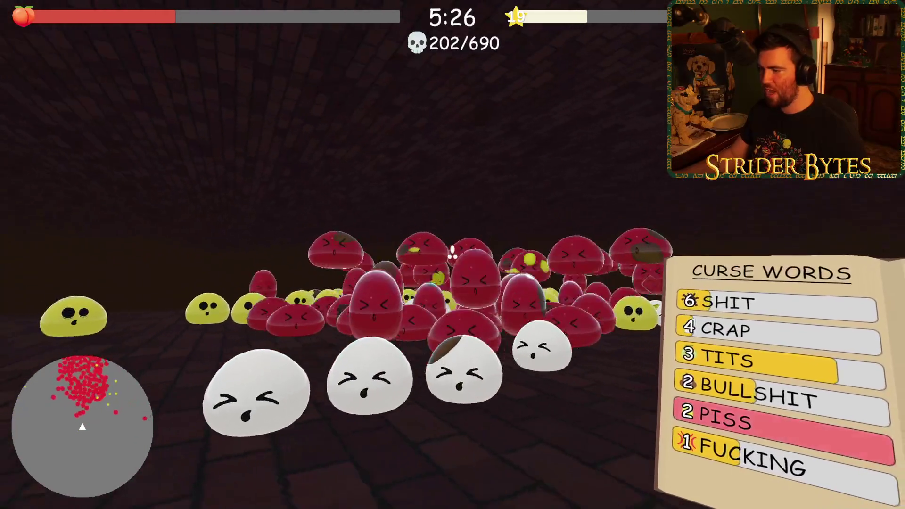
{"action": "key", "text": "w"}
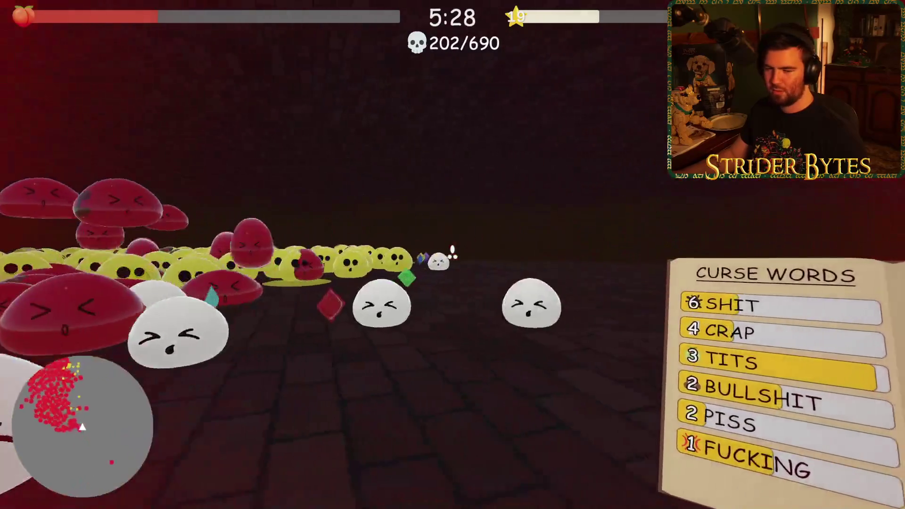
{"action": "key", "text": "w"}
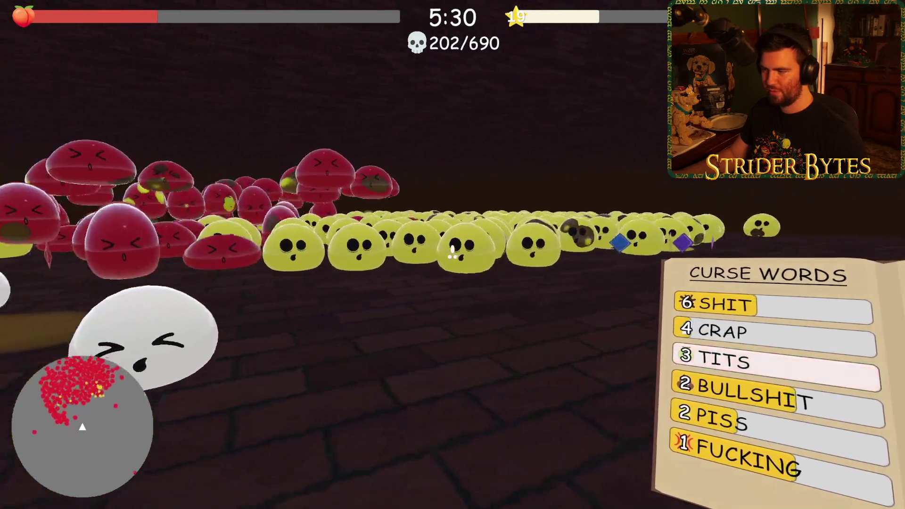
{"action": "key", "text": "d"}
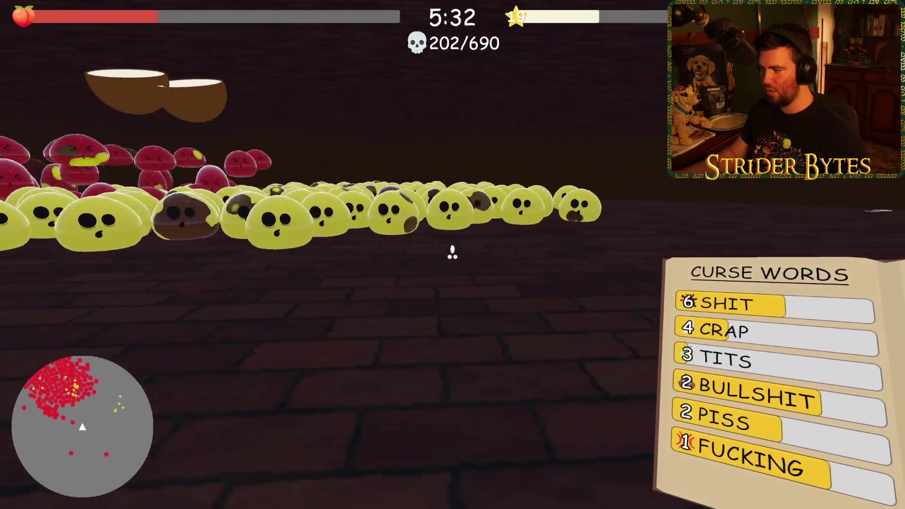
{"action": "key", "text": "a"}
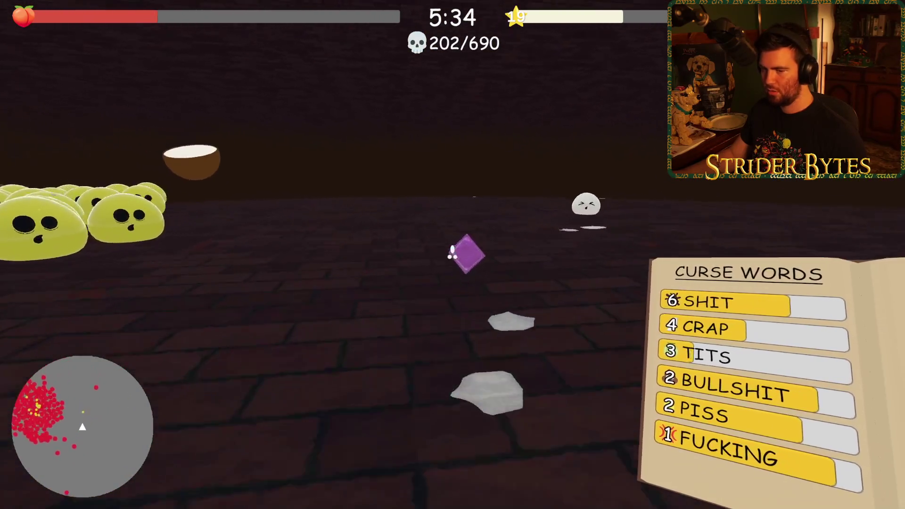
{"action": "key", "text": "w"}
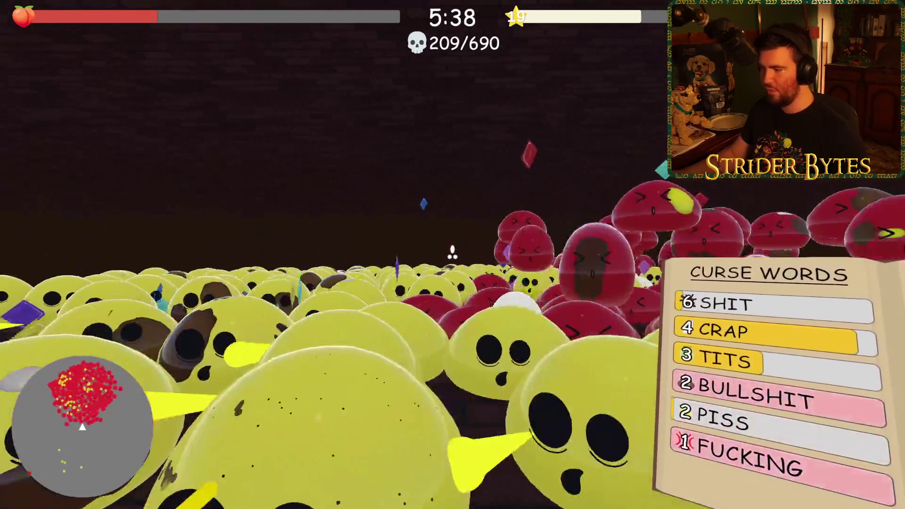
Retreat from the converging slimes, reaching 5:52 with 215 kills.
{"action": "key", "text": "s"}
{"action": "key", "text": "s"}
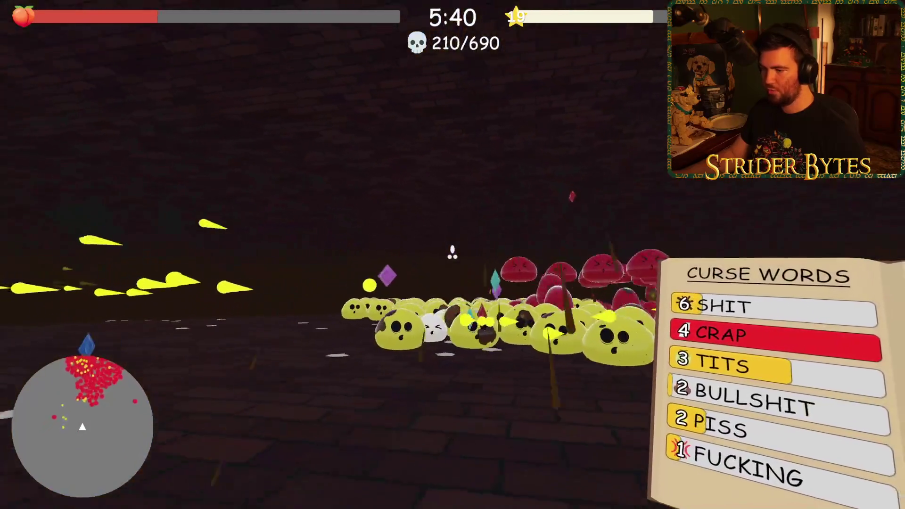
{"action": "key", "text": "s"}
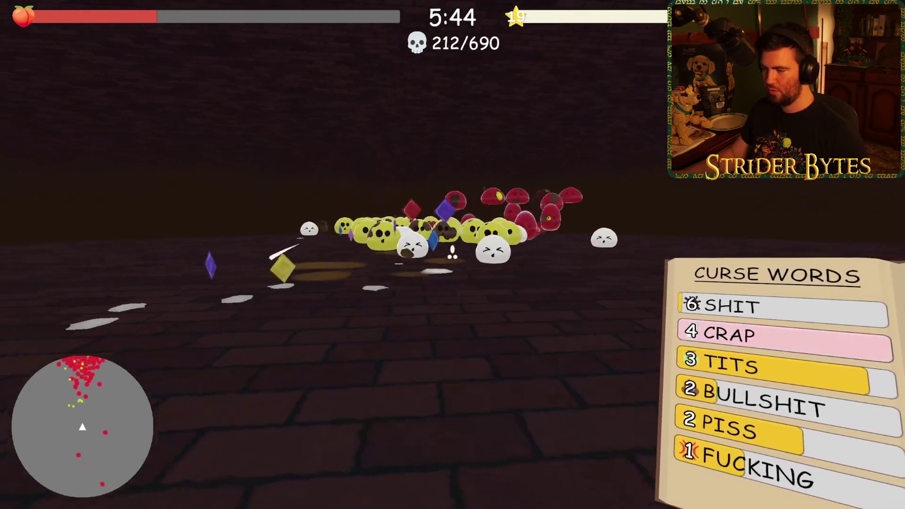
{"action": "key", "text": "s"}
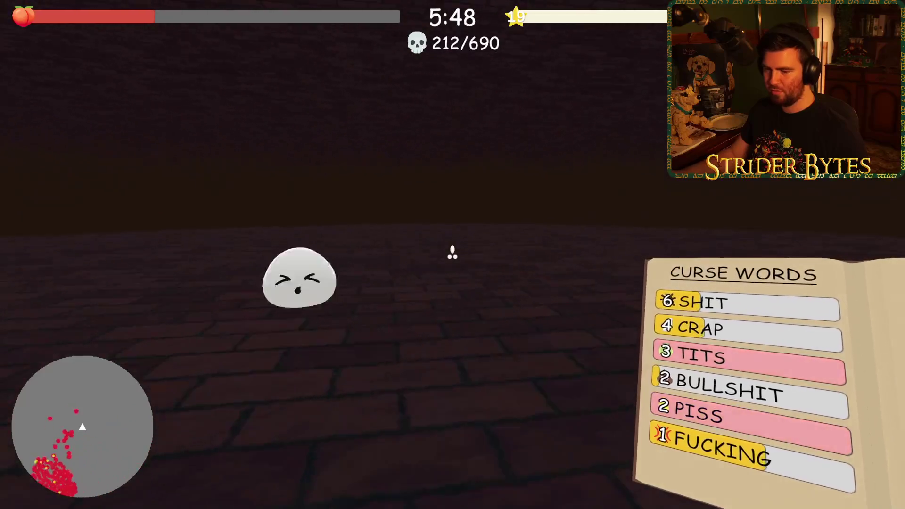
{"action": "mouse_move", "coordinate": [452, 253]}
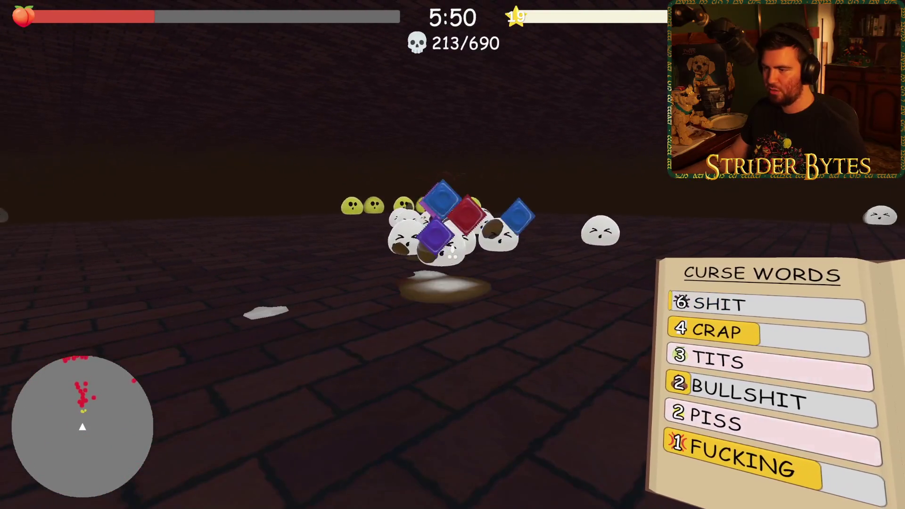
{"action": "key", "text": "s"}
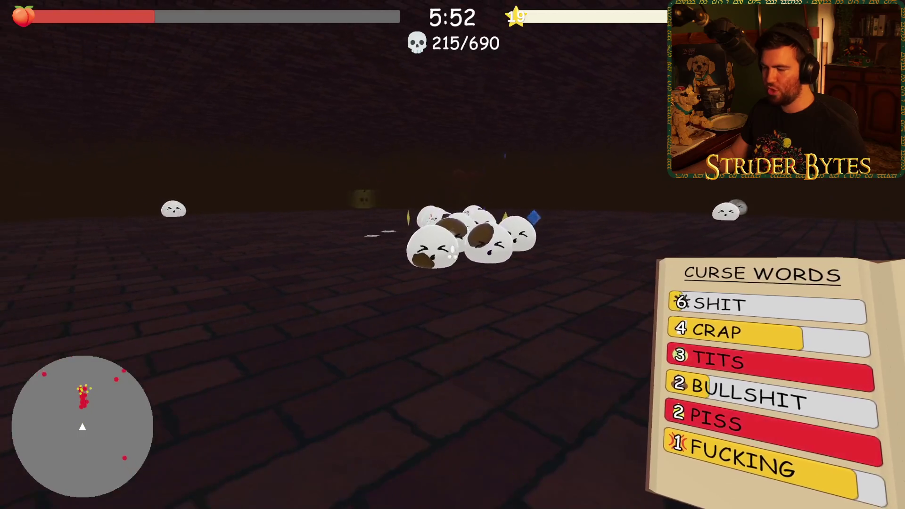